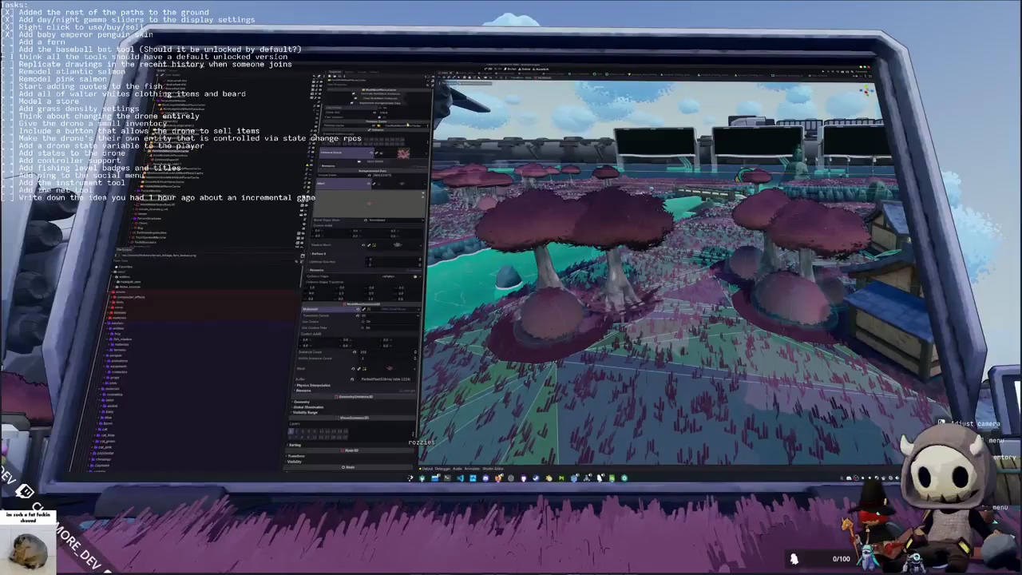
Step: Assign a cached placer node as the multimesh node's NodePath reference
{"action": "left_click", "coordinate": [375, 152]}
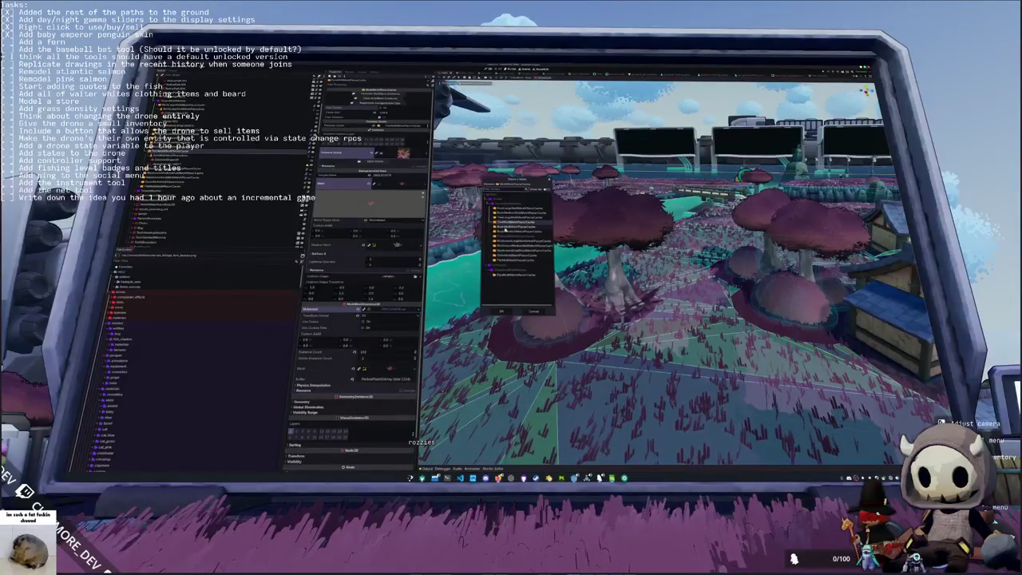
{"action": "double_click", "coordinate": [507, 228]}
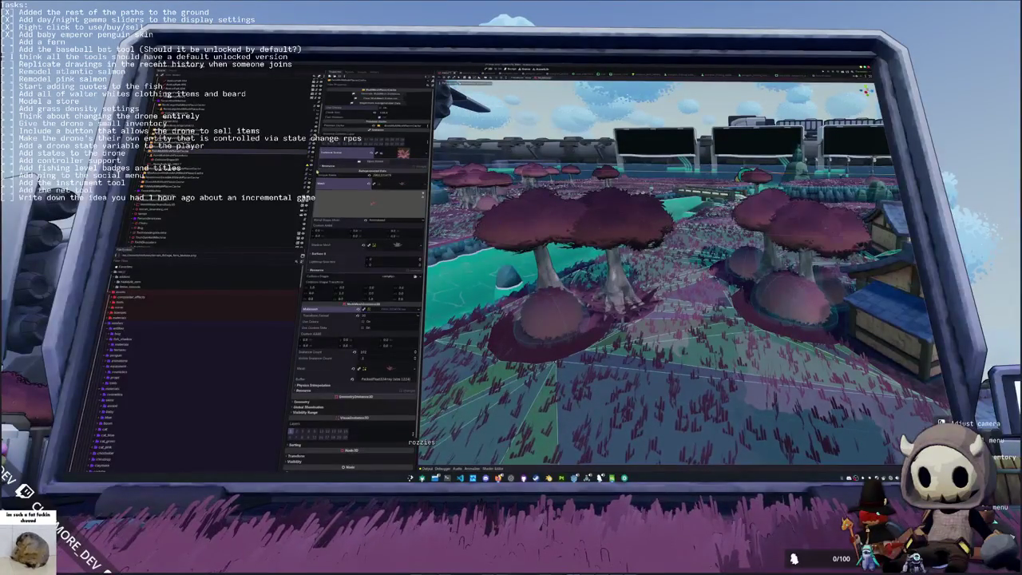
{"action": "scroll", "coordinate": [231, 183], "scroll_direction": "down", "scroll_amount": 3}
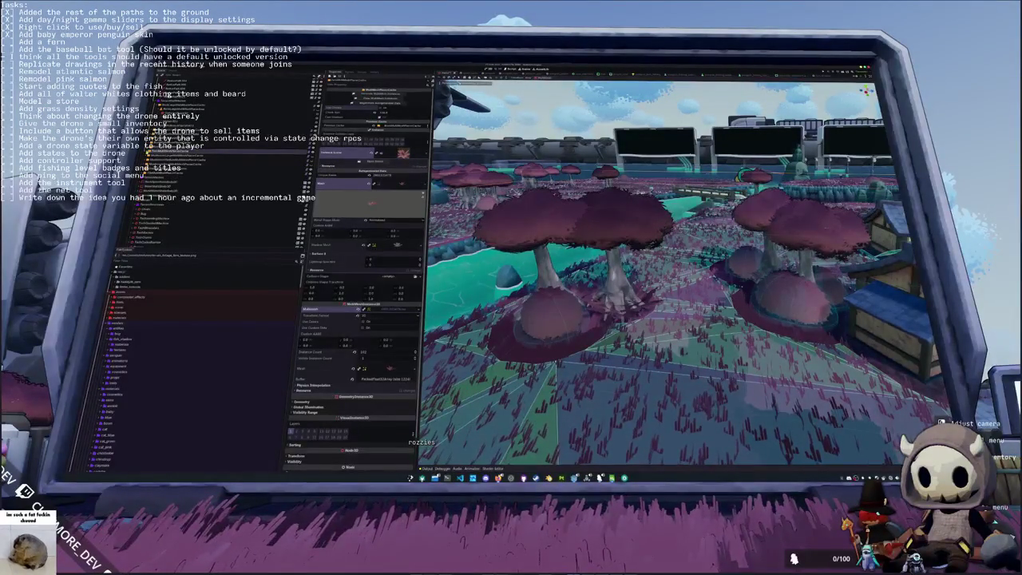
Step: Inspect two other scene nodes' properties, then step back from the in-game monitor
{"action": "left_click", "coordinate": [184, 156]}
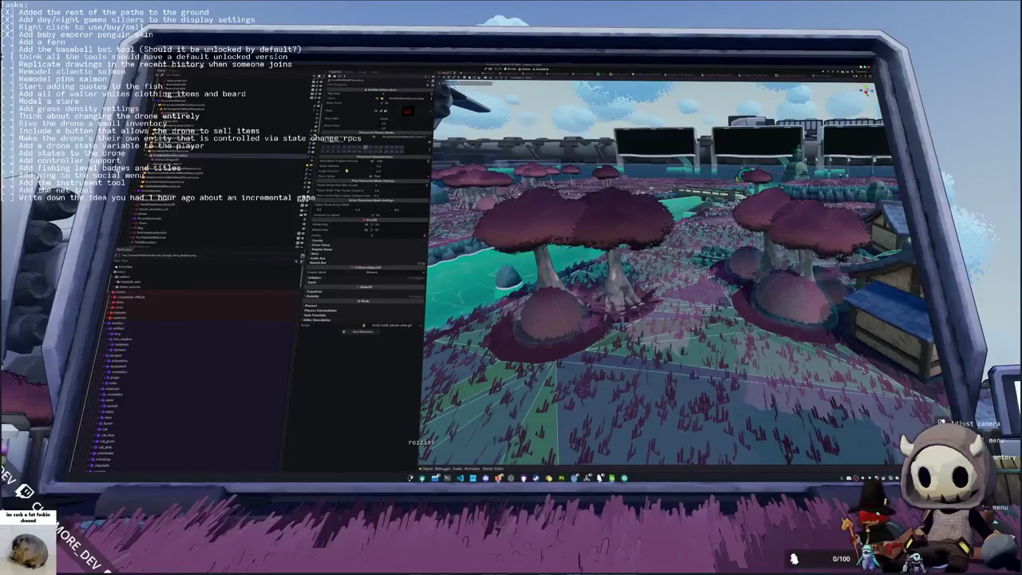
{"action": "left_click", "coordinate": [173, 150]}
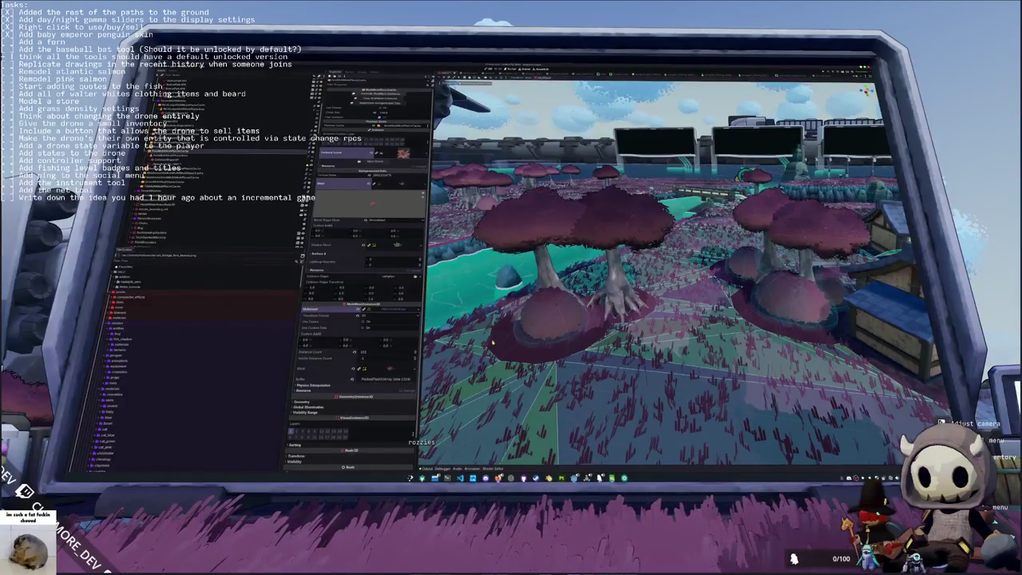
{"action": "key", "text": "Escape"}
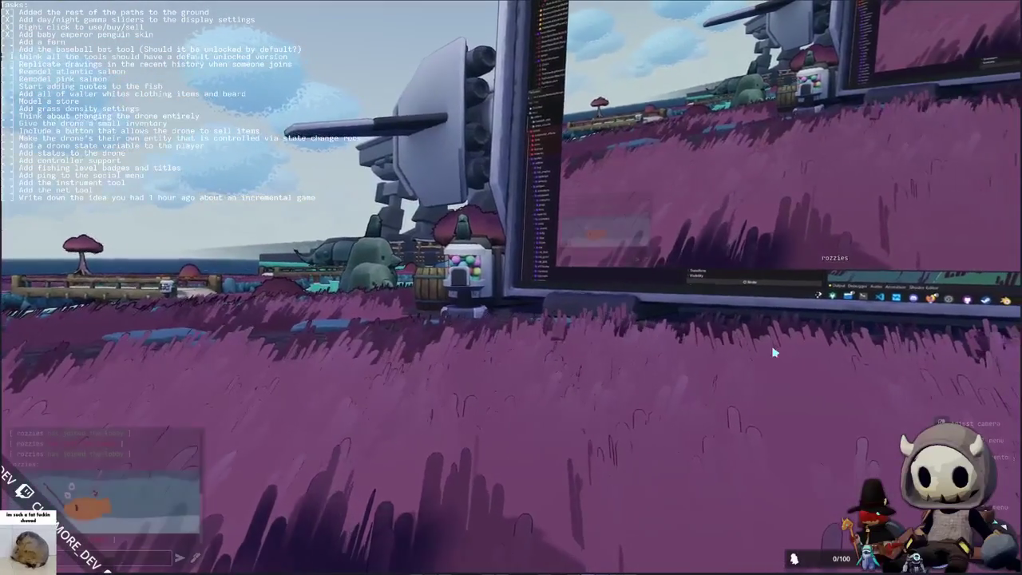
Step: Open the game chat and walk up close to the in-game monitor
{"action": "key", "text": "Return"}
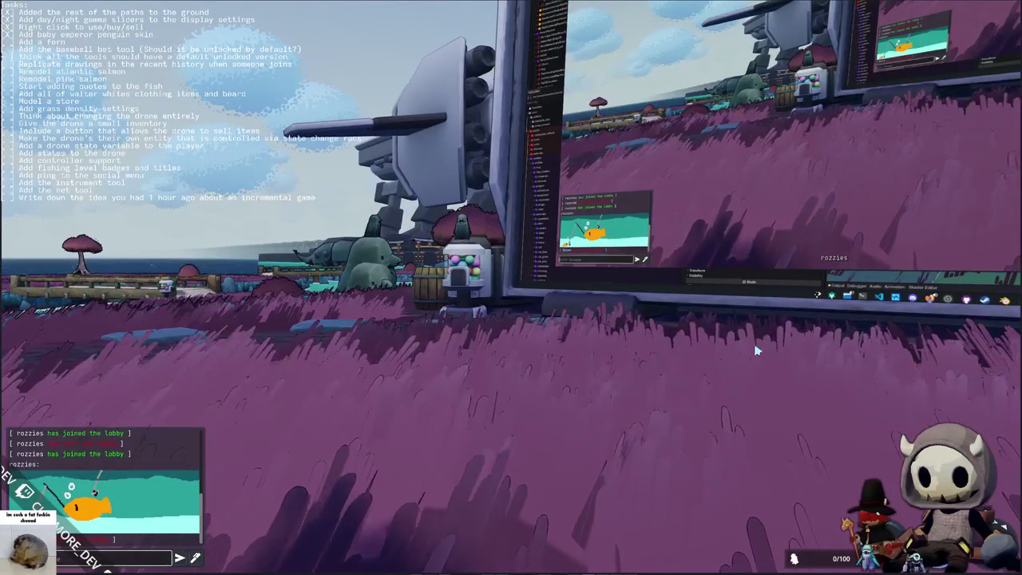
{"action": "key", "text": "w"}
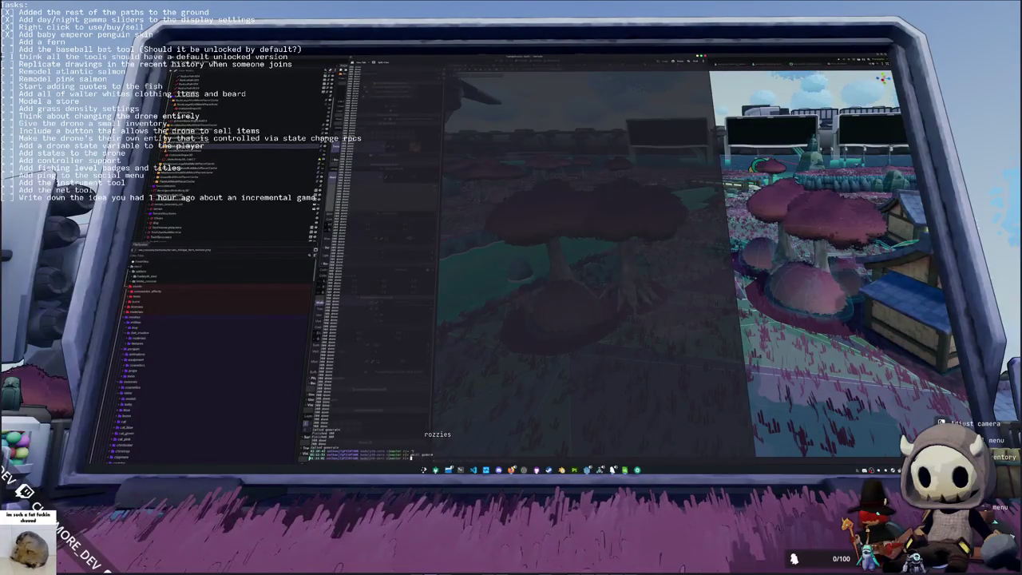
Step: Rerun the godot launch command in the terminal to reopen the editor
{"action": "key", "text": "Return"}
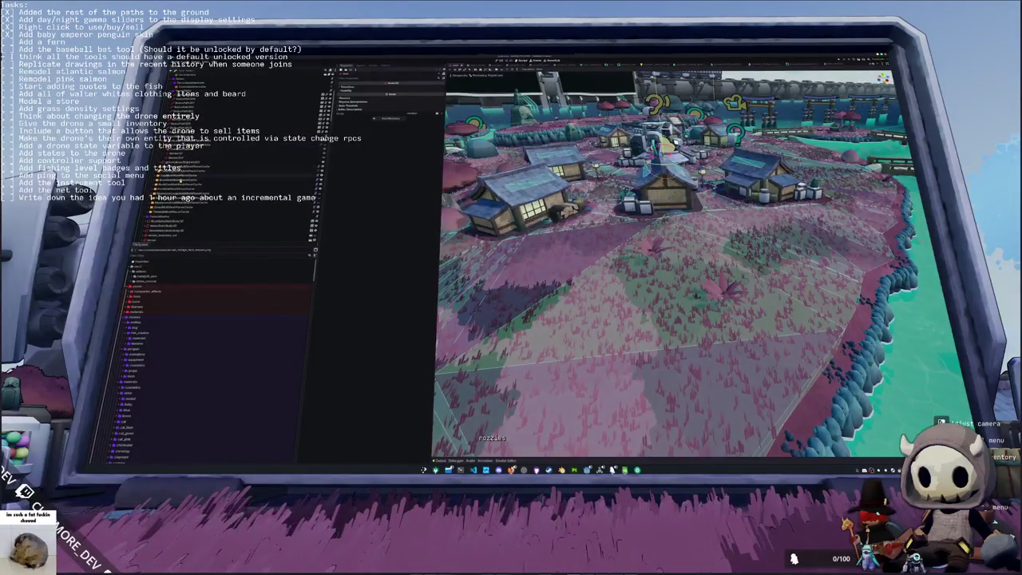
Step: Inspect the mesh instance, physics body and child nodes, ending on the multimesh node
{"action": "left_click", "coordinate": [177, 193]}
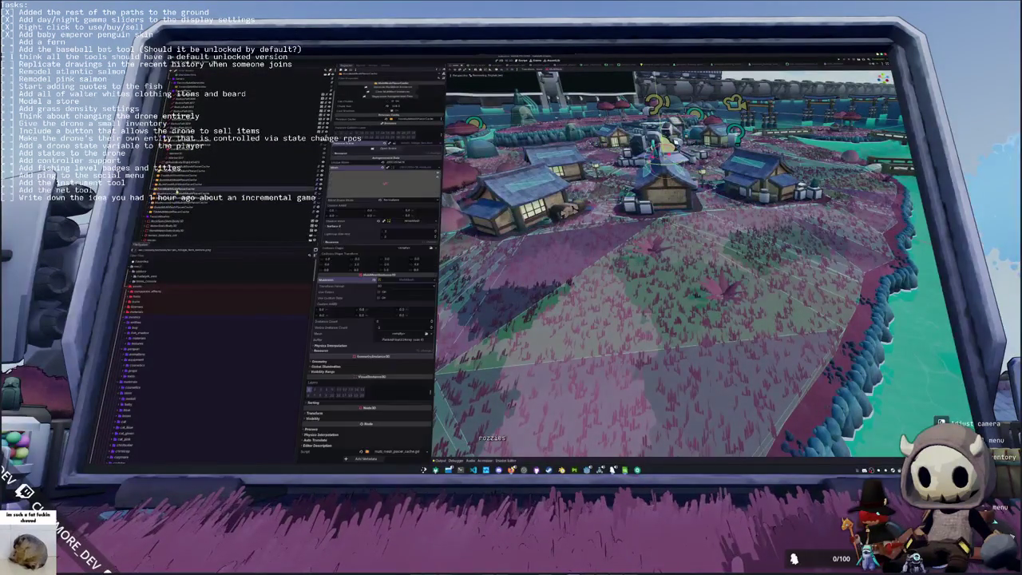
{"action": "left_click", "coordinate": [154, 191]}
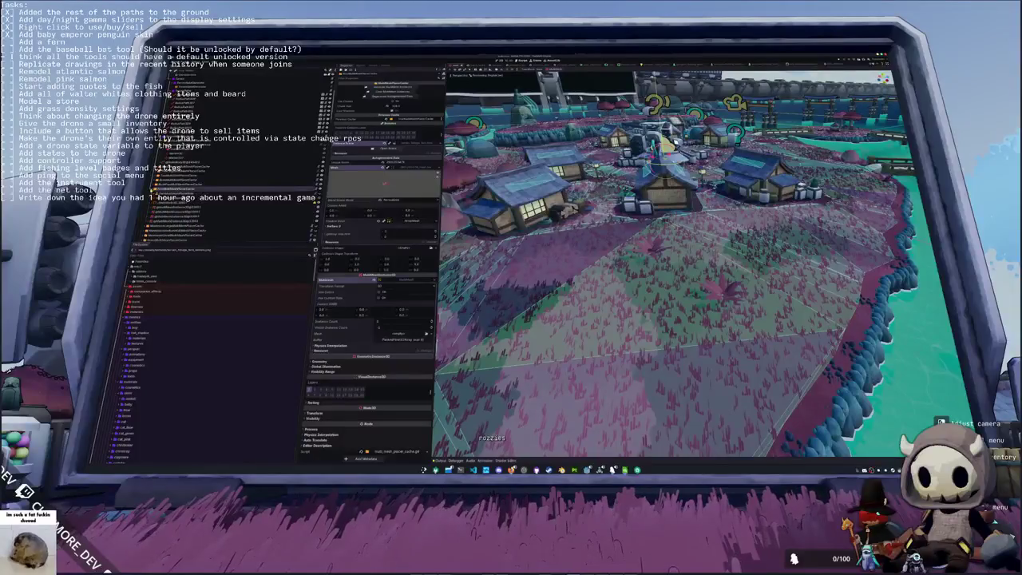
{"action": "left_click", "coordinate": [172, 192]}
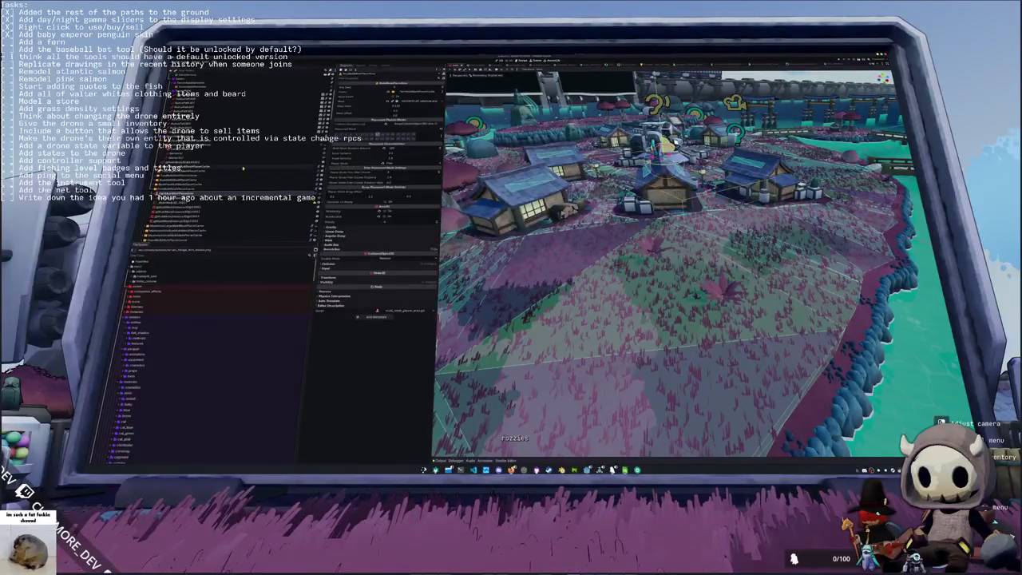
{"action": "left_click", "coordinate": [171, 177]}
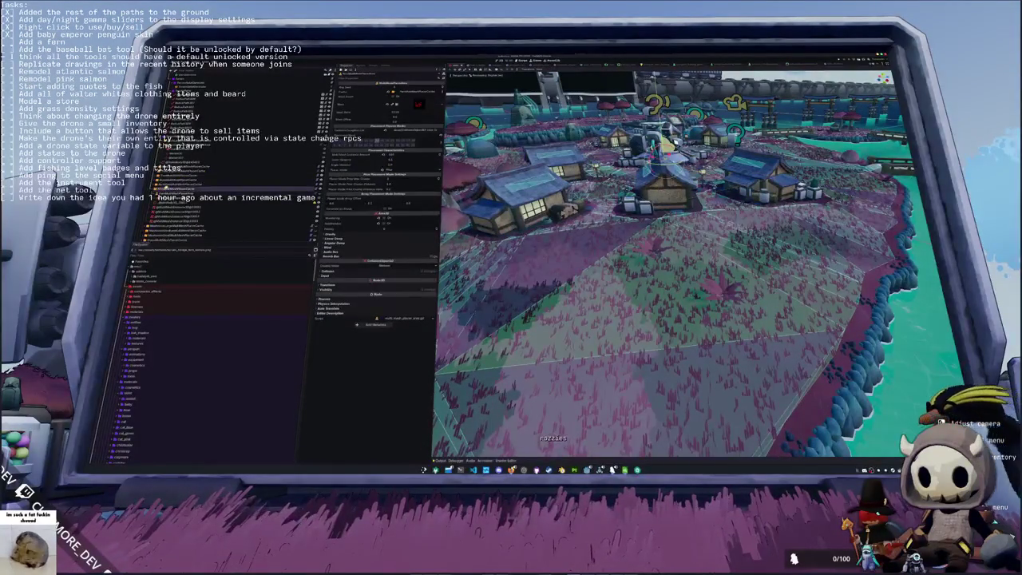
{"action": "left_click", "coordinate": [171, 181]}
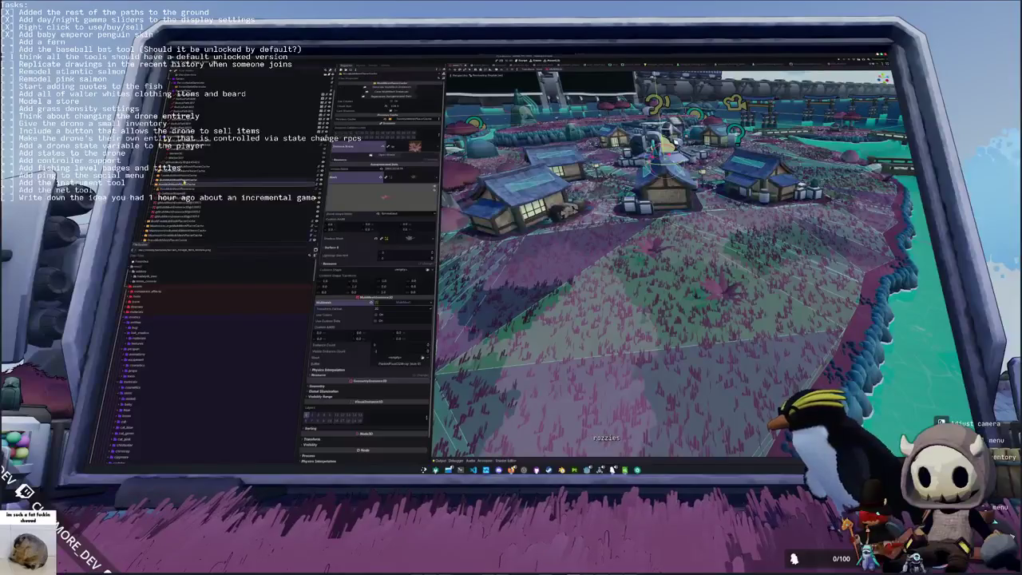
{"action": "left_click", "coordinate": [171, 185]}
{"action": "left_click", "coordinate": [171, 181]}
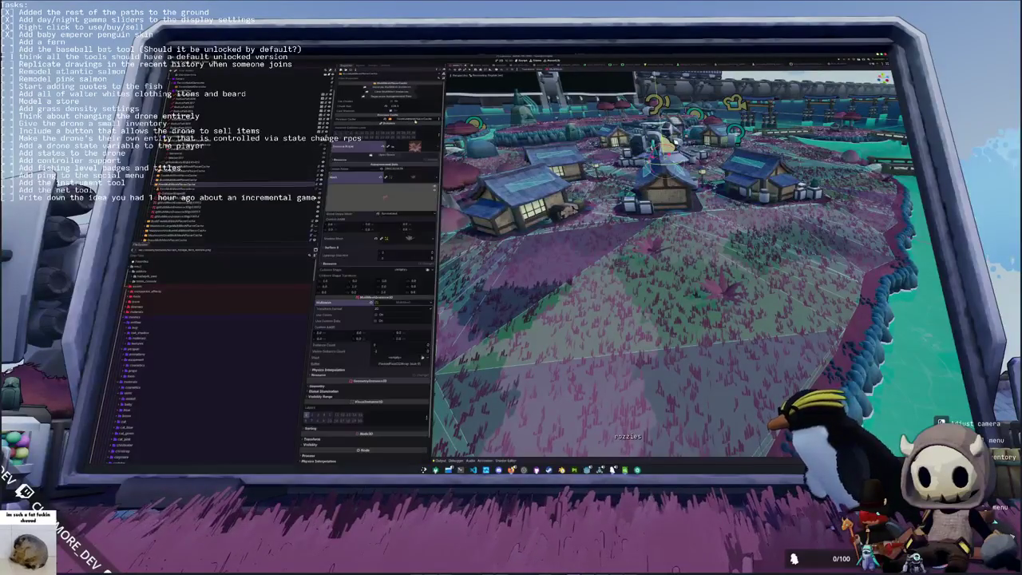
Step: Set the multimesh reference to a cached placer node, then switch it to another placer cache
{"action": "left_click", "coordinate": [383, 168]}
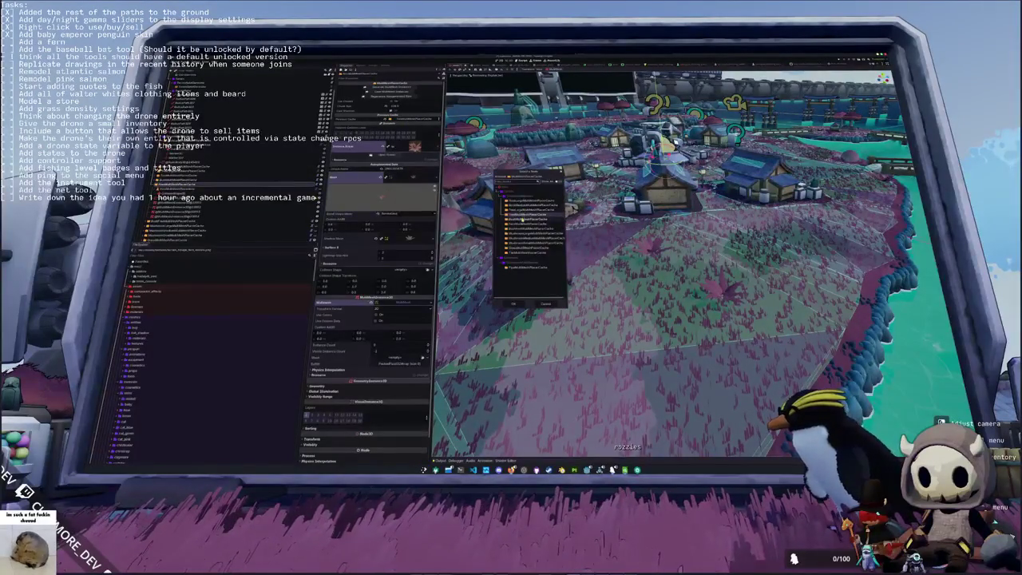
{"action": "double_click", "coordinate": [531, 226]}
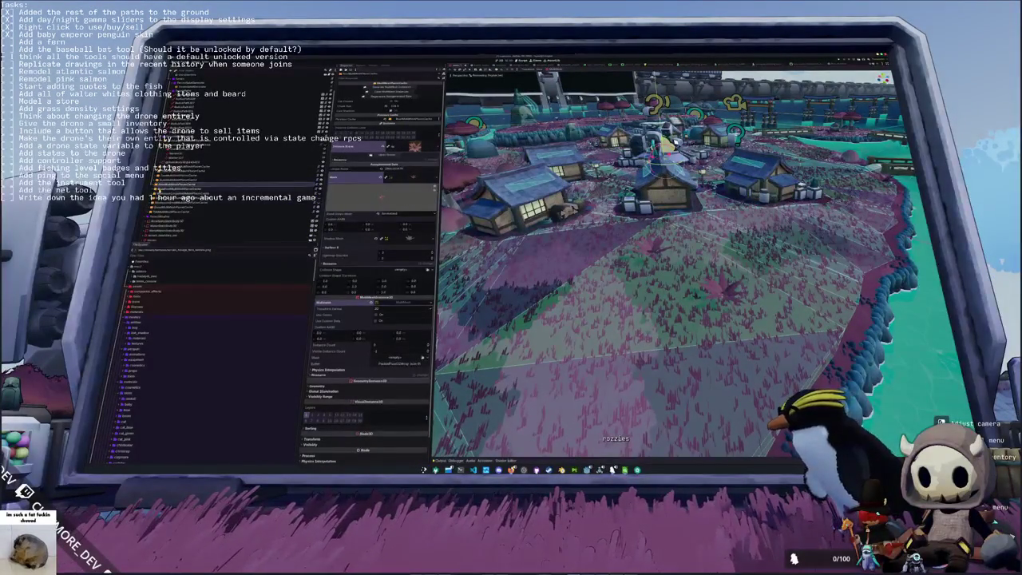
{"action": "left_click", "coordinate": [177, 187]}
{"action": "left_click", "coordinate": [415, 119]}
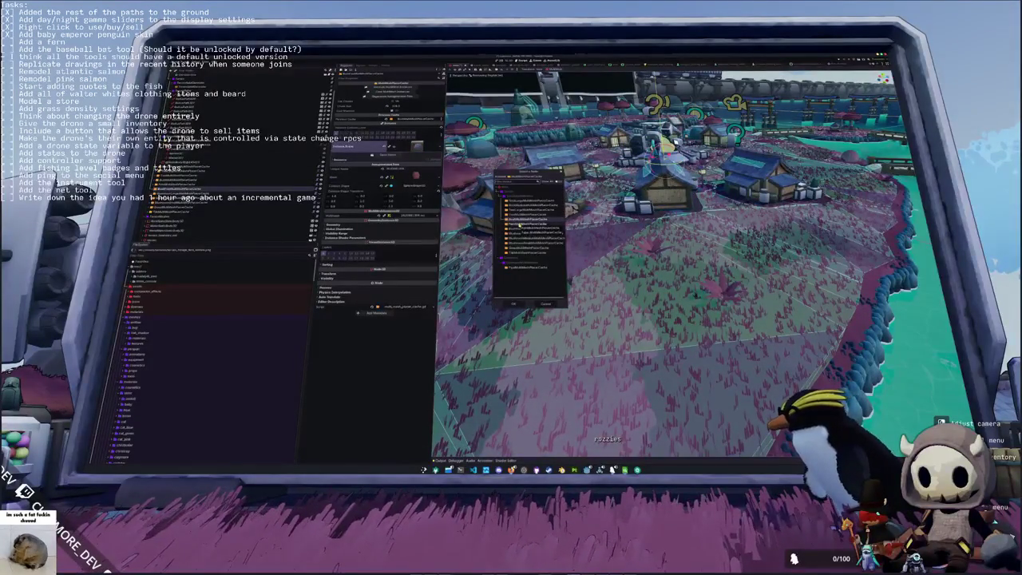
{"action": "key", "text": "Return"}
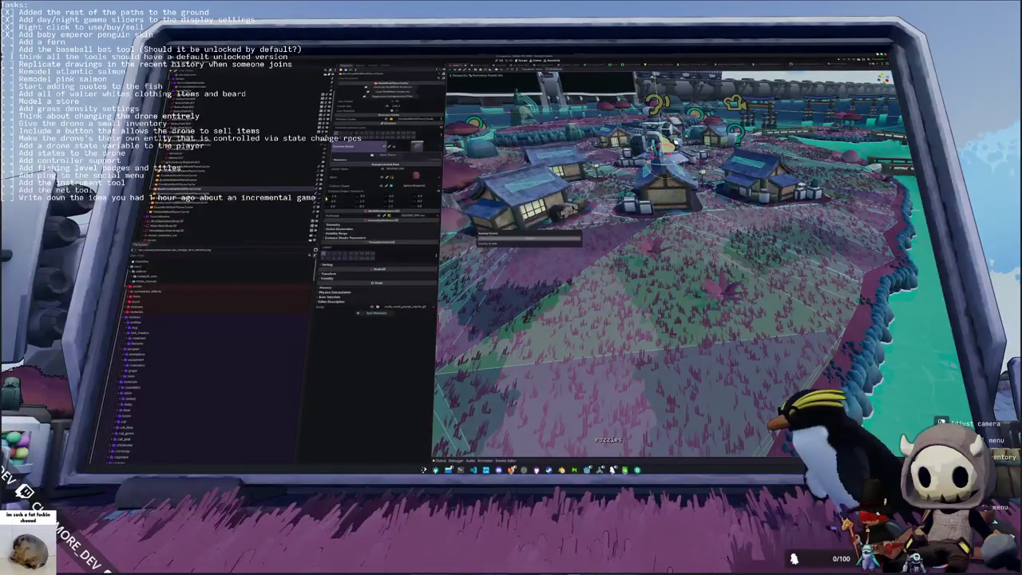
Step: Inspect three more nodes and frame the selected node in the 3D view
{"action": "left_click", "coordinate": [172, 179]}
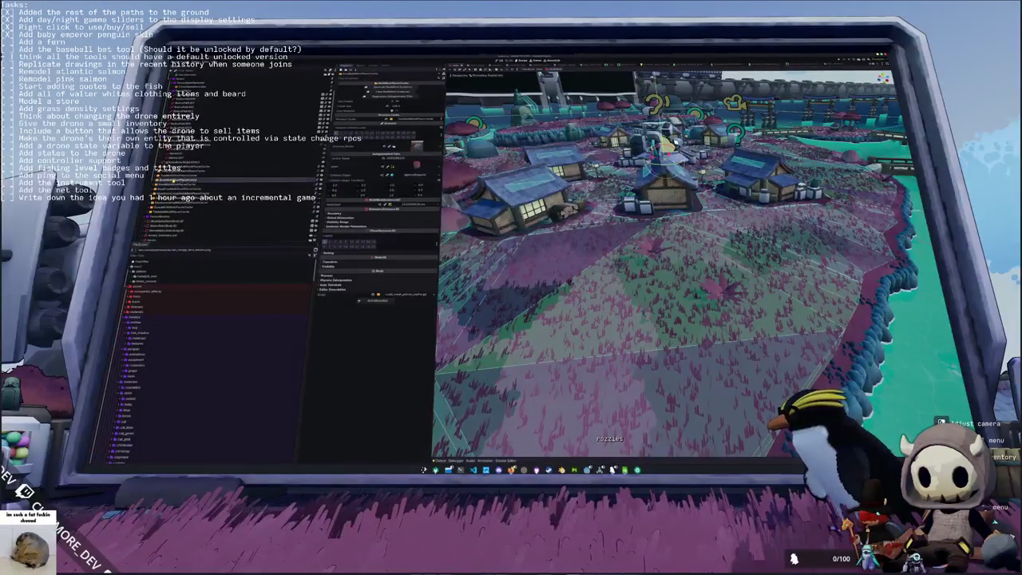
{"action": "left_click", "coordinate": [169, 183]}
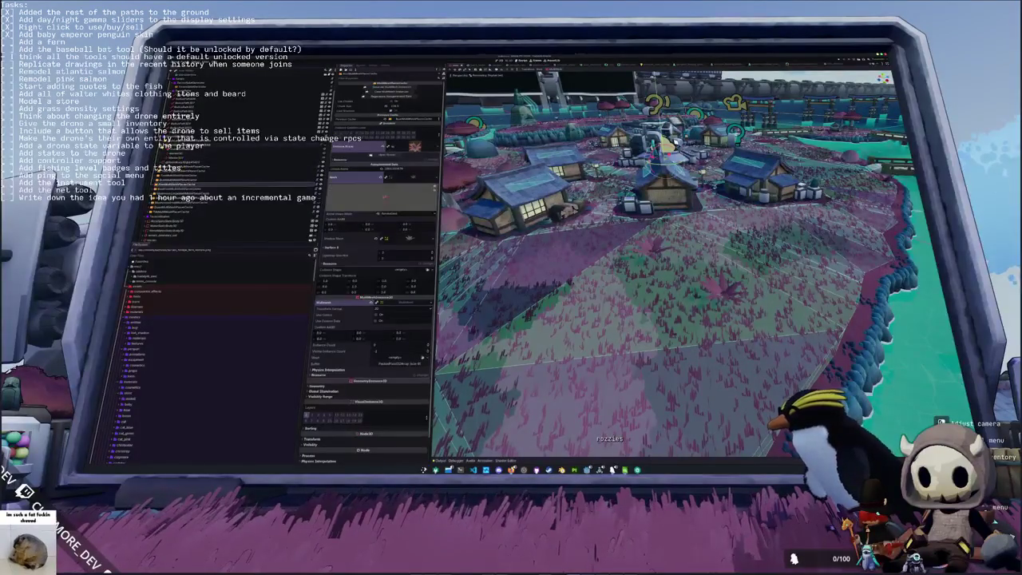
{"action": "left_click", "coordinate": [179, 140]}
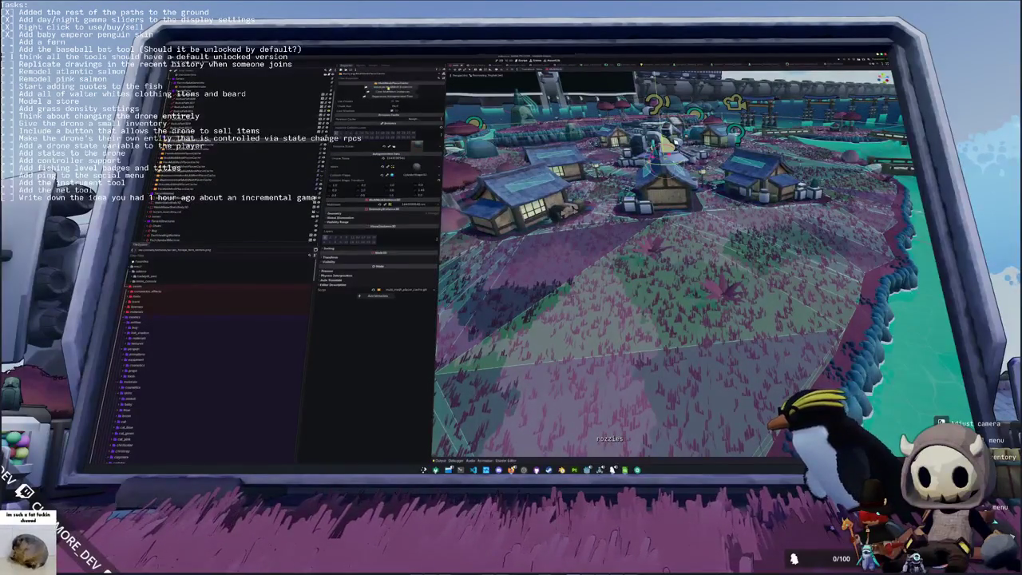
{"action": "key", "text": "f"}
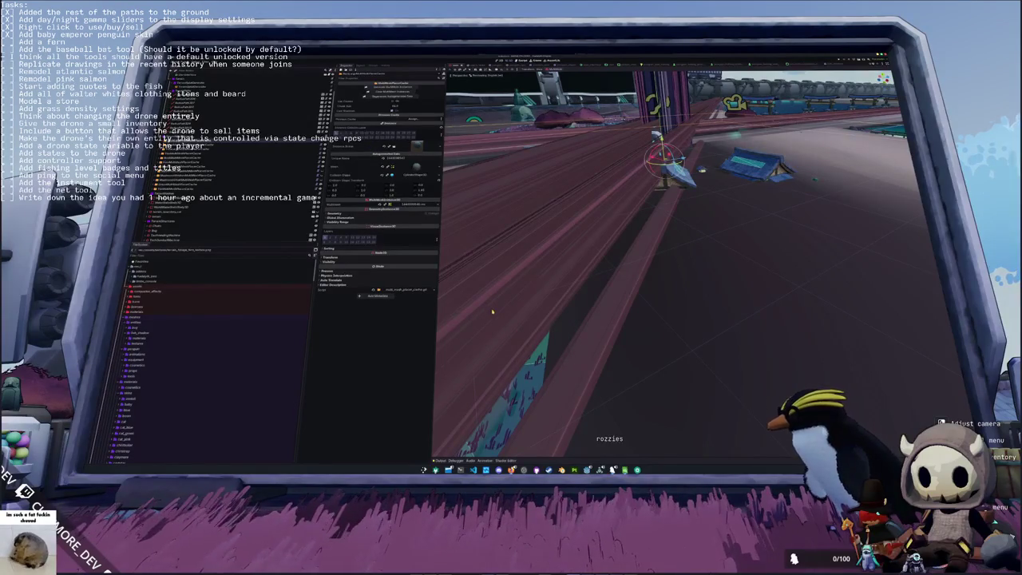
Step: Stop the running process, kill the game with 'pkill godot4', and relaunch the Godot 4 editor
{"action": "key", "text": "alt+Tab"}
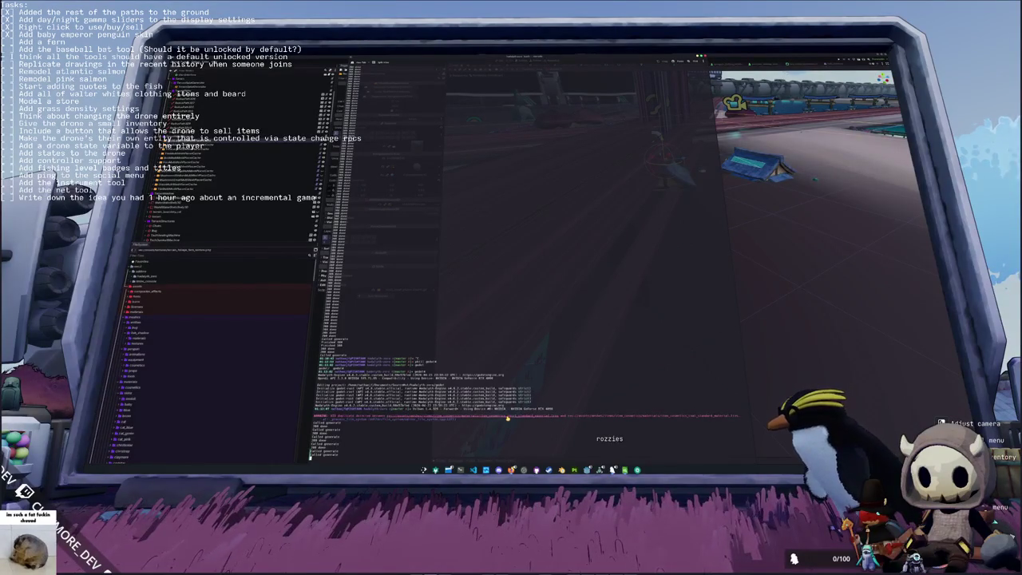
{"action": "key", "text": "ctrl+c"}
{"action": "key", "text": "ctrl+c"}
{"action": "key", "text": "ctrl+c"}
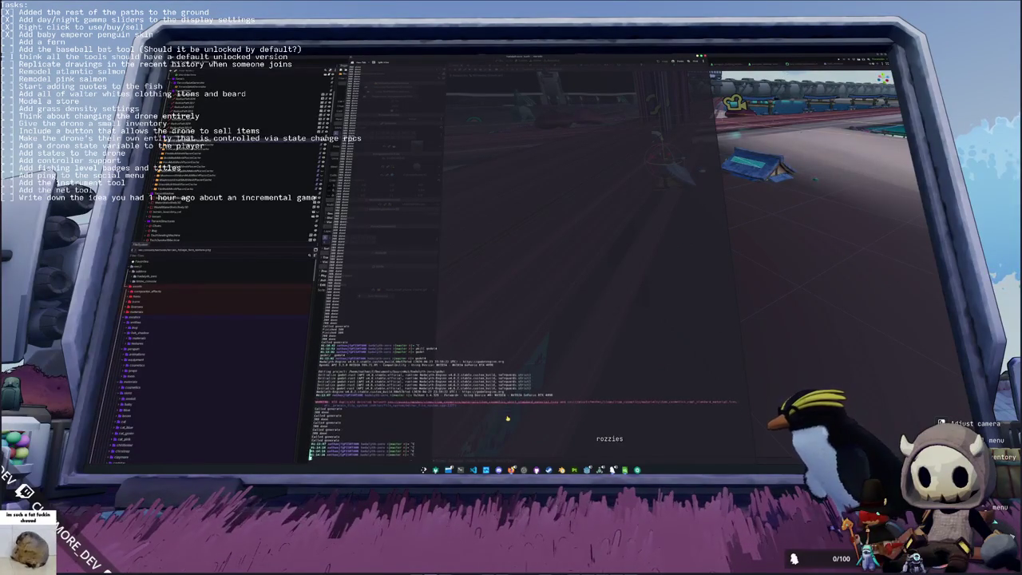
{"action": "type", "text": "pk"}
{"action": "key", "text": "Tab"}
{"action": "key", "text": "Tab"}
{"action": "type", "text": "ill"}
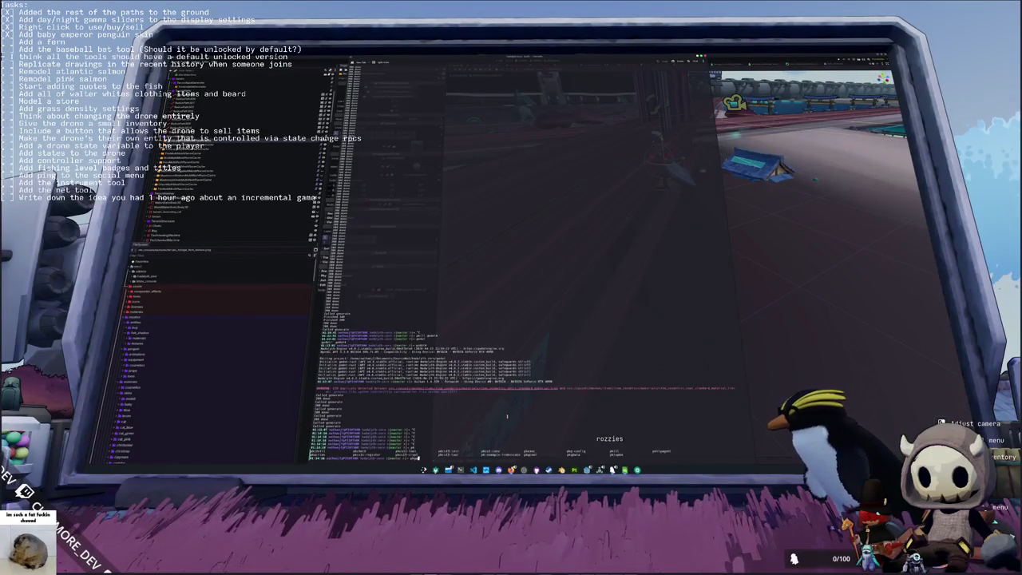
{"action": "type", "text": " godot4"}
{"action": "key", "text": "Return"}
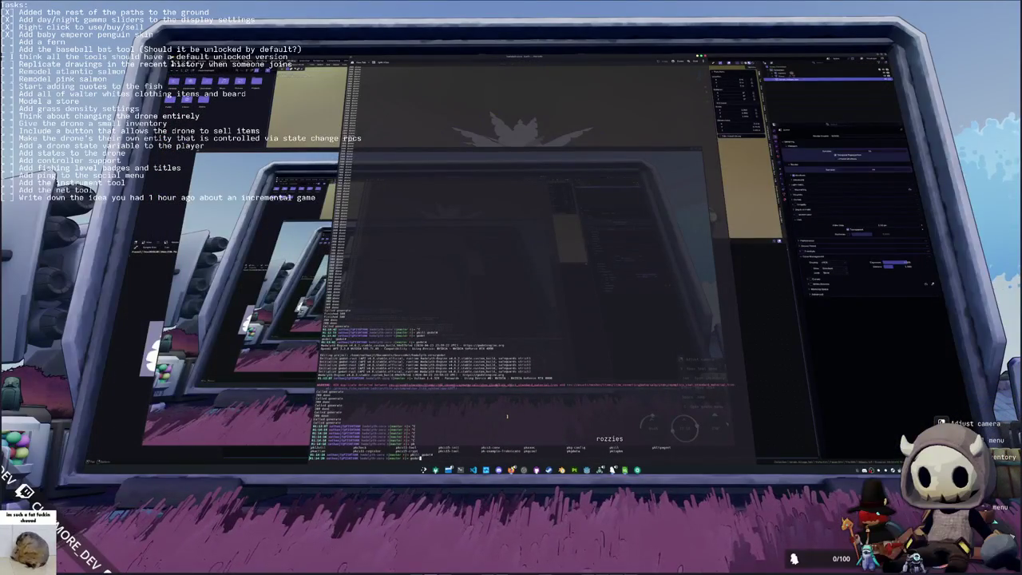
{"action": "key", "text": "Return"}
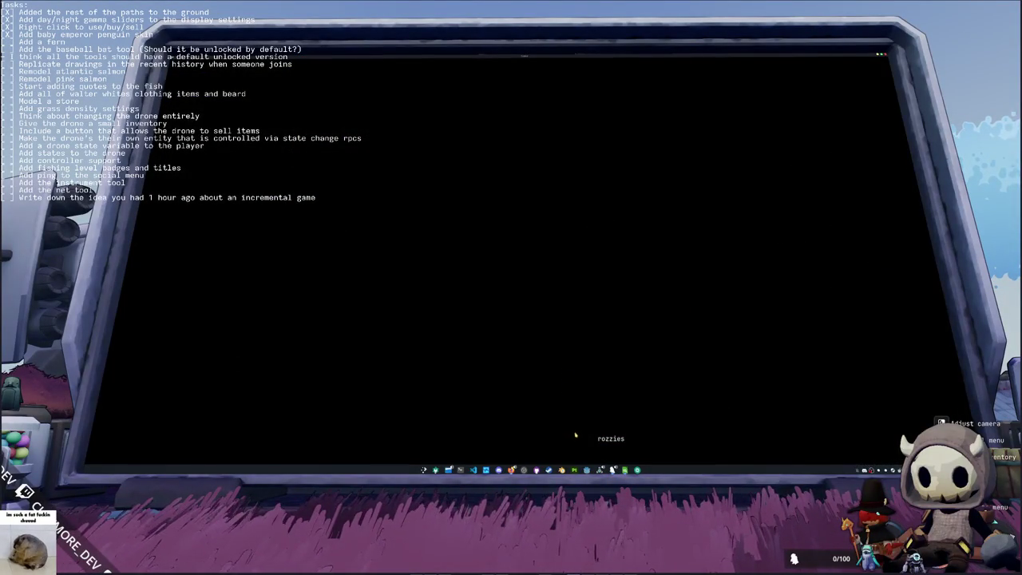
Step: Leave the monitor view, walk past the house and terminal kiosk, and return to the big monitor
{"action": "mouse_move", "coordinate": [600, 469]}
{"action": "key", "text": "Escape"}
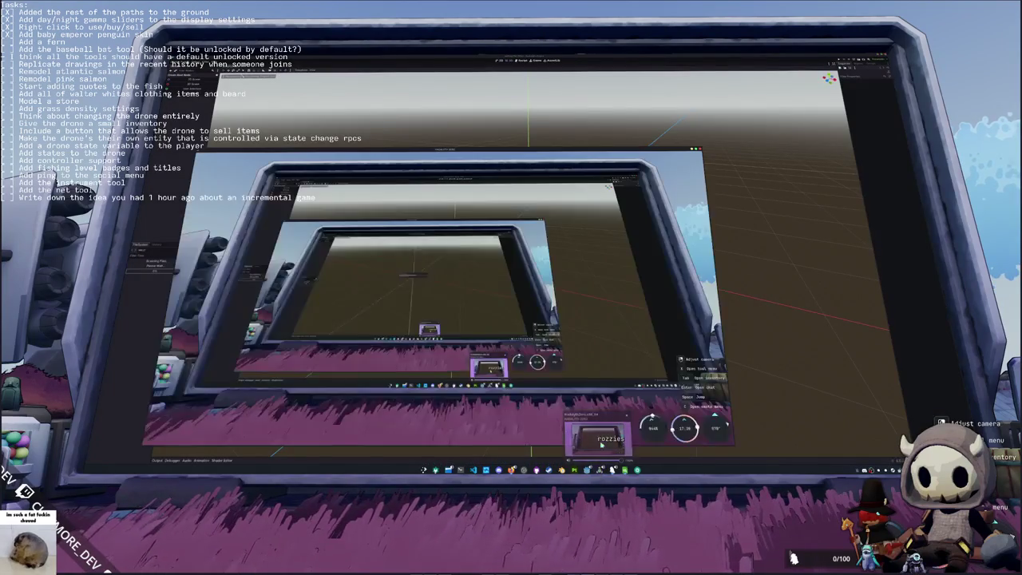
{"action": "scroll", "coordinate": [510, 287], "scroll_direction": "down", "scroll_amount": 5}
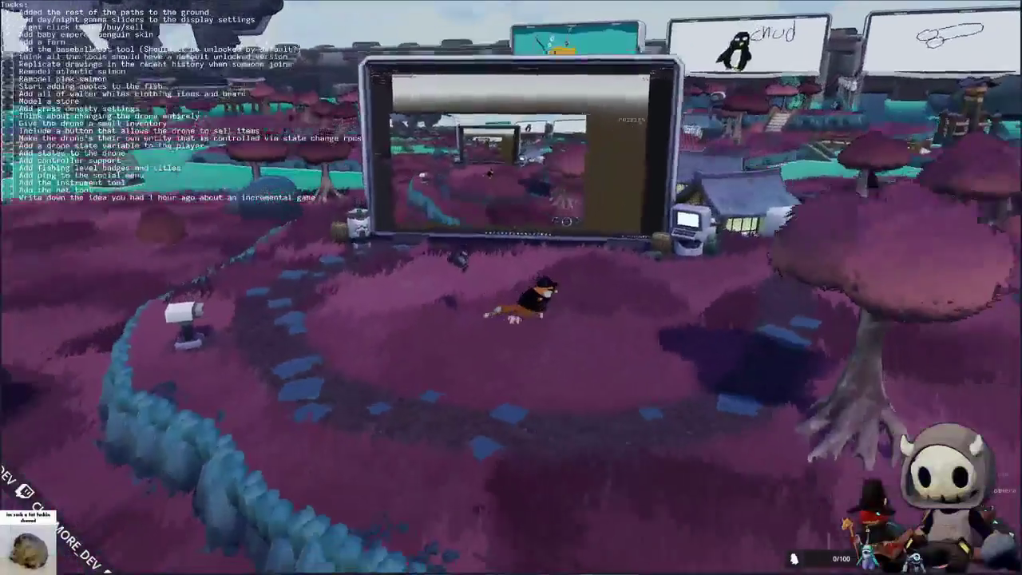
{"action": "key", "text": "w"}
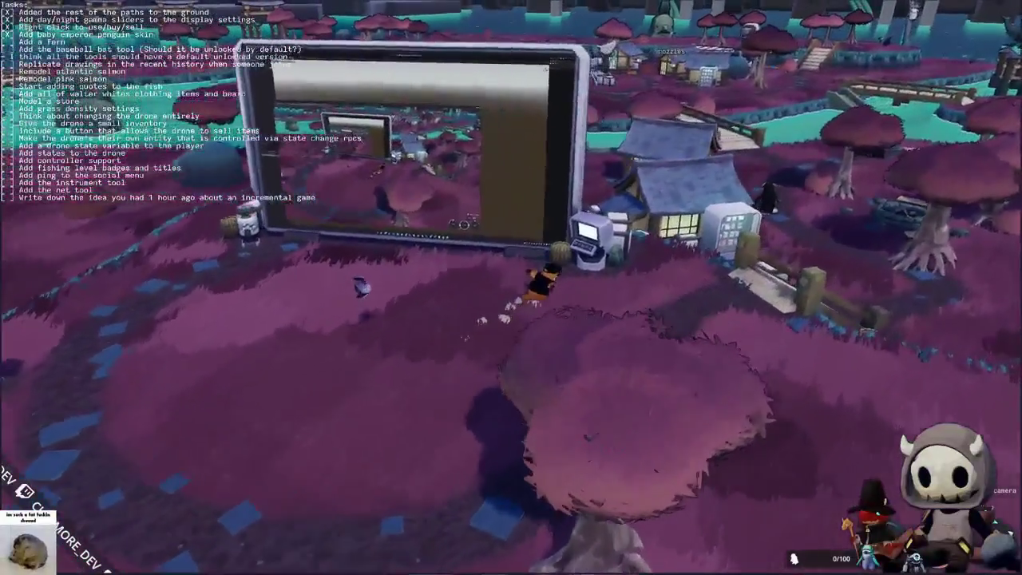
{"action": "key", "text": "d"}
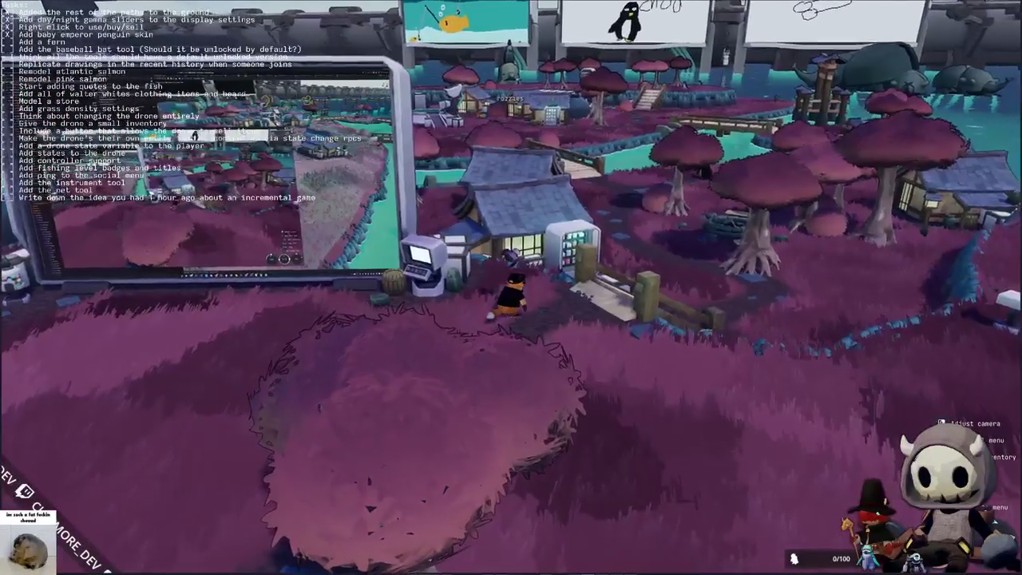
{"action": "key", "text": "s"}
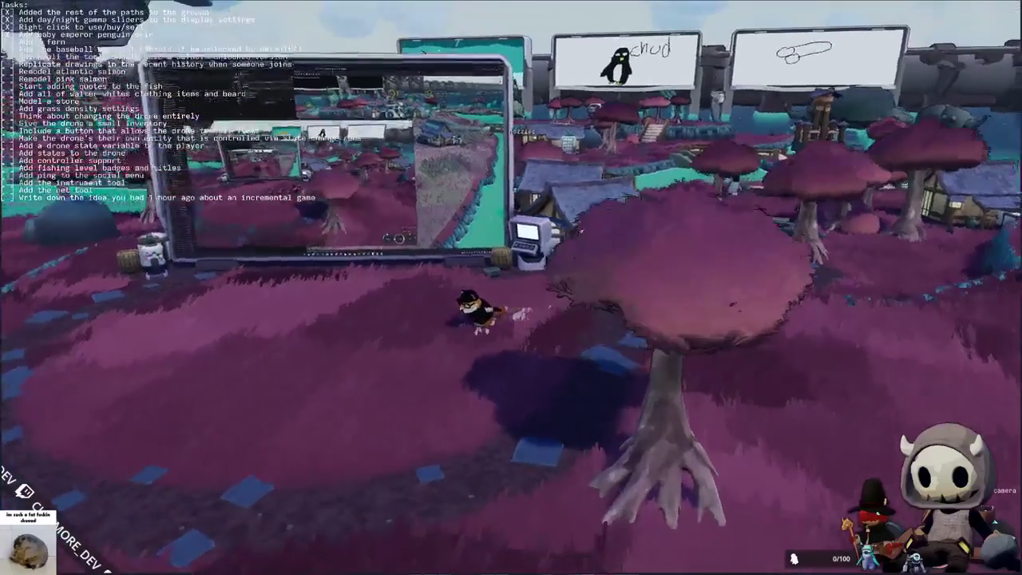
{"action": "key", "text": "w"}
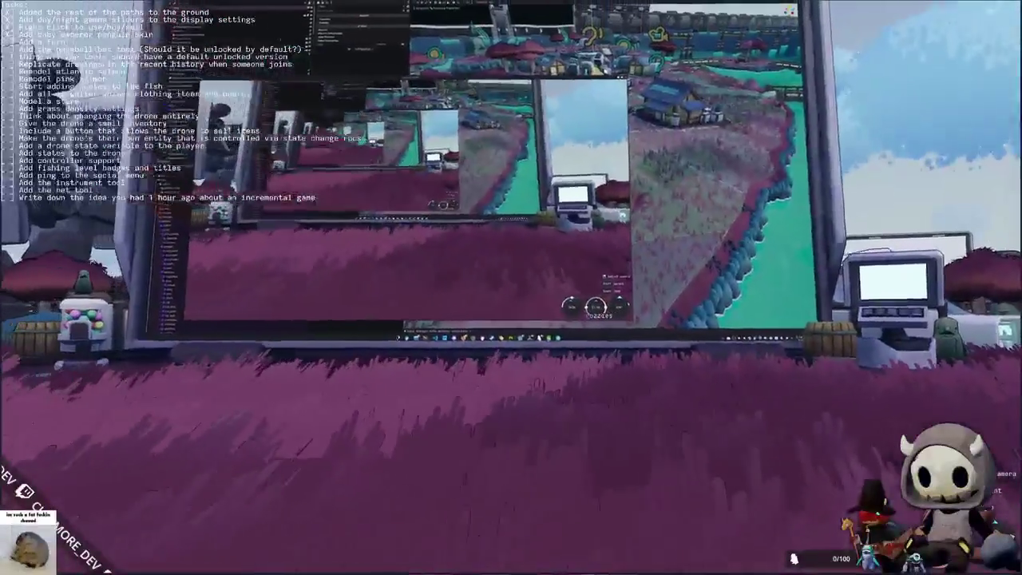
{"action": "key", "text": "s"}
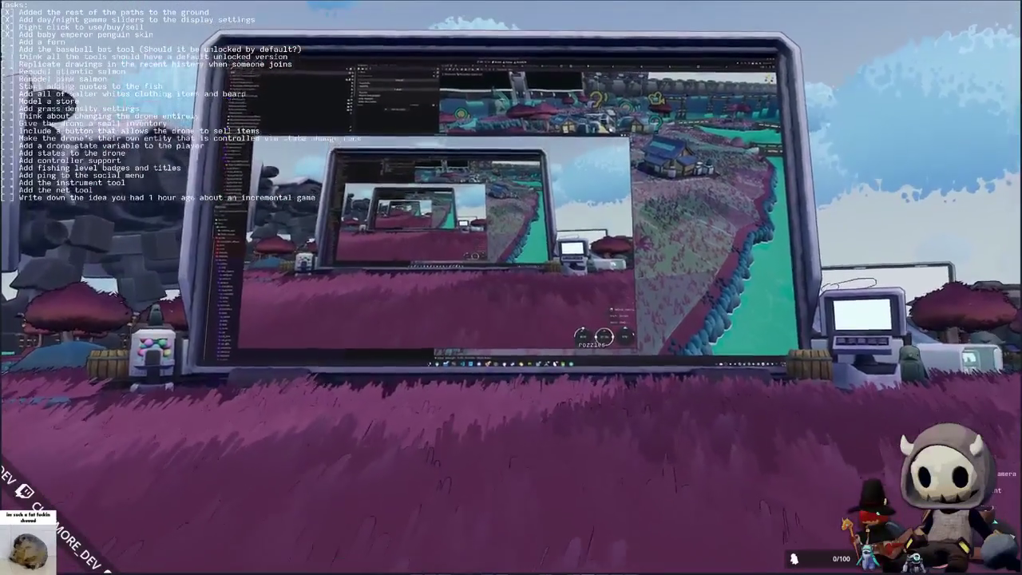
{"action": "key", "text": "w"}
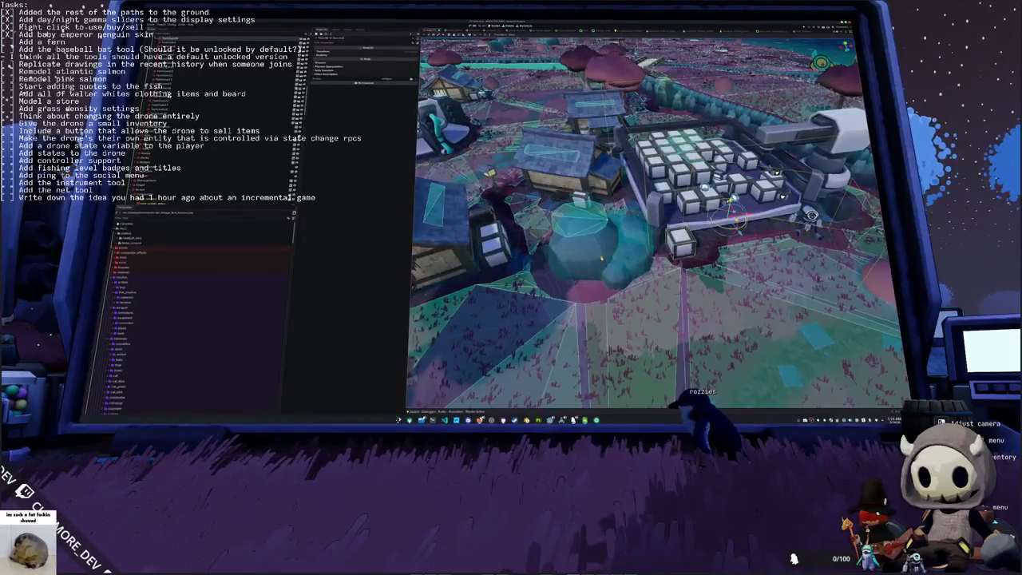
Step: Zoom into the village scene in the 3D viewport
{"action": "scroll", "coordinate": [658, 223], "scroll_direction": "up", "scroll_amount": 5}
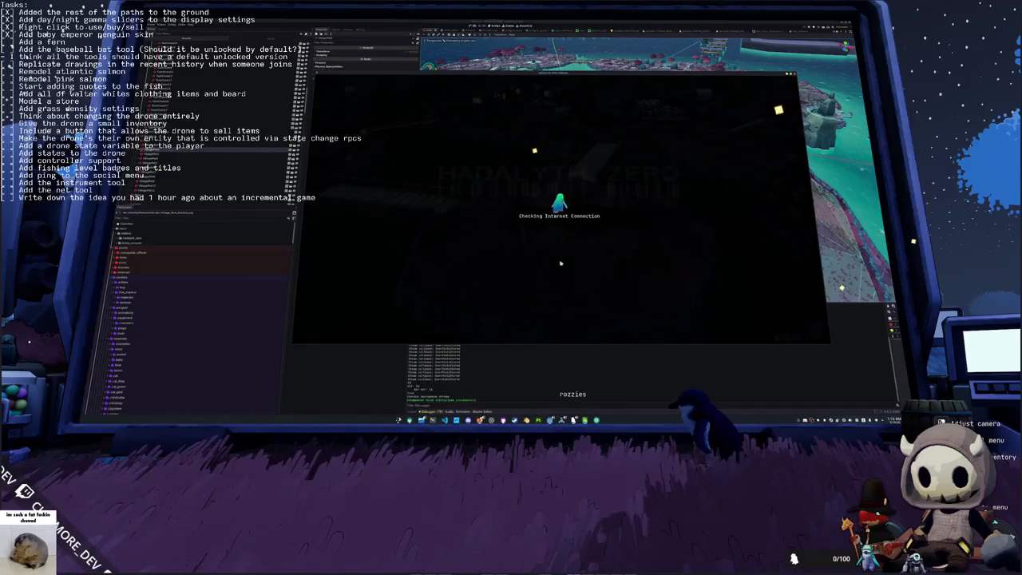
Step: Get past the title screen into gameplay, then stop the game with F8
{"action": "left_click", "coordinate": [569, 219]}
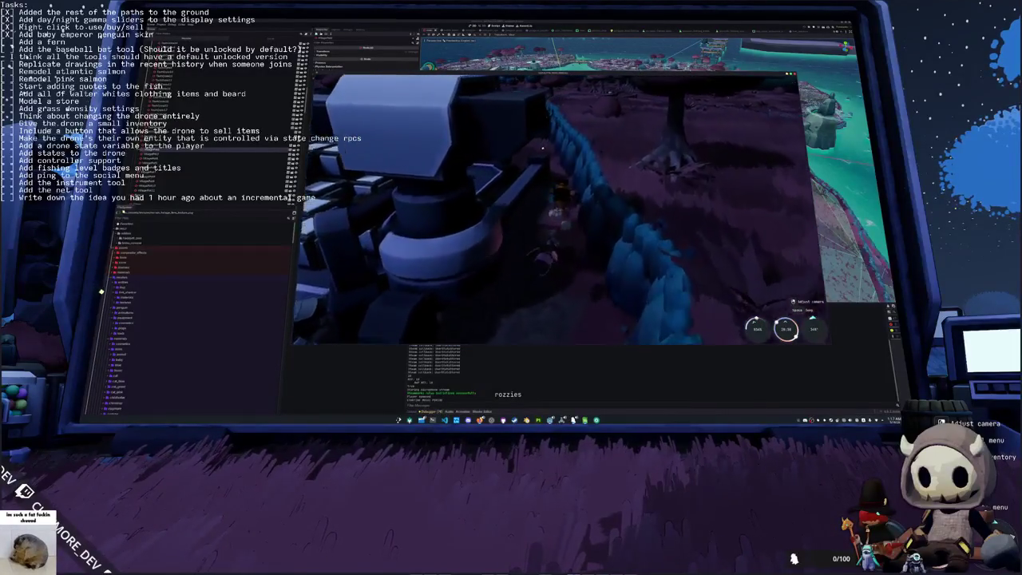
{"action": "key", "text": "F8"}
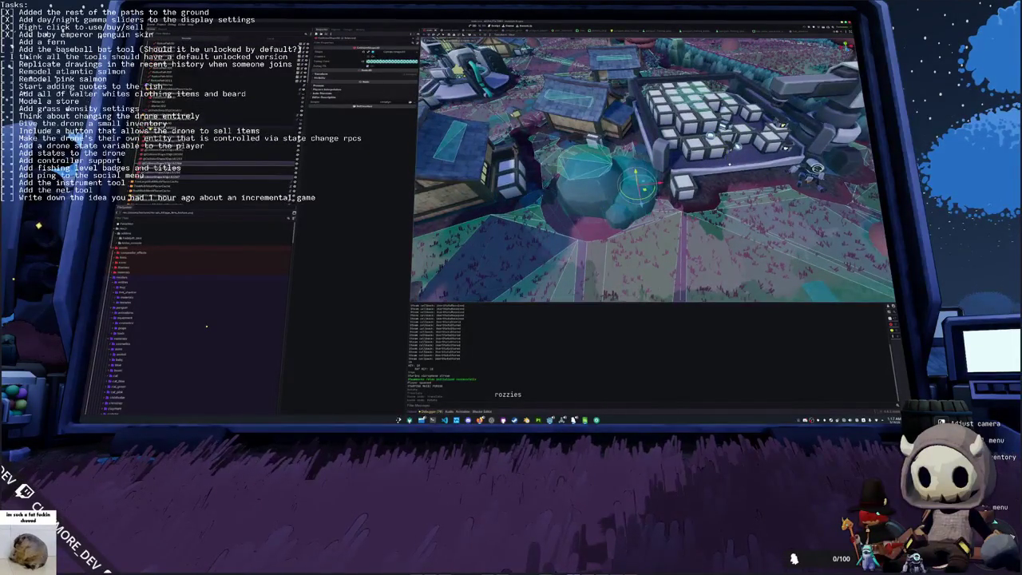
Step: Select nodes higher up the scene tree and collapse their MultiMesh and texture sub-resources
{"action": "key", "text": "Up"}
{"action": "key", "text": "Up"}
{"action": "key", "text": "Up"}
{"action": "key", "text": "Up"}
{"action": "key", "text": "Up"}
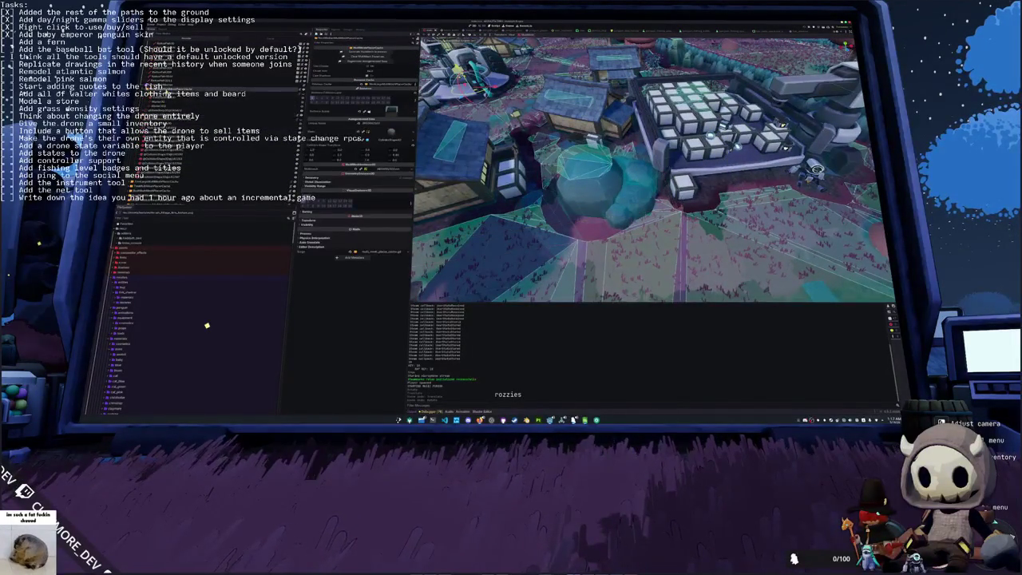
{"action": "key", "text": "Up"}
{"action": "key", "text": "Up"}
{"action": "key", "text": "Up"}
{"action": "key", "text": "Up"}
{"action": "key", "text": "Up"}
{"action": "key", "text": "Up"}
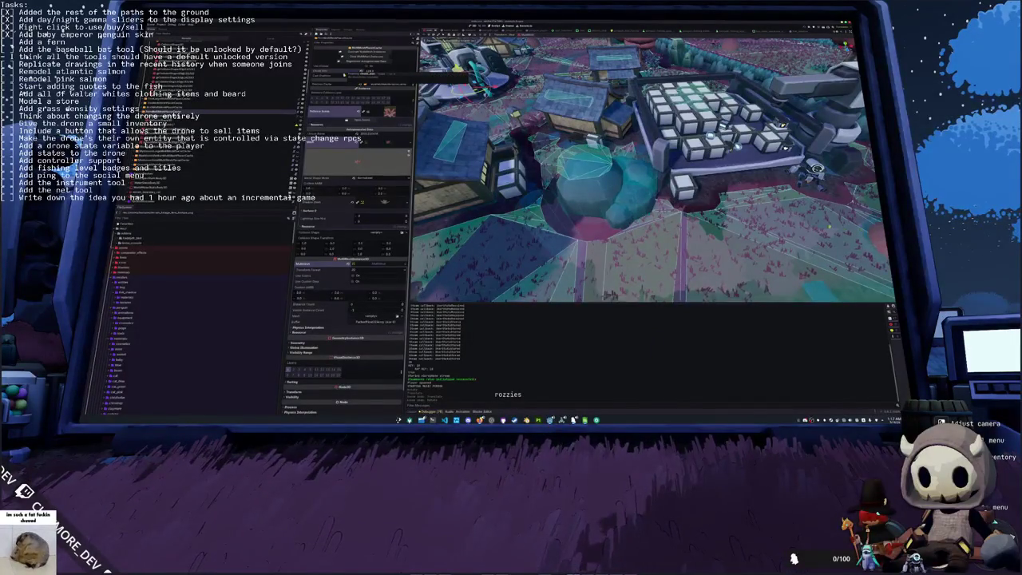
{"action": "scroll", "coordinate": [349, 240], "scroll_direction": "down", "scroll_amount": 2}
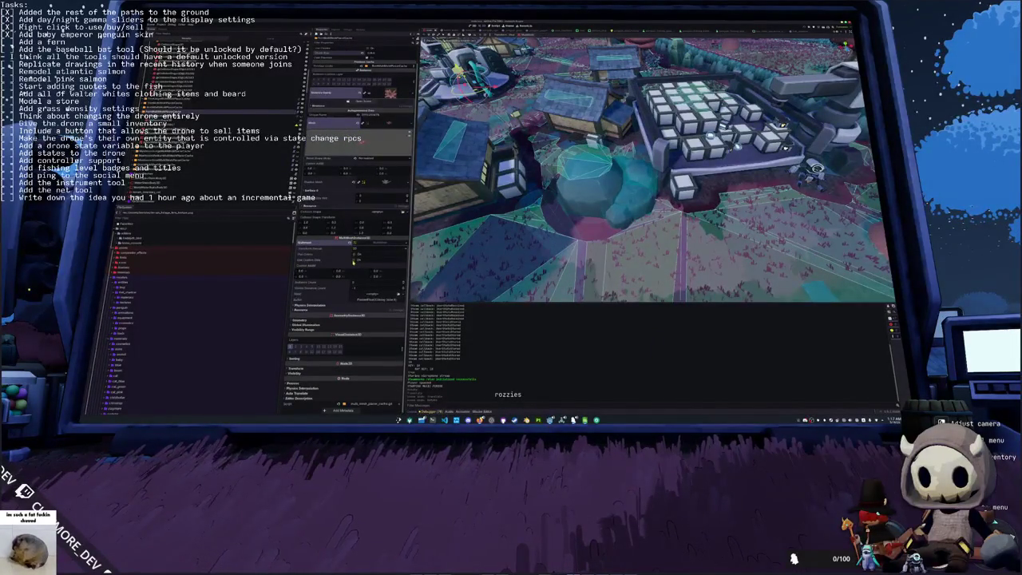
{"action": "left_click", "coordinate": [375, 243]}
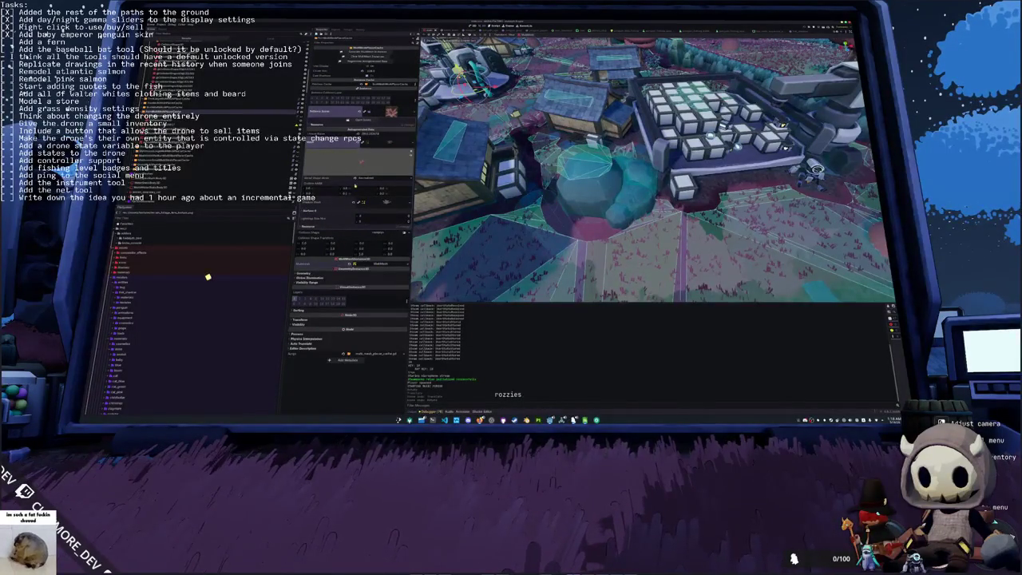
{"action": "left_click", "coordinate": [387, 145]}
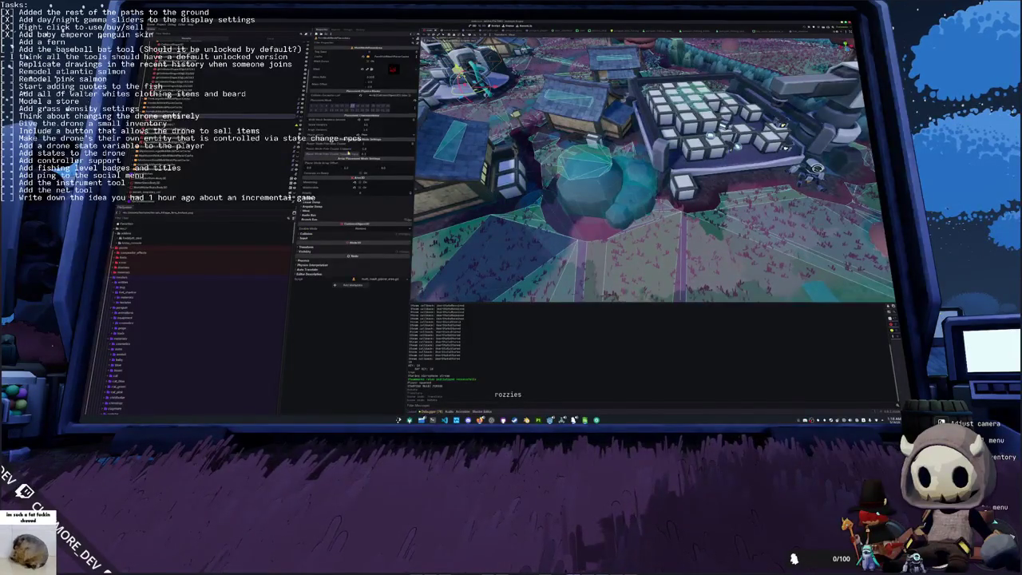
Step: Zoom the viewport and inspect the MultiMesh settings of three more nodes
{"action": "scroll", "coordinate": [532, 246], "scroll_direction": "up", "scroll_amount": 2}
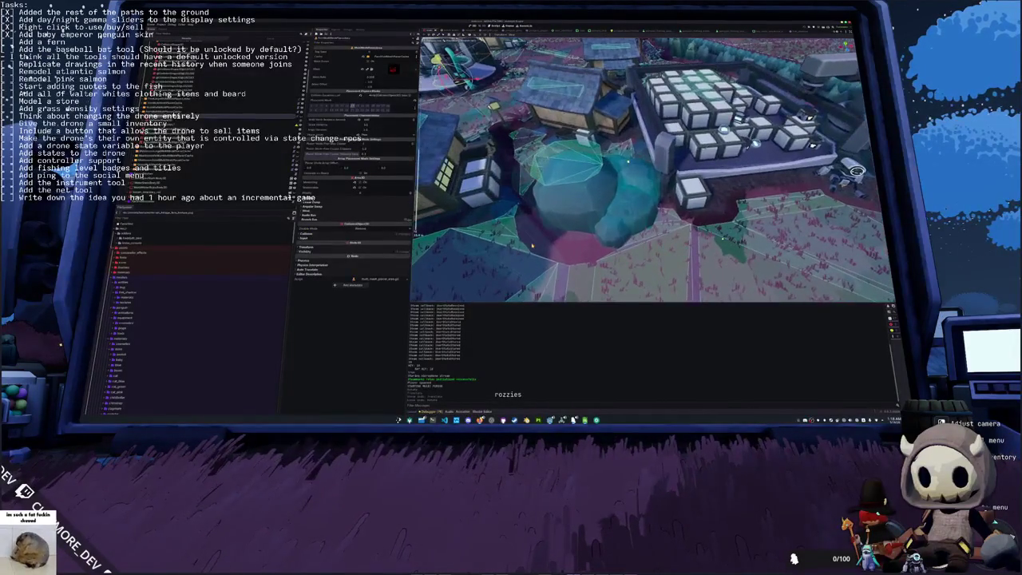
{"action": "scroll", "coordinate": [531, 246], "scroll_direction": "down", "scroll_amount": 5}
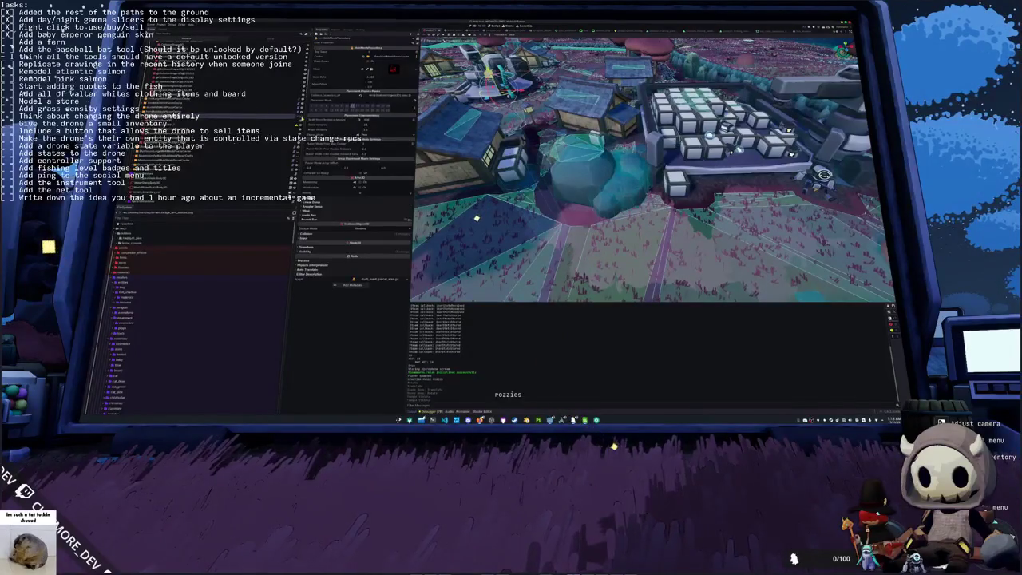
{"action": "left_click", "coordinate": [255, 114]}
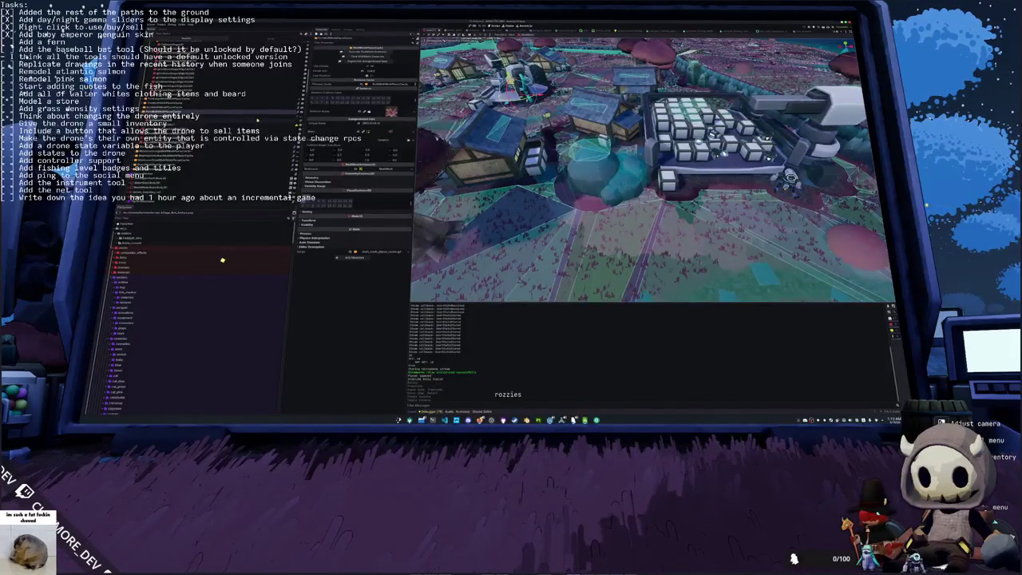
{"action": "left_click", "coordinate": [263, 117]}
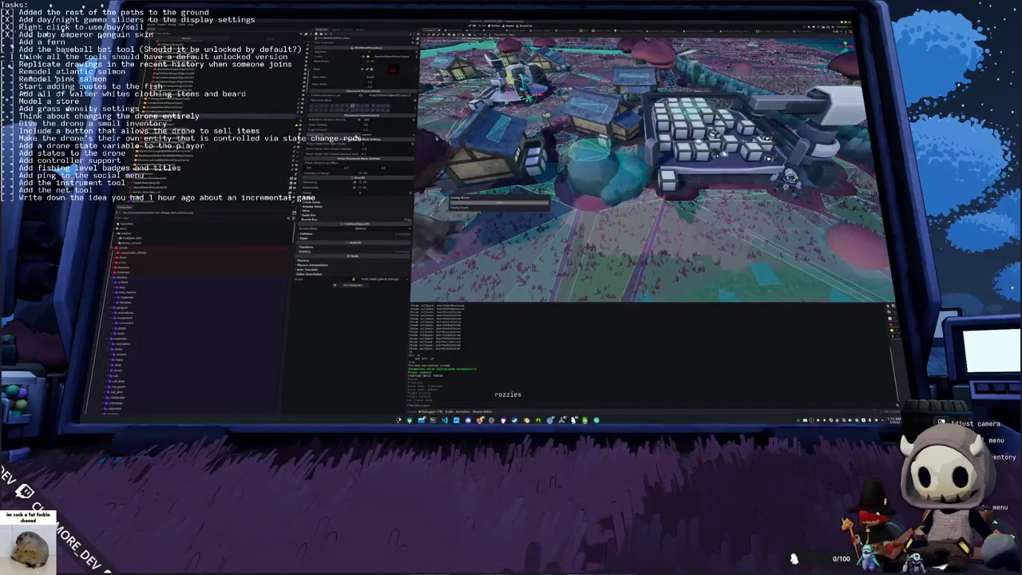
{"action": "left_click", "coordinate": [207, 113]}
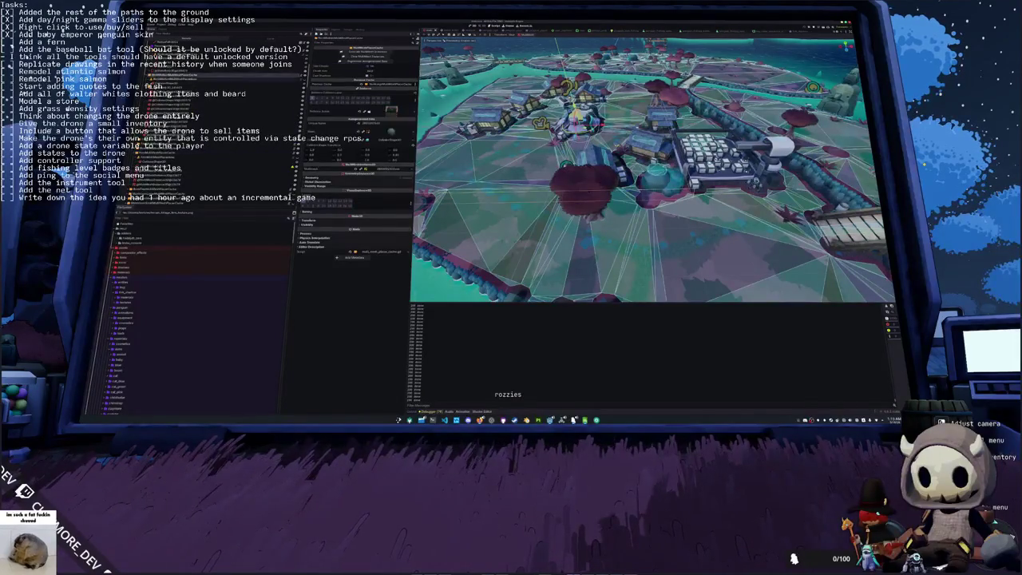
{"action": "left_click", "coordinate": [212, 155]}
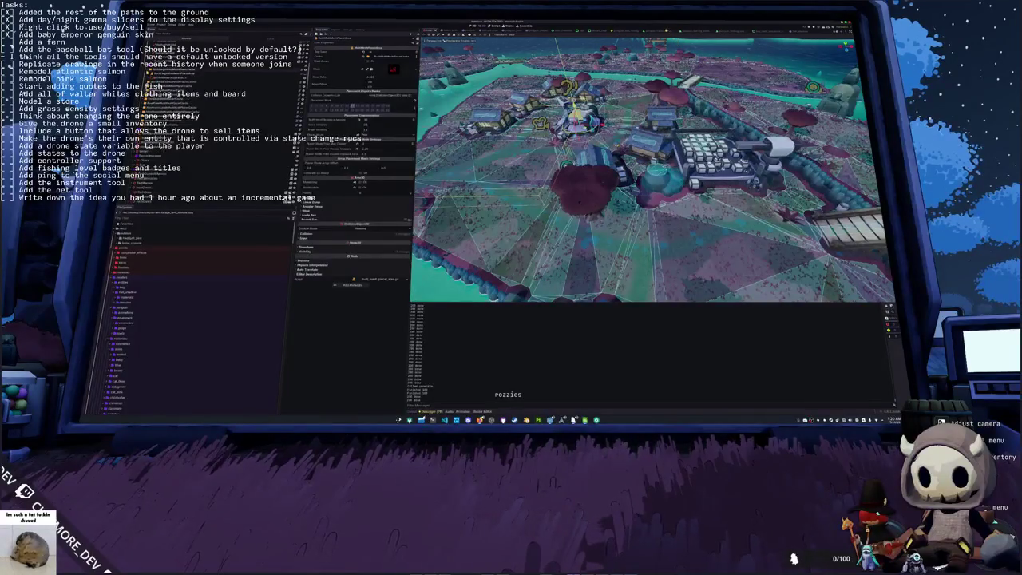
{"action": "left_click", "coordinate": [184, 71]}
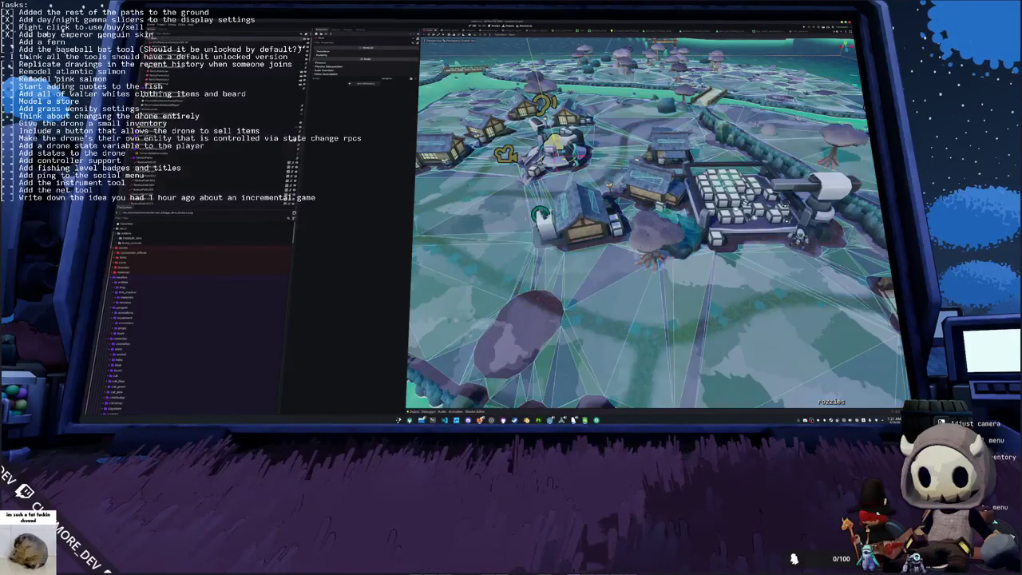
Step: Orbit toward the factory building, select the tree beside it, and inspect two other nodes
{"action": "mouse_move", "coordinate": [558, 285]}
{"action": "left_mouse_down"}
{"action": "mouse_move", "coordinate": [593, 271]}
{"action": "mouse_move", "coordinate": [575, 247]}
{"action": "mouse_move", "coordinate": [582, 243]}
{"action": "left_mouse_up"}
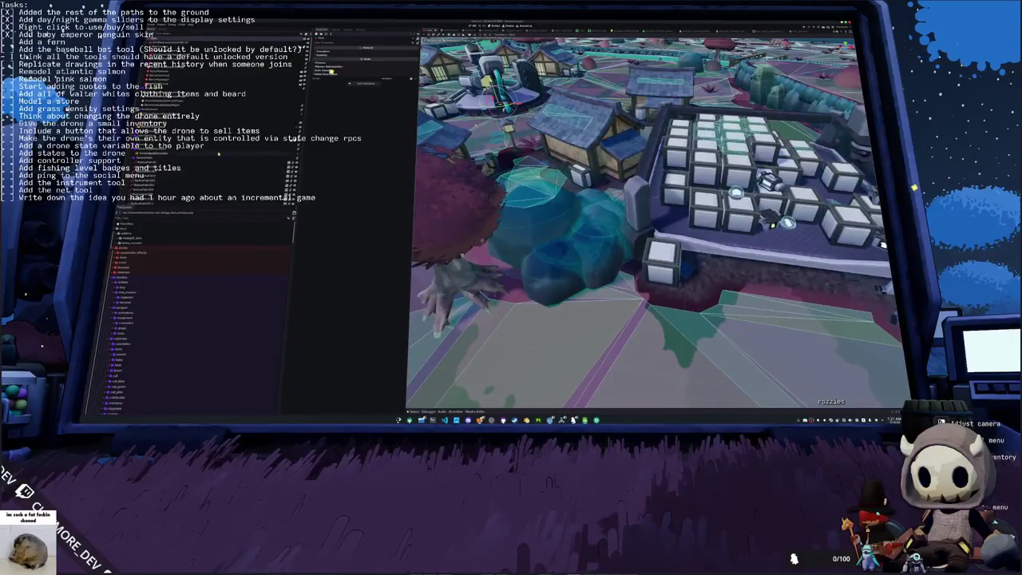
{"action": "left_click", "coordinate": [317, 68]}
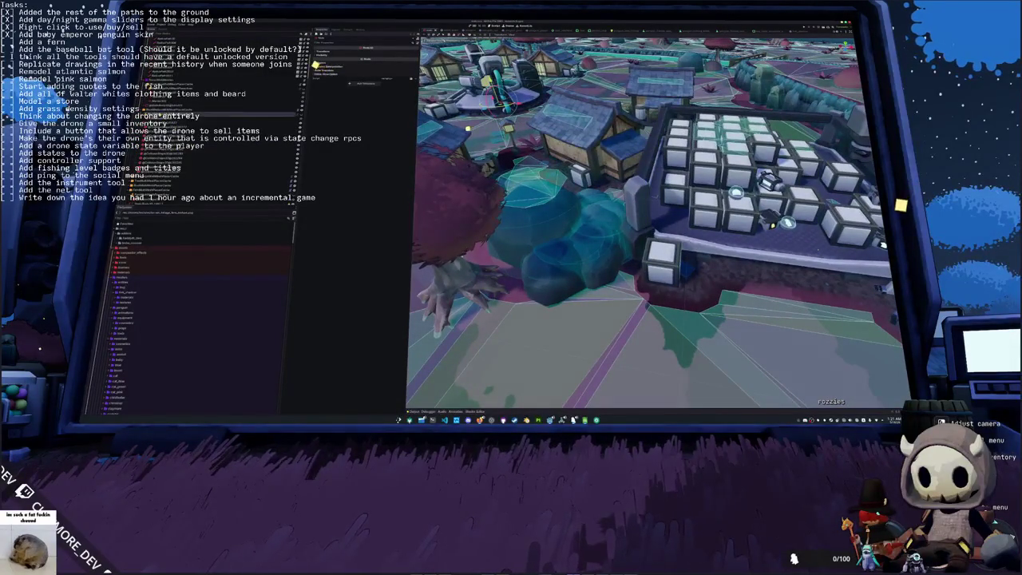
{"action": "left_click", "coordinate": [316, 63]}
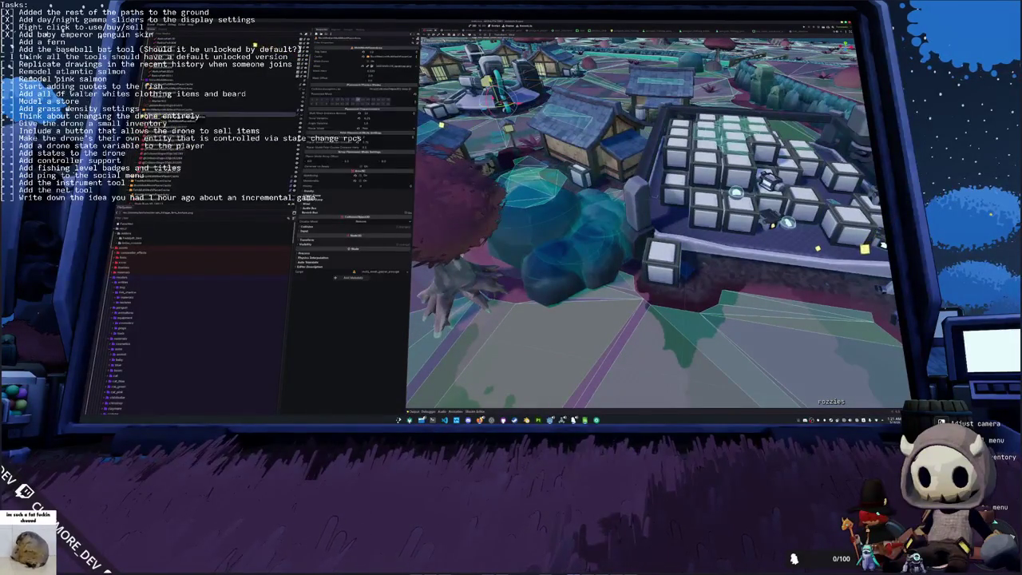
{"action": "left_click", "coordinate": [176, 113]}
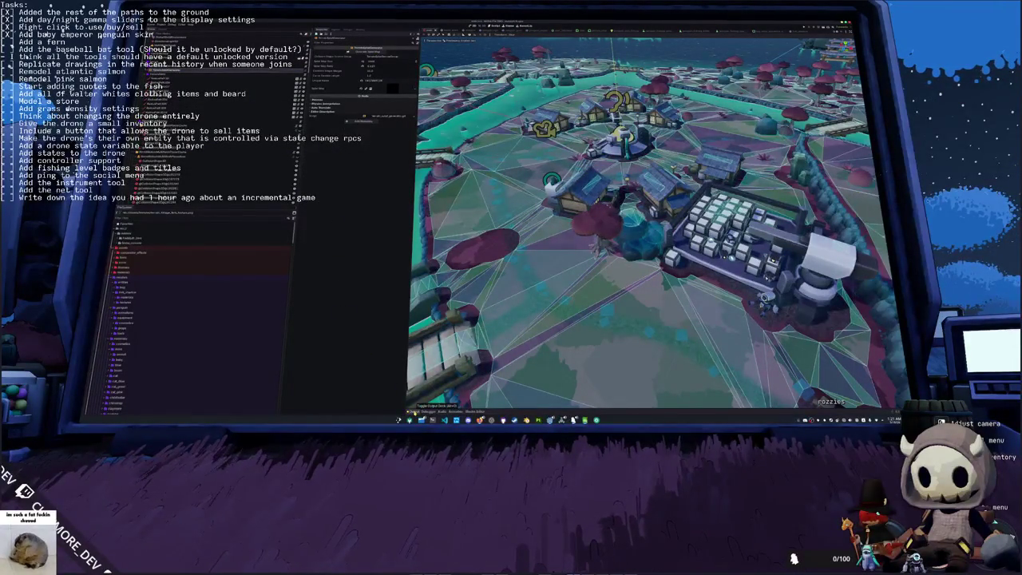
Step: Show Godot's Output log under the village 3D view, briefly check Blender, then raise OBS Studio
{"action": "left_click", "coordinate": [414, 411]}
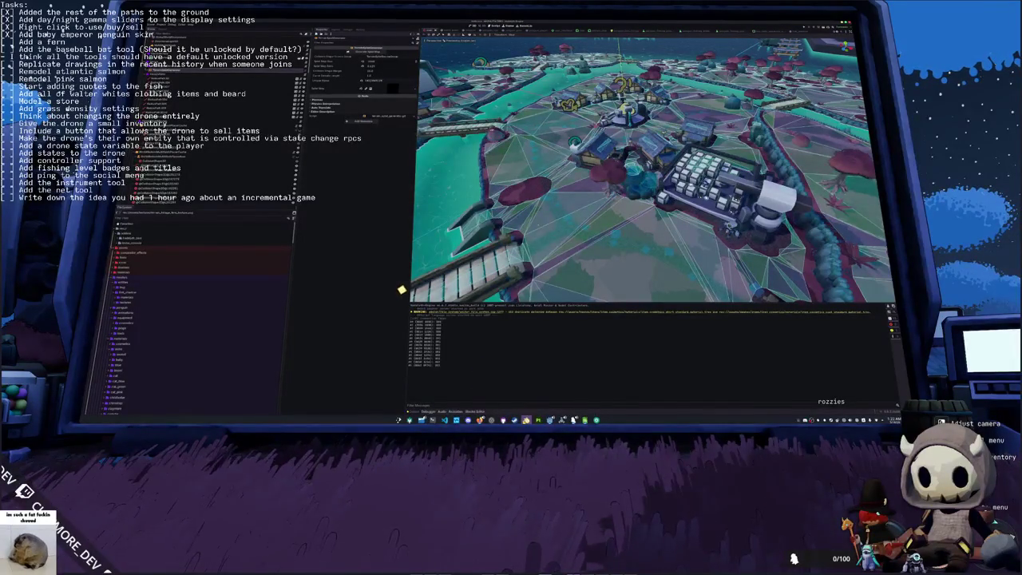
{"action": "left_click", "coordinate": [525, 419]}
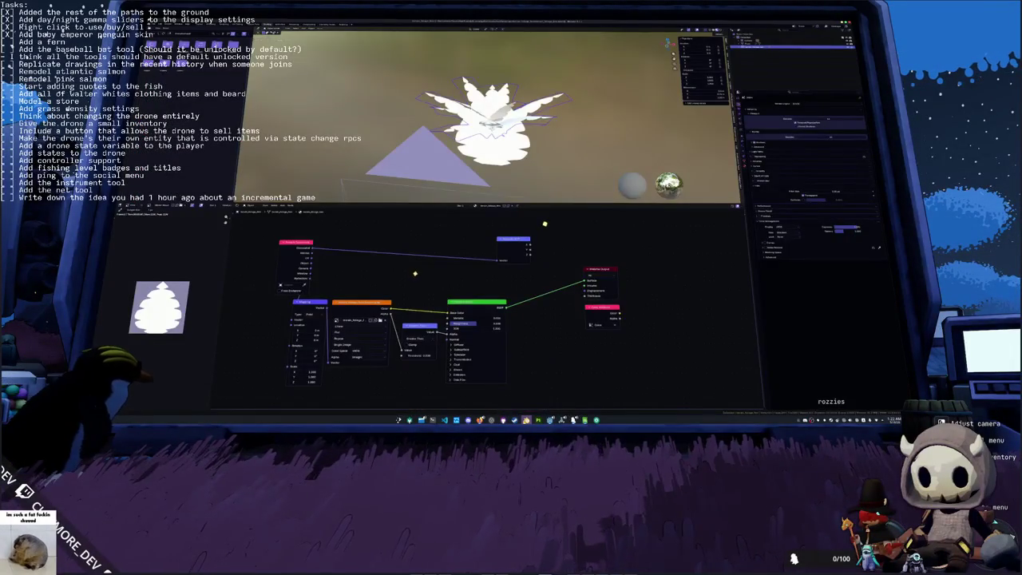
{"action": "left_click", "coordinate": [543, 383]}
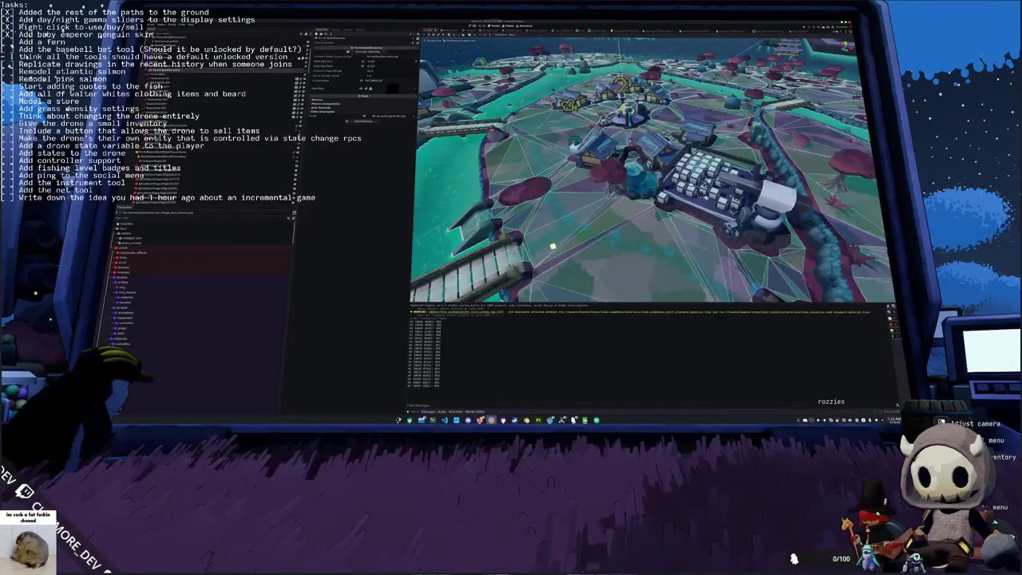
{"action": "key", "text": "alt+Tab"}
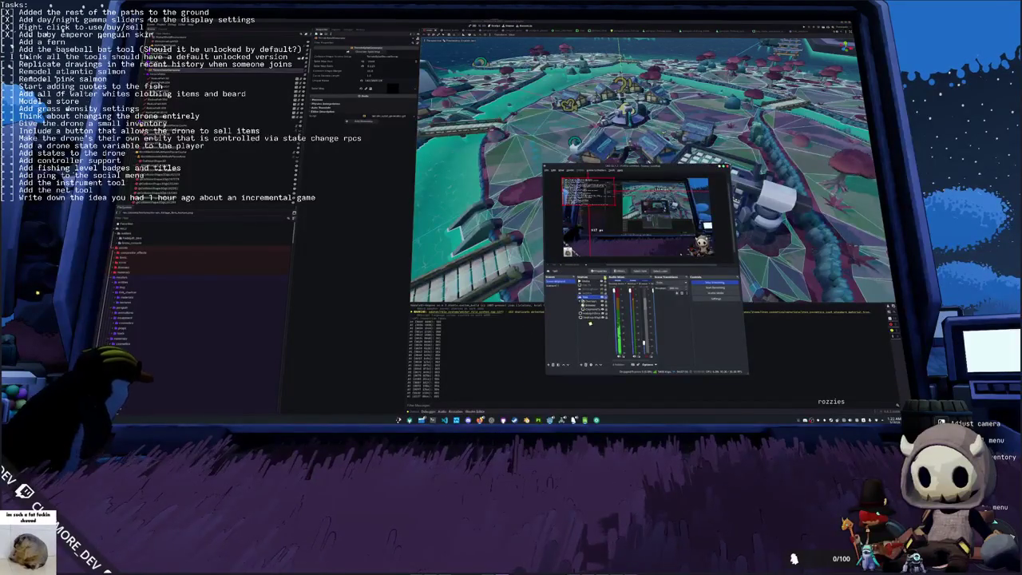
Step: Review the properties of OBS's task-list text source and close the dialog
{"action": "double_click", "coordinate": [595, 281]}
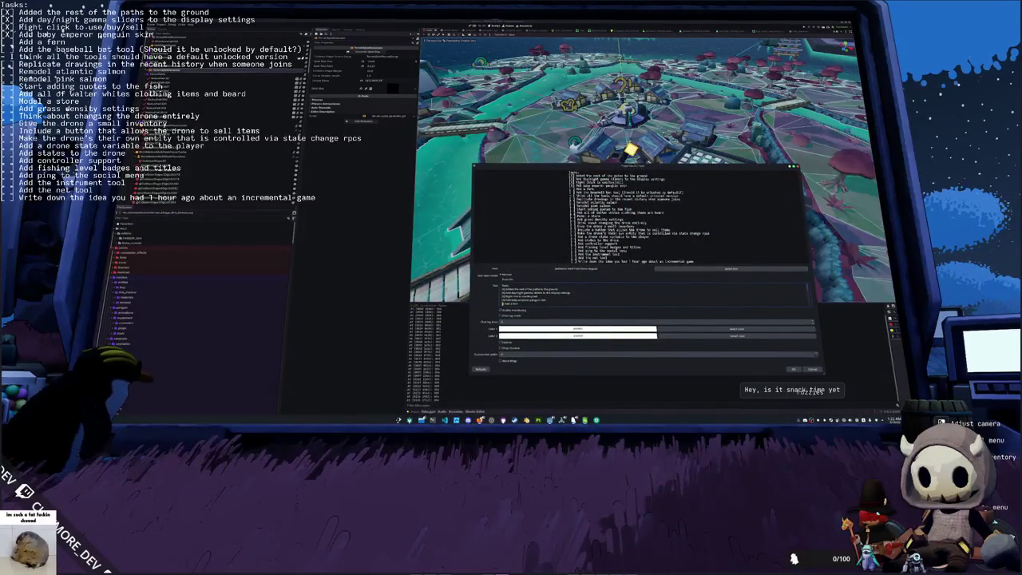
{"action": "scroll", "coordinate": [615, 301], "scroll_direction": "down", "scroll_amount": 1}
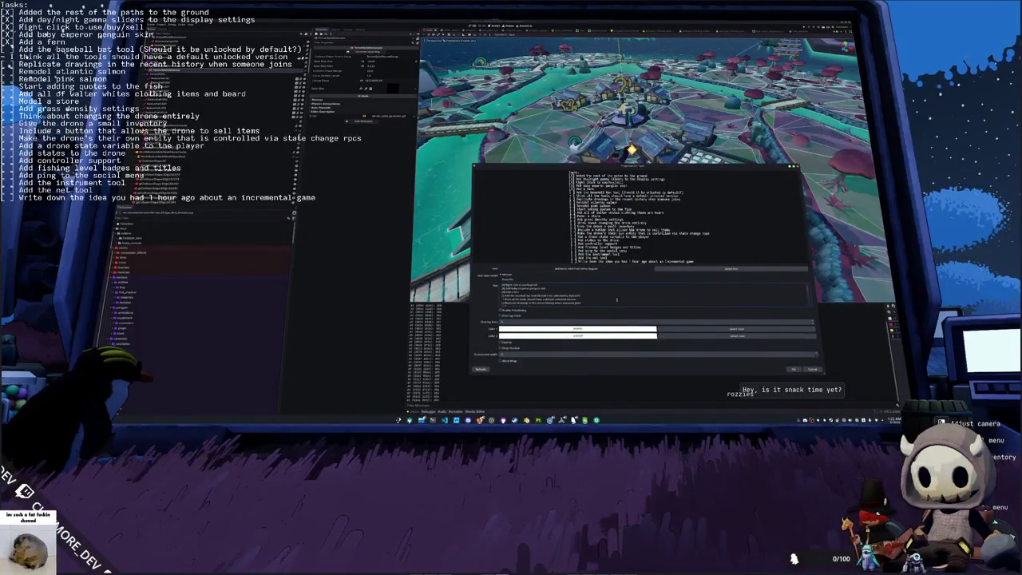
{"action": "left_click", "coordinate": [792, 370]}
Step: Minimise OBS, save the Godot scene, and switch to Visual Studio Code
{"action": "left_click", "coordinate": [770, 357]}
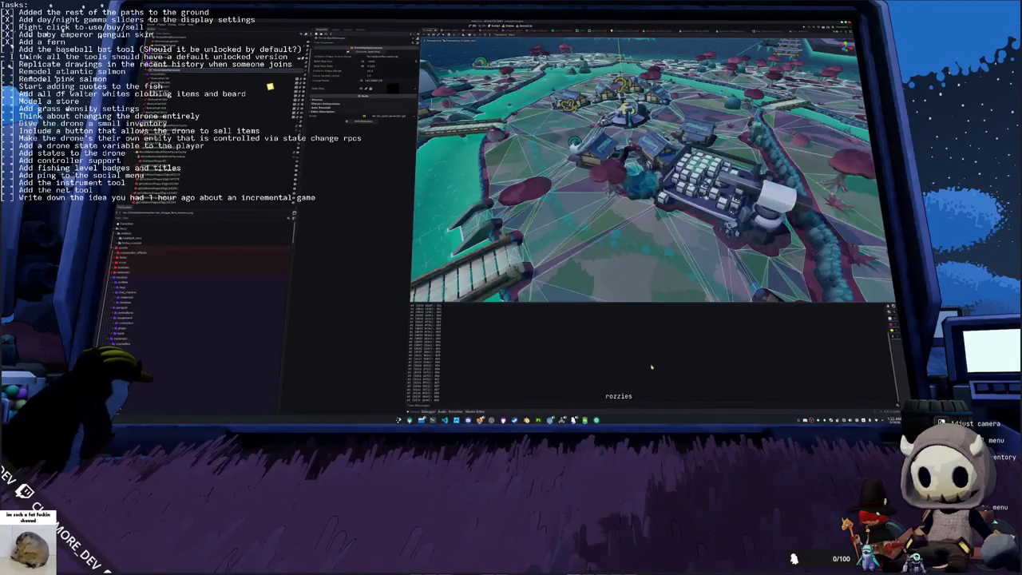
{"action": "key", "text": "ctrl+s"}
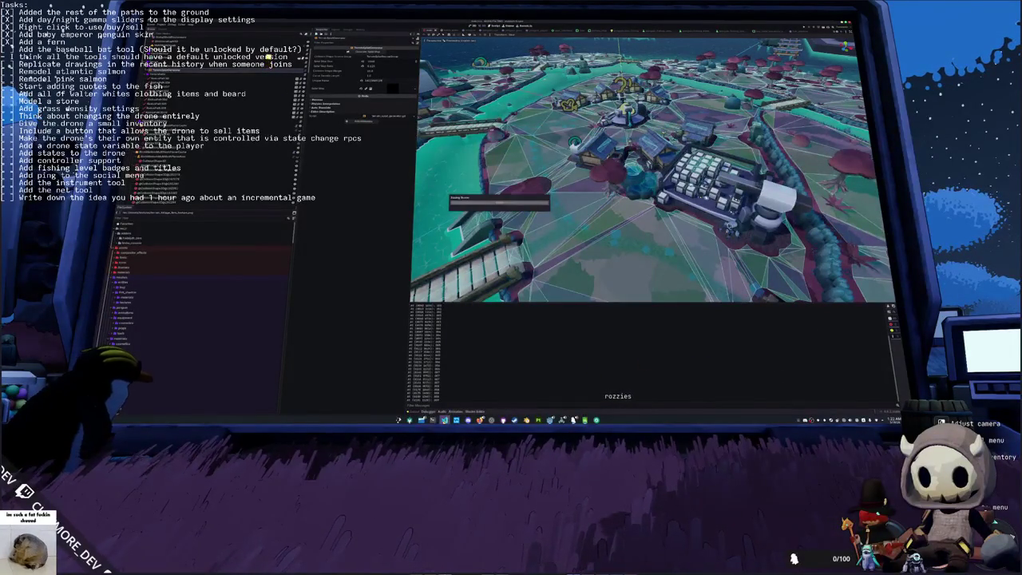
{"action": "key", "text": "alt+Tab"}
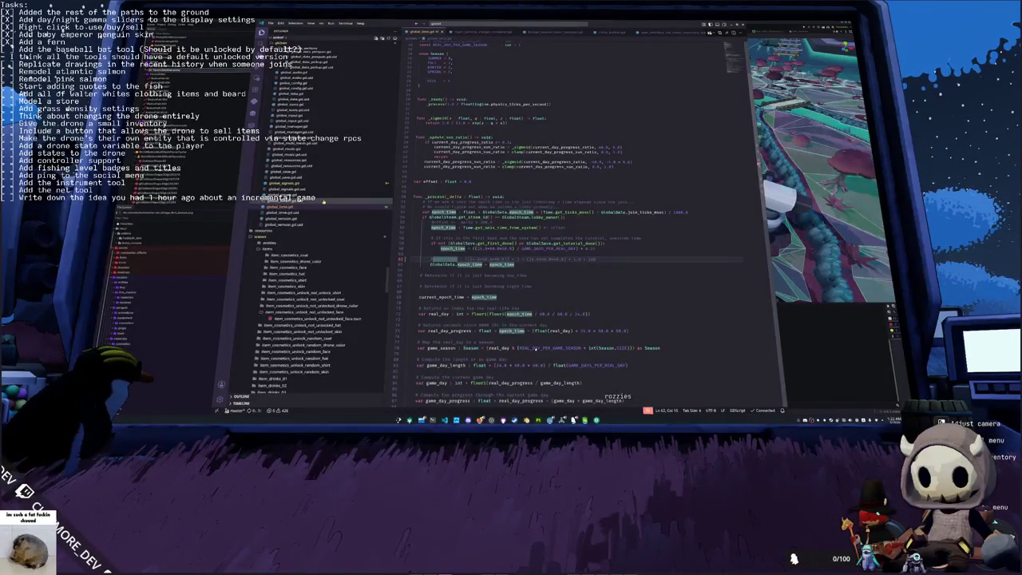
{"action": "left_click", "coordinate": [488, 32]}
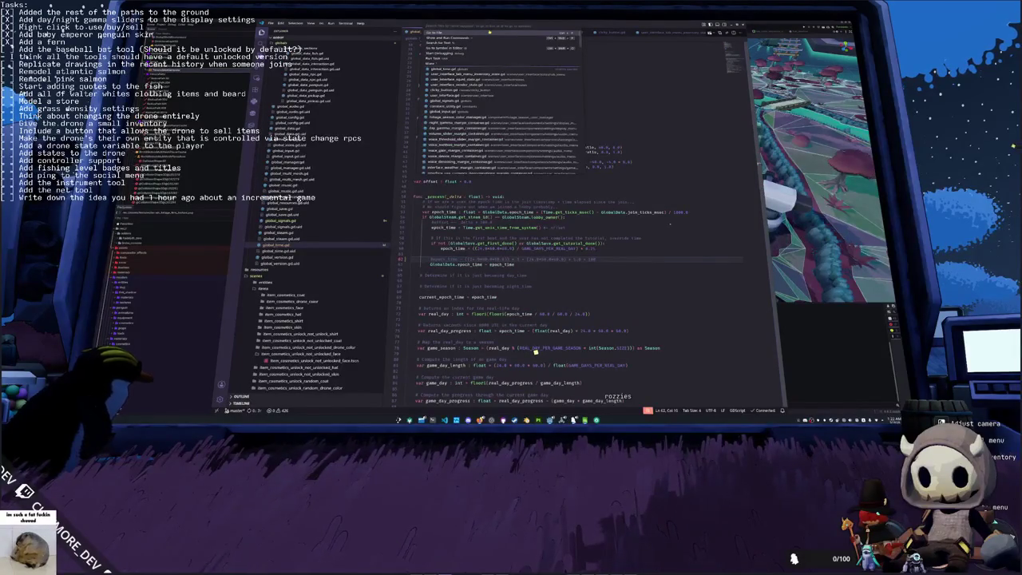
Step: Open multi_mesh_placer.gd with quick open and inspect the point variable and loop condition
{"action": "type", "text": "placer"}
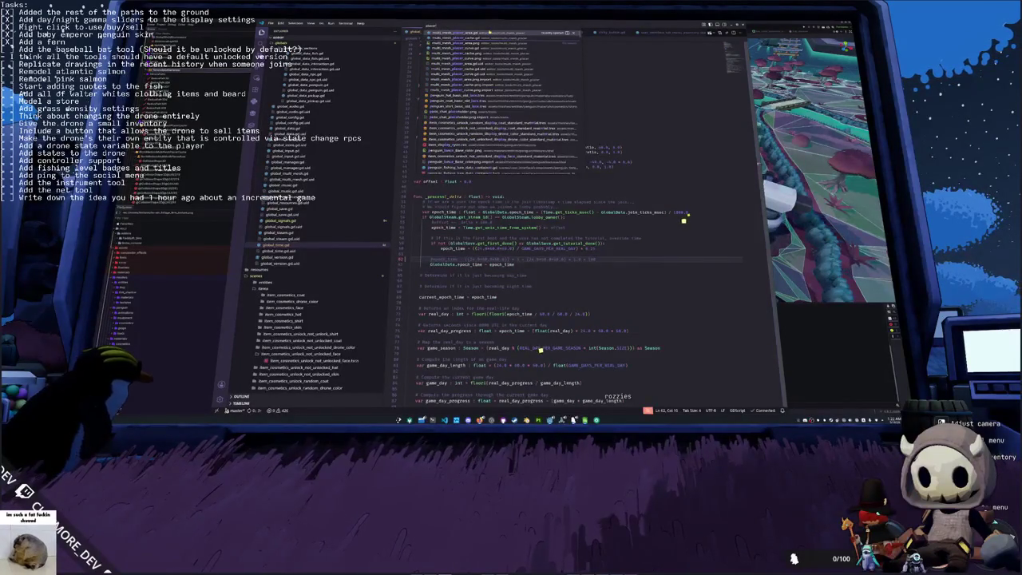
{"action": "key", "text": "Return"}
{"action": "scroll", "coordinate": [673, 222], "scroll_direction": "up", "scroll_amount": 15}
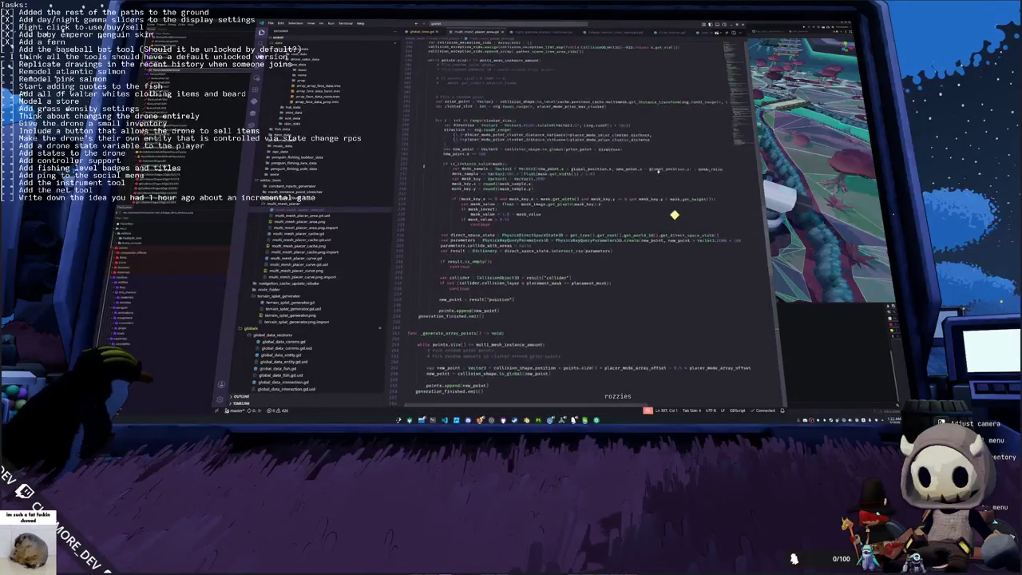
{"action": "scroll", "coordinate": [673, 214], "scroll_direction": "up", "scroll_amount": 1}
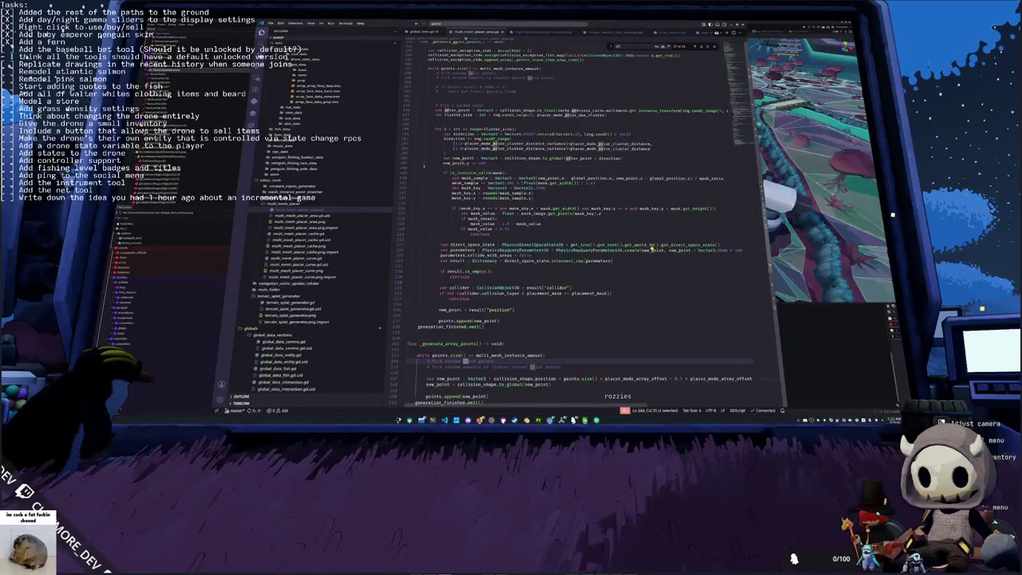
{"action": "double_click", "coordinate": [499, 148]}
{"action": "left_click", "coordinate": [654, 143]}
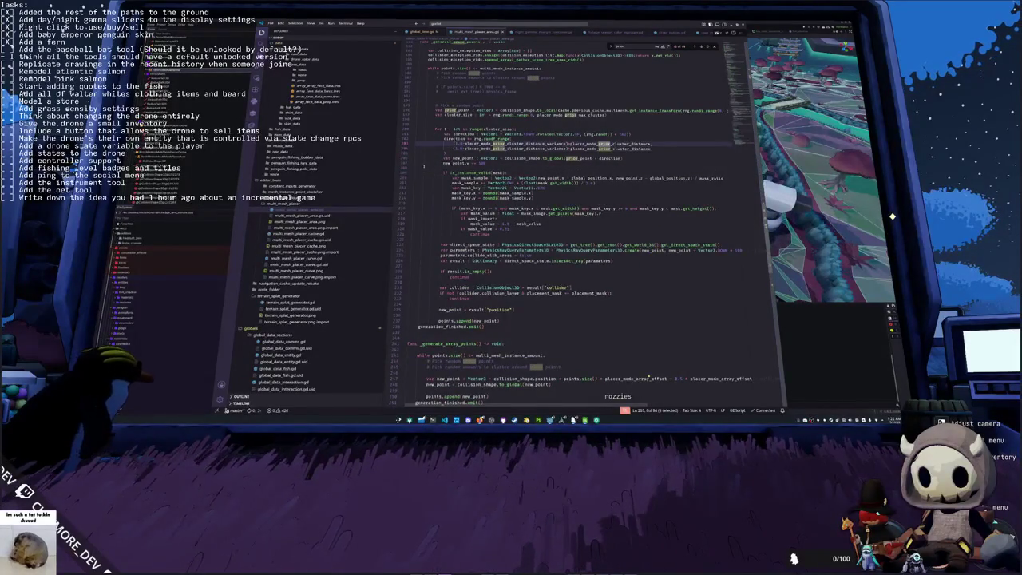
{"action": "scroll", "coordinate": [648, 378], "scroll_direction": "up", "scroll_amount": 4}
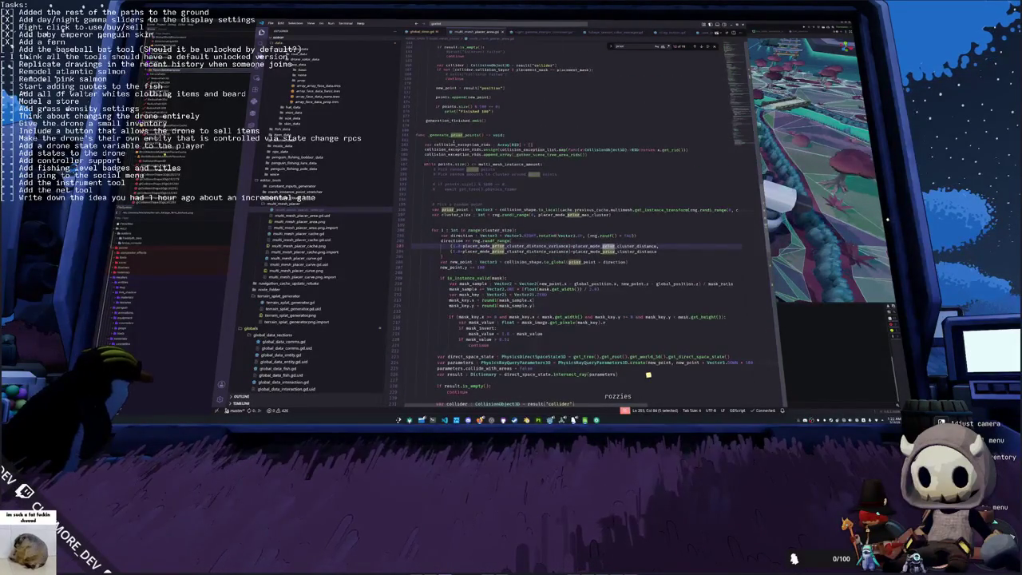
{"action": "double_click", "coordinate": [509, 164]}
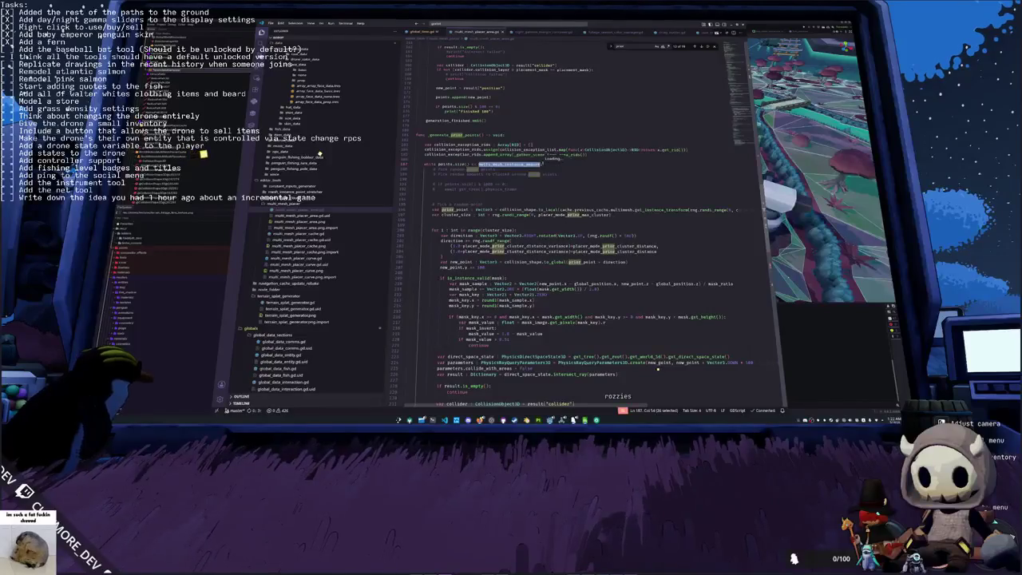
{"action": "left_click", "coordinate": [516, 164]}
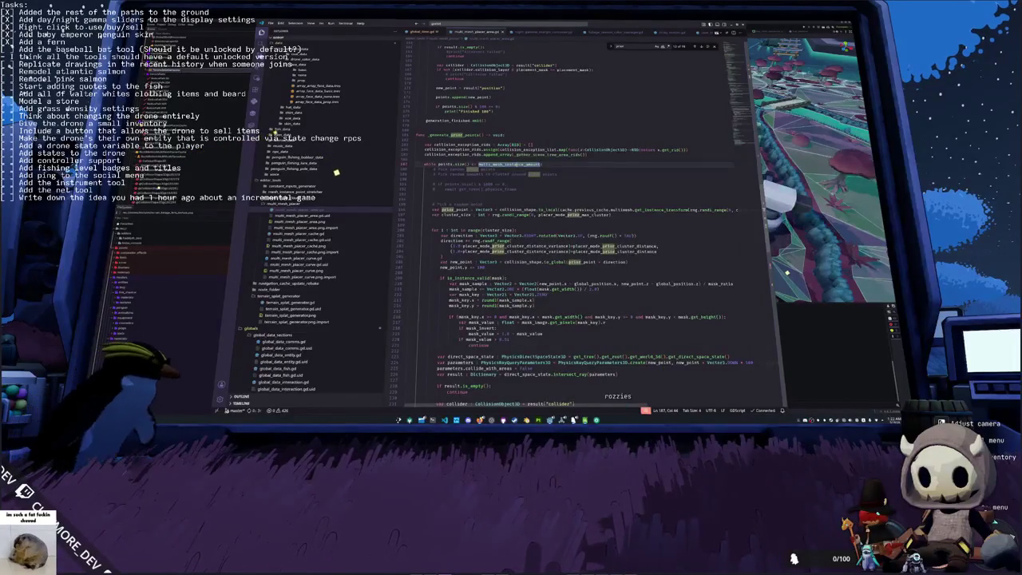
{"action": "scroll", "coordinate": [516, 163], "scroll_direction": "down", "scroll_amount": 2}
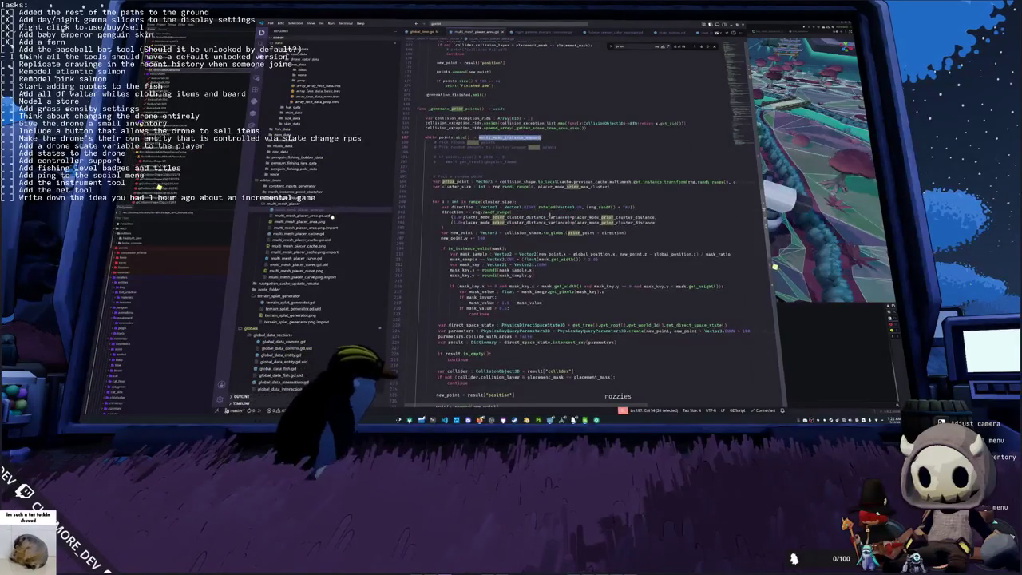
Step: Add ', cache.previous_cache.multimesh.instance_count - 1' to rng.randi_range() on line 227
{"action": "left_click", "coordinate": [435, 196]}
{"action": "double_click", "coordinate": [620, 182]}
{"action": "double_click", "coordinate": [585, 182]}
{"action": "type", "text": ", cache.previous_cache"}
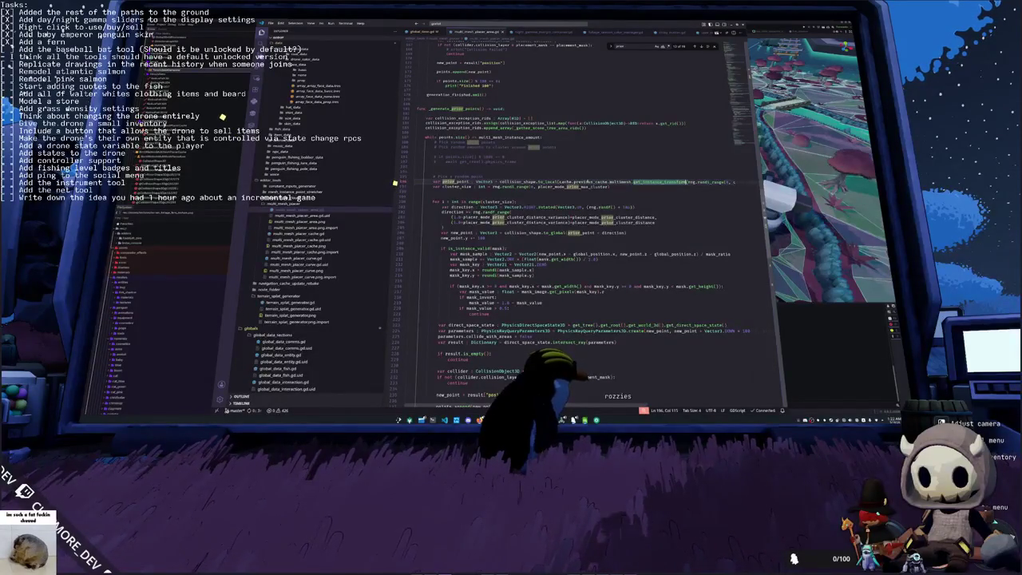
{"action": "type", "text": ".multimesh.instance_count - 1"}
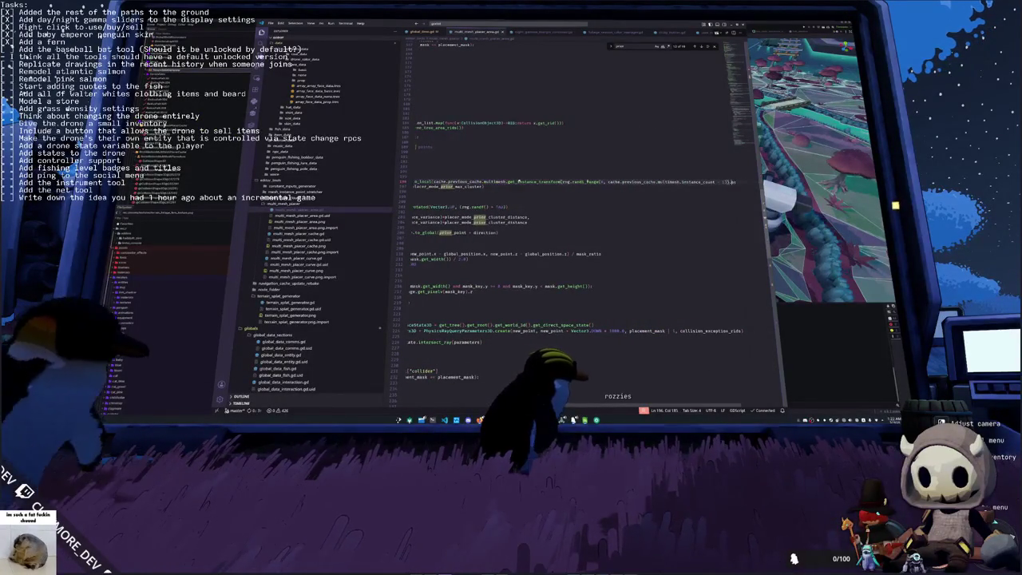
Step: Check the instance pick expression, then begin an 'if' statement above the prior-point declaration
{"action": "left_click_drag", "start_coordinate": [643, 182], "coordinate": [732, 182]}
{"action": "left_click_drag", "start_coordinate": [643, 182], "coordinate": [548, 182]}
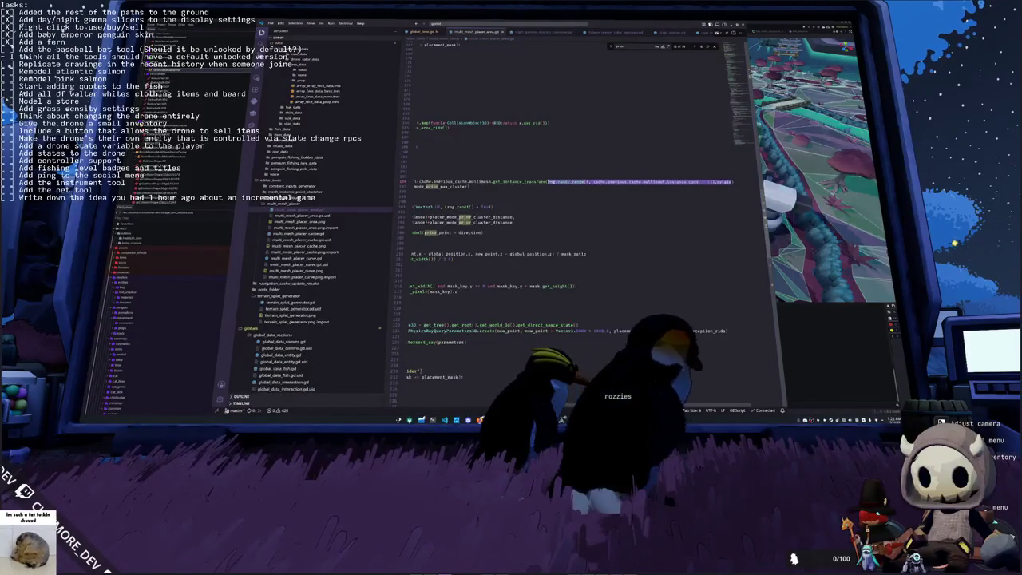
{"action": "key", "text": "Left"}
{"action": "key", "text": "Home"}
{"action": "left_click", "coordinate": [434, 182]}
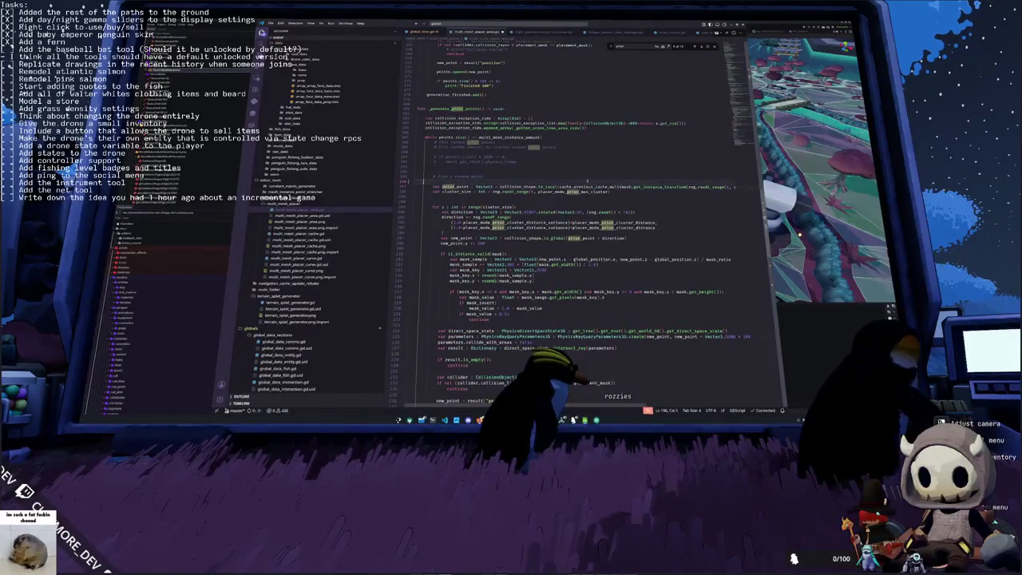
{"action": "type", "text": "if cache.previous_cache"}
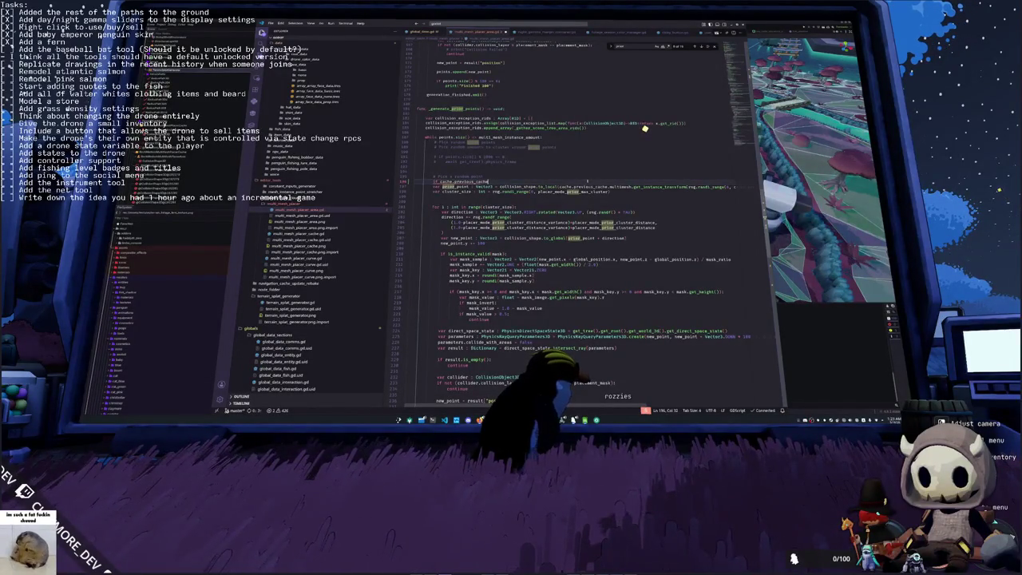
Step: Reload the VS Code window and continue typing the cache.previous_cache condition
{"action": "key", "text": "ctrl+shift+p"}
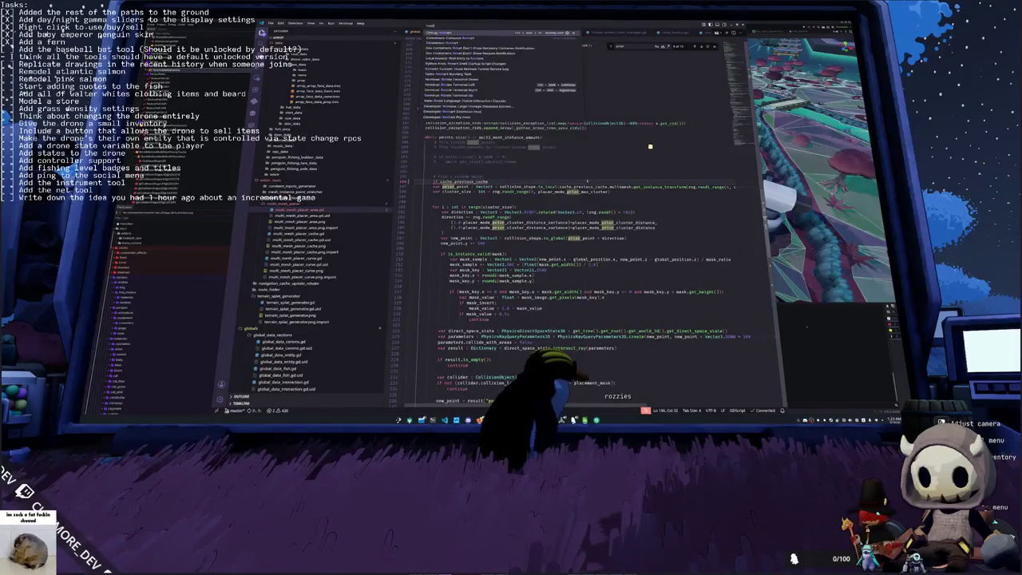
{"action": "key", "text": "Return"}
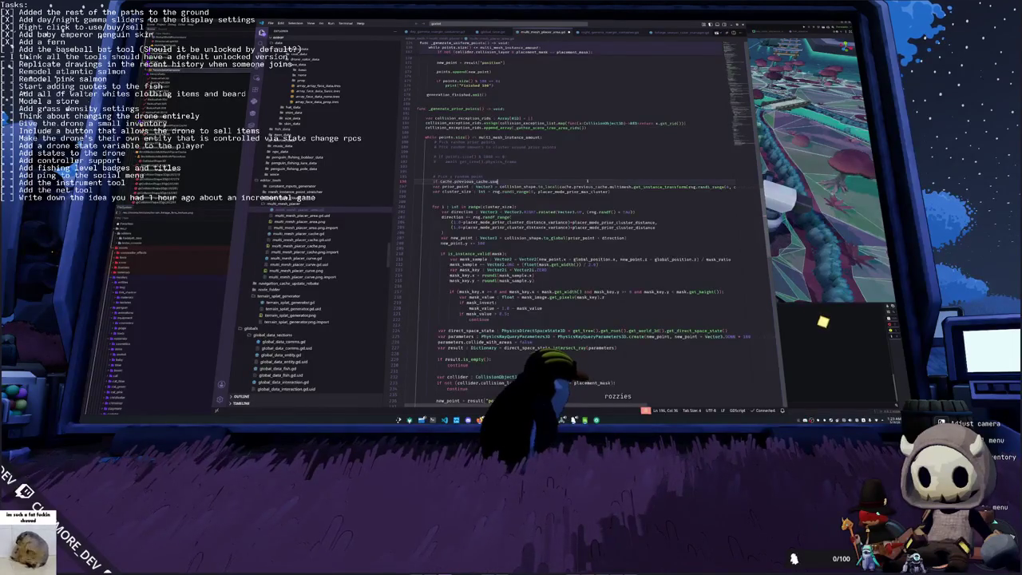
{"action": "type", "text": "e"}
{"action": "key", "text": "BackSpace"}
{"action": "key", "text": "BackSpace"}
{"action": "key", "text": "BackSpace"}
{"action": "type", "text": "chan"}
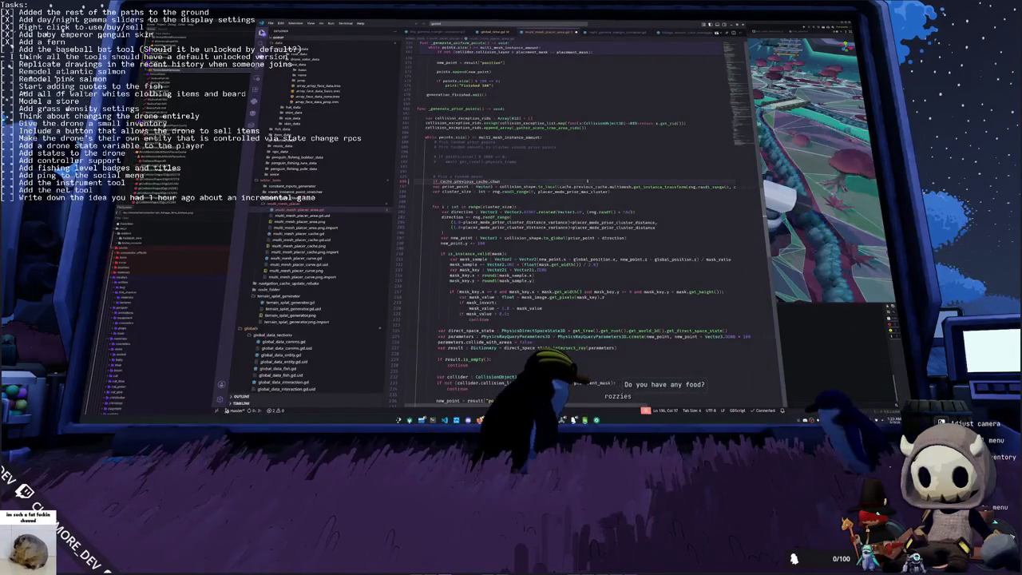
{"action": "key", "text": "BackSpace"}
{"action": "key", "text": "BackSpace"}
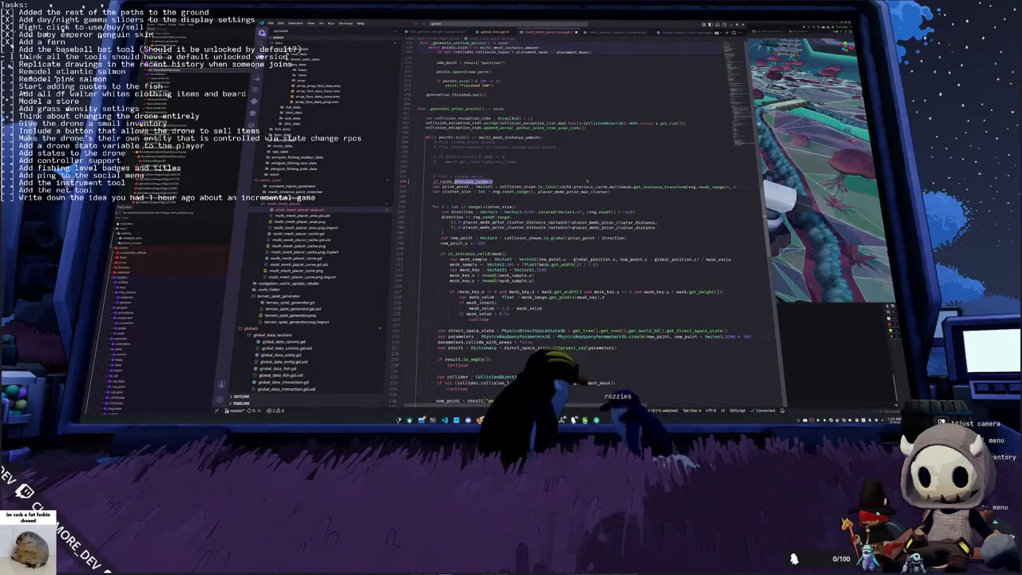
{"action": "type", "text": "pre"}
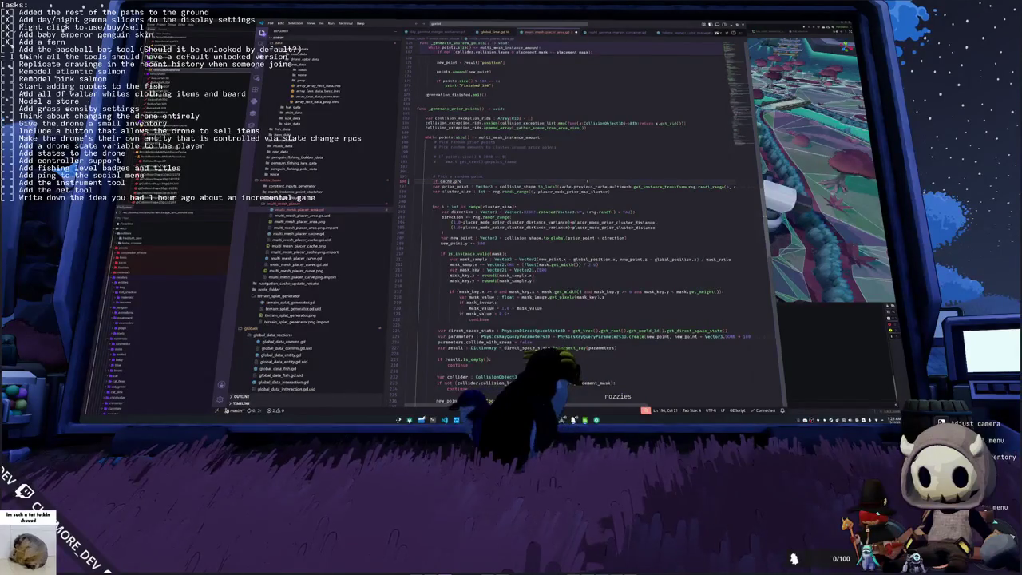
{"action": "type", "text": "d"}
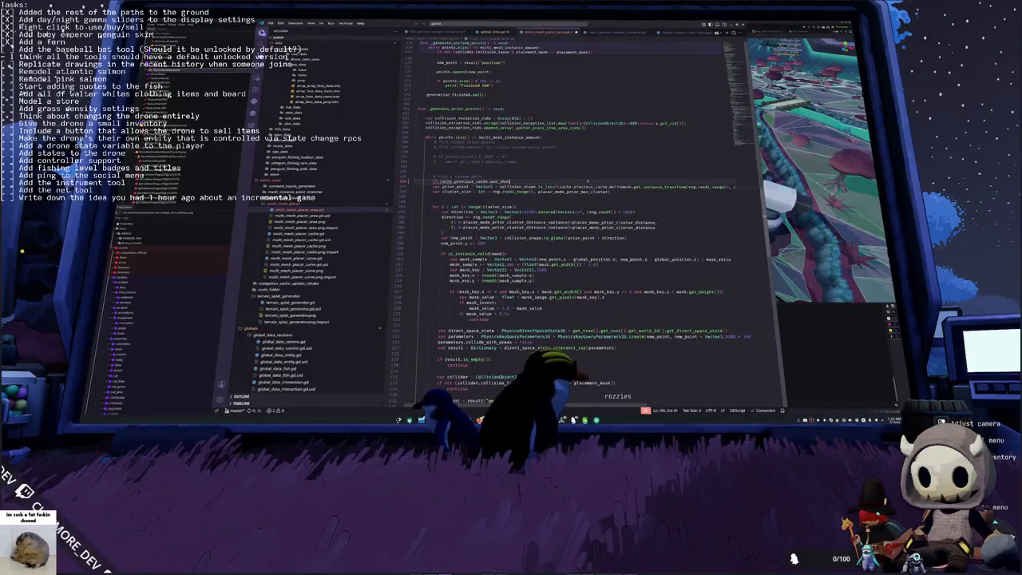
Step: Open an indented block under the use_chunks condition and nest the old prior_point line under else
{"action": "key", "text": "Return"}
{"action": "key", "text": "Return"}
{"action": "type", "text": "else:"}
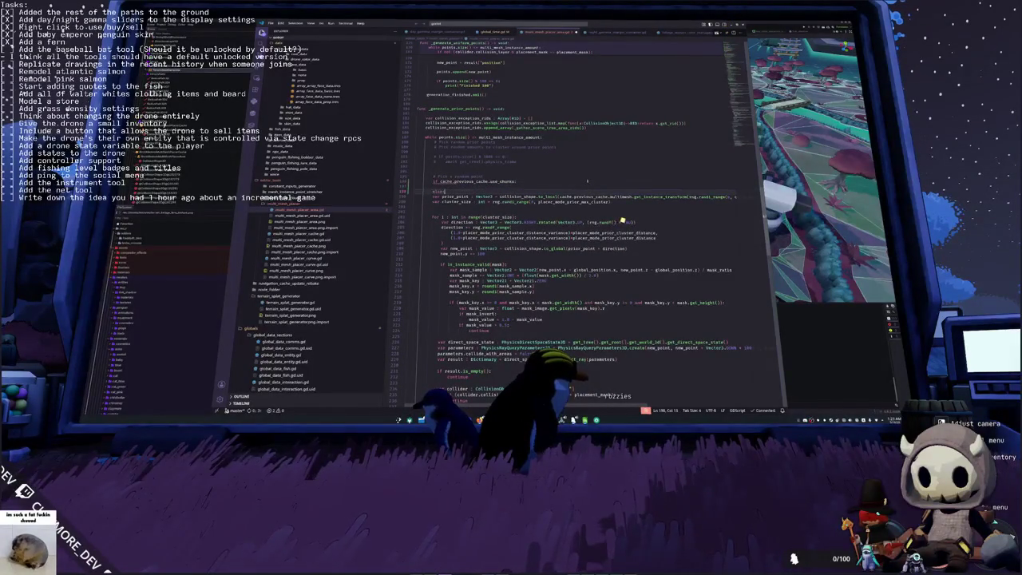
{"action": "key", "text": "Tab"}
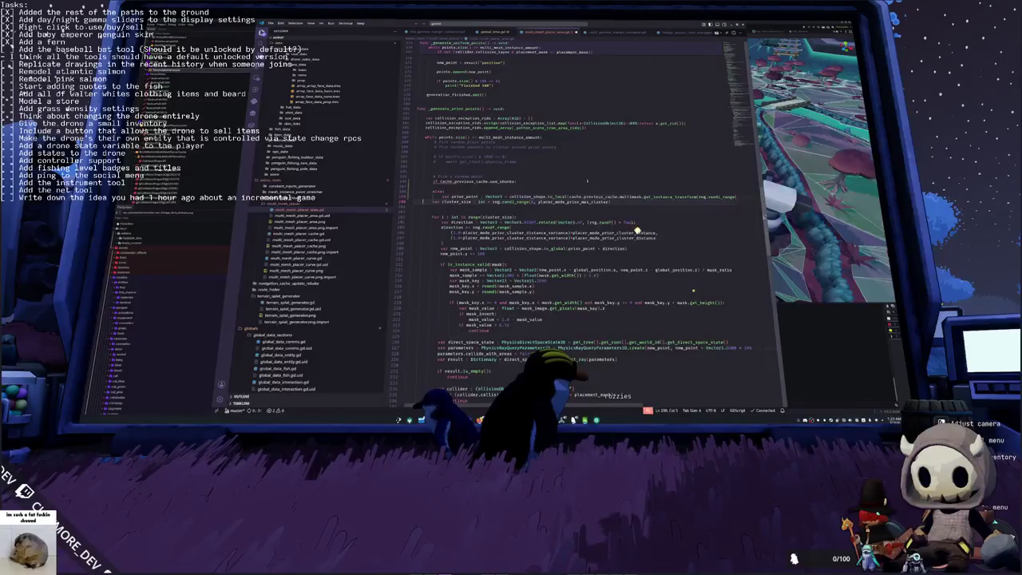
{"action": "key", "text": "Return"}
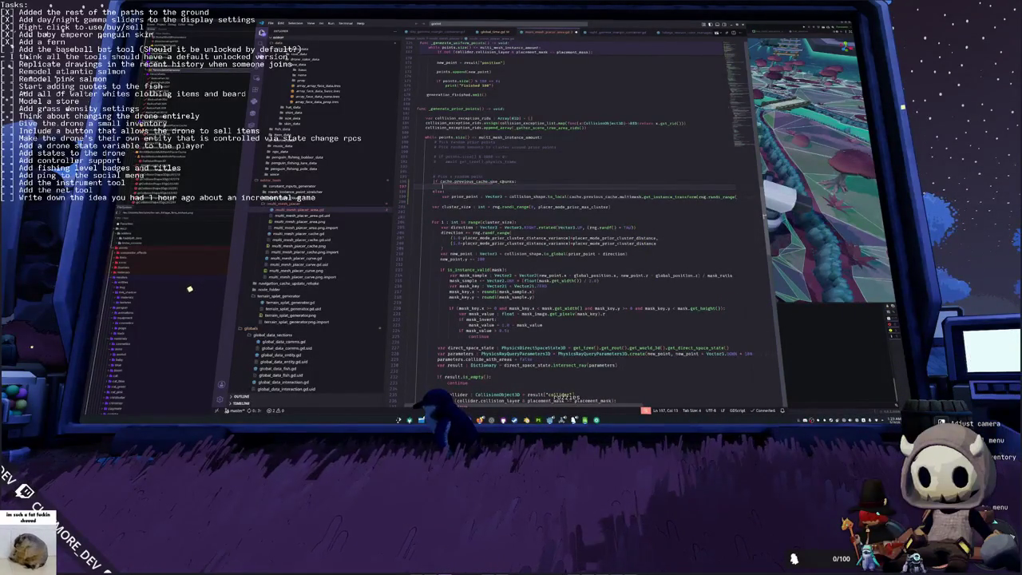
{"action": "key", "text": "ctrl+z"}
{"action": "key", "text": "Down"}
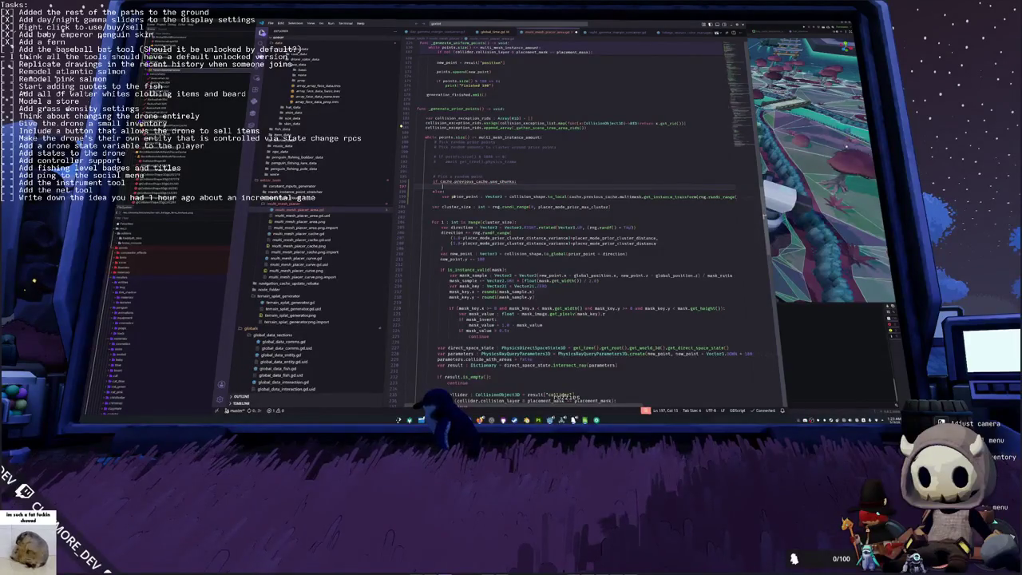
{"action": "left_click_drag", "start_coordinate": [441, 197], "coordinate": [502, 196]}
{"action": "type", "text": "prior_point"}
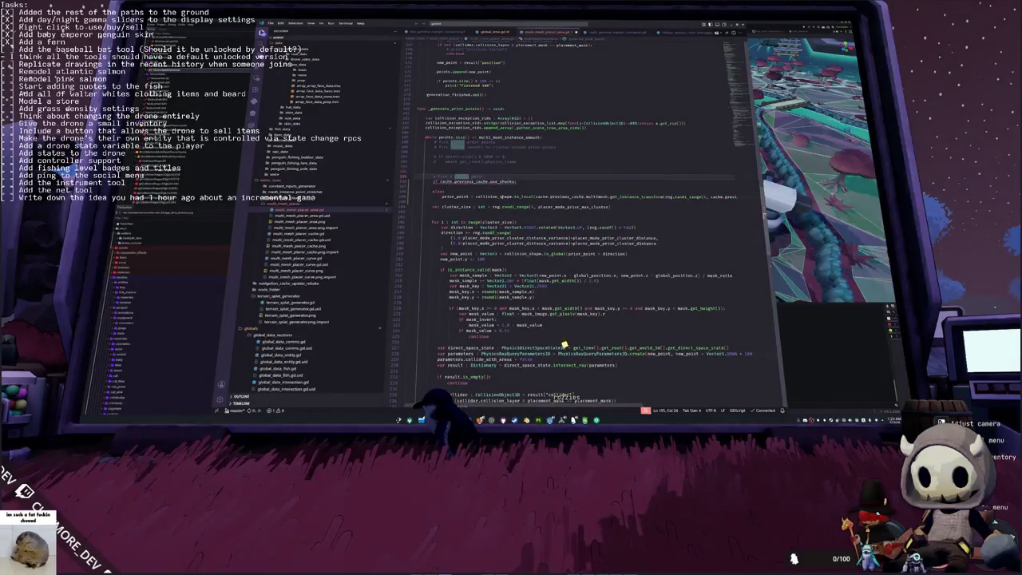
Step: Set prior_point = collision_shape.to_local(cache.previous_cache.global_transform) in the use_chunks branch
{"action": "key", "text": "Return"}
{"action": "type", "text": "var"}
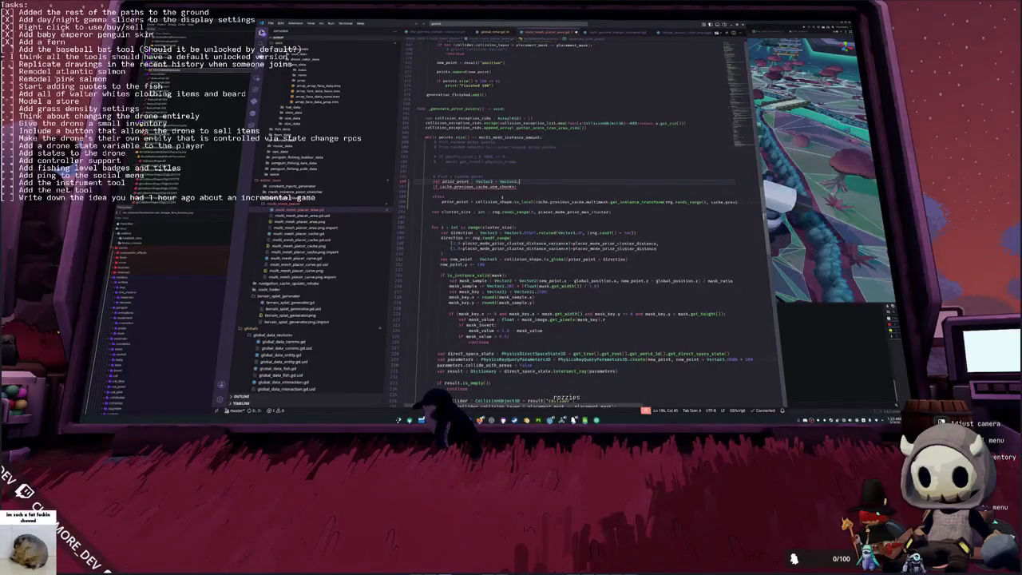
{"action": "type", "text": "prior"}
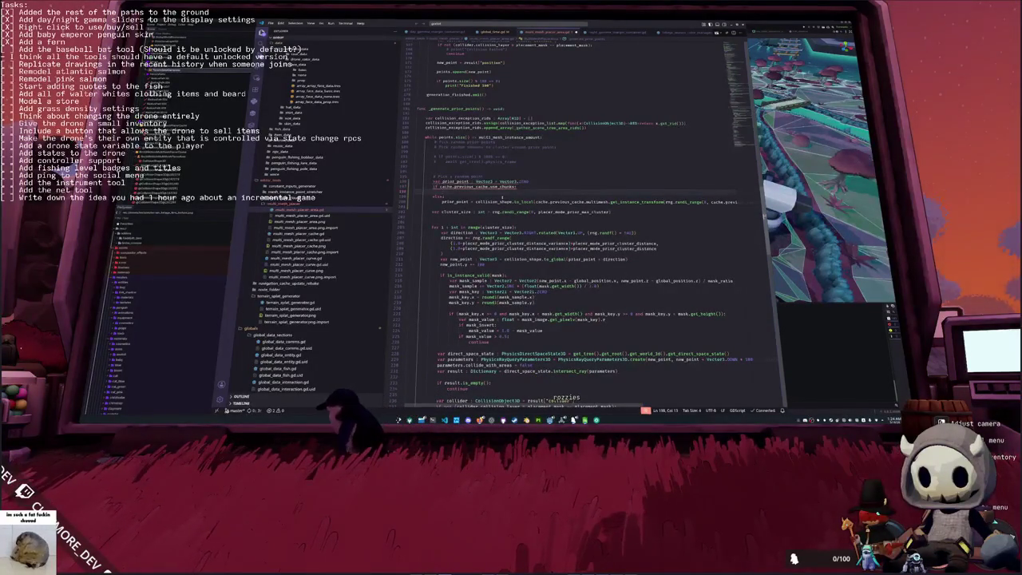
{"action": "type", "text": "_poi"}
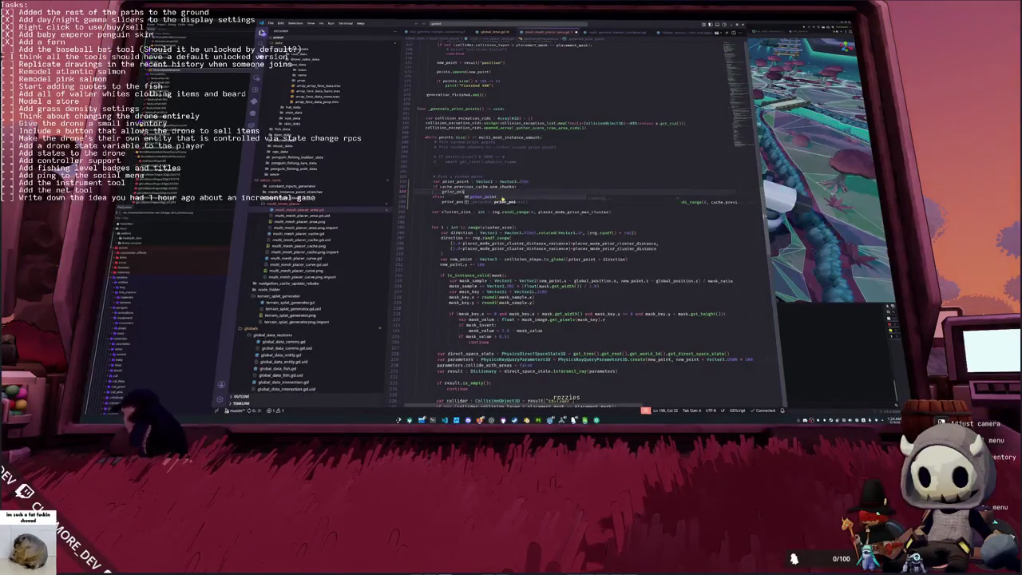
{"action": "type", "text": "nt = c"}
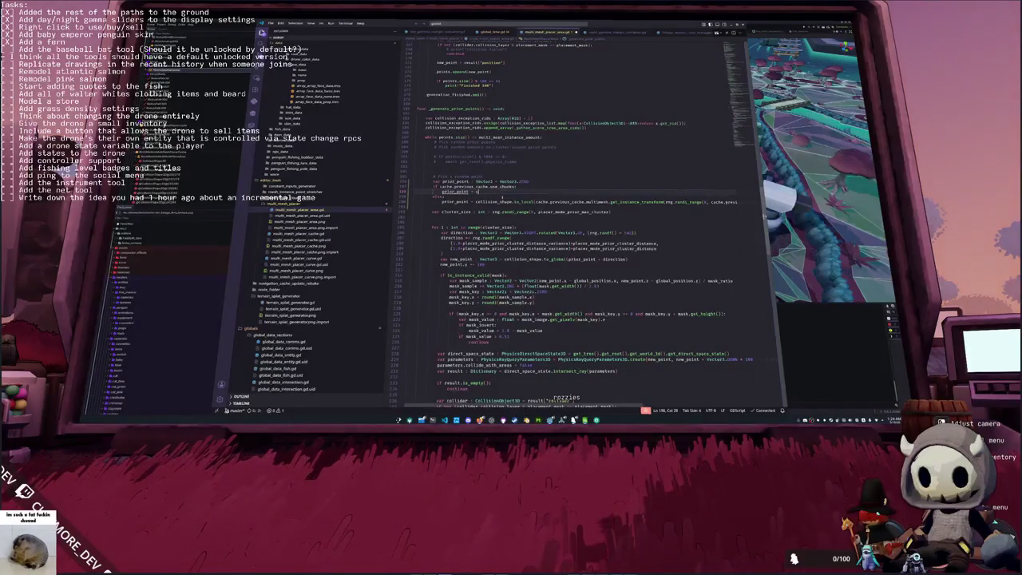
{"action": "type", "text": "oll"}
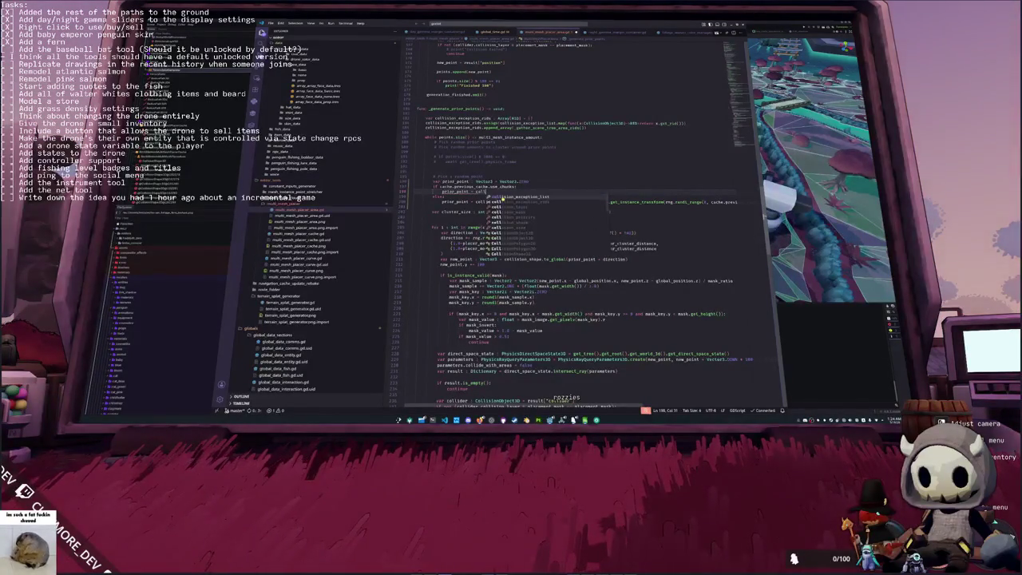
{"action": "type", "text": "ision_shape.to"}
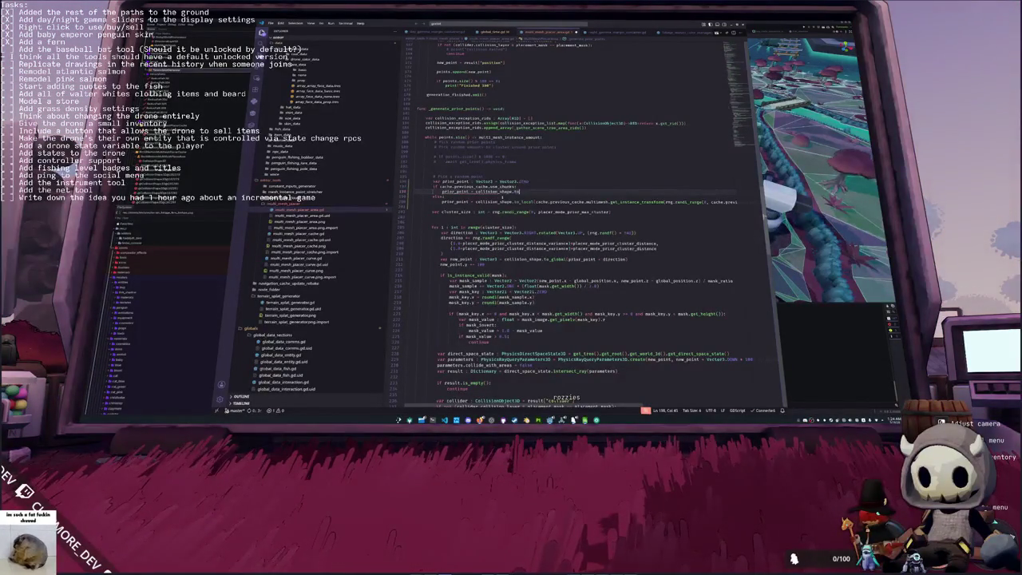
{"action": "type", "text": "_local"}
{"action": "key", "text": "Return"}
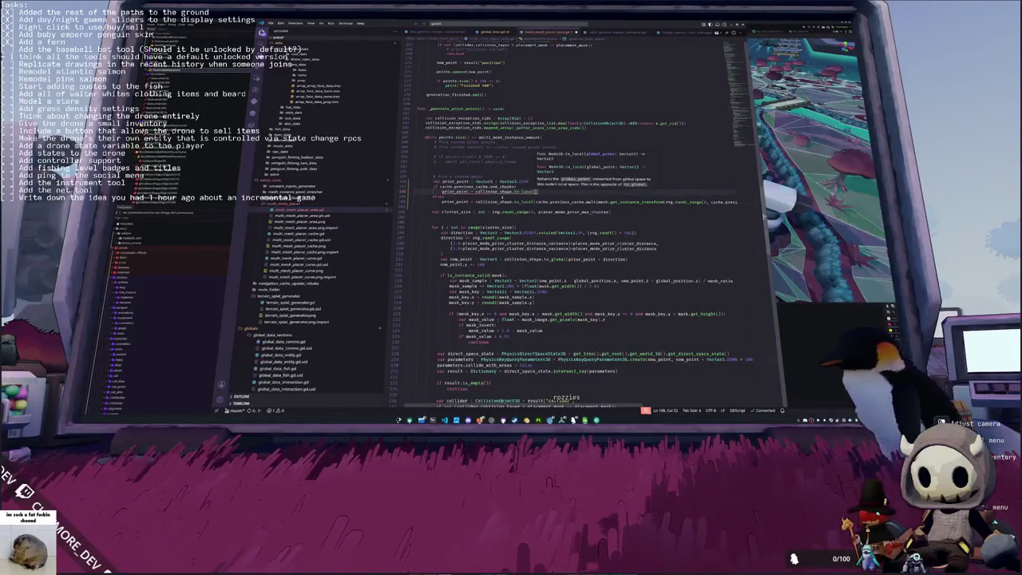
{"action": "key", "text": "Return"}
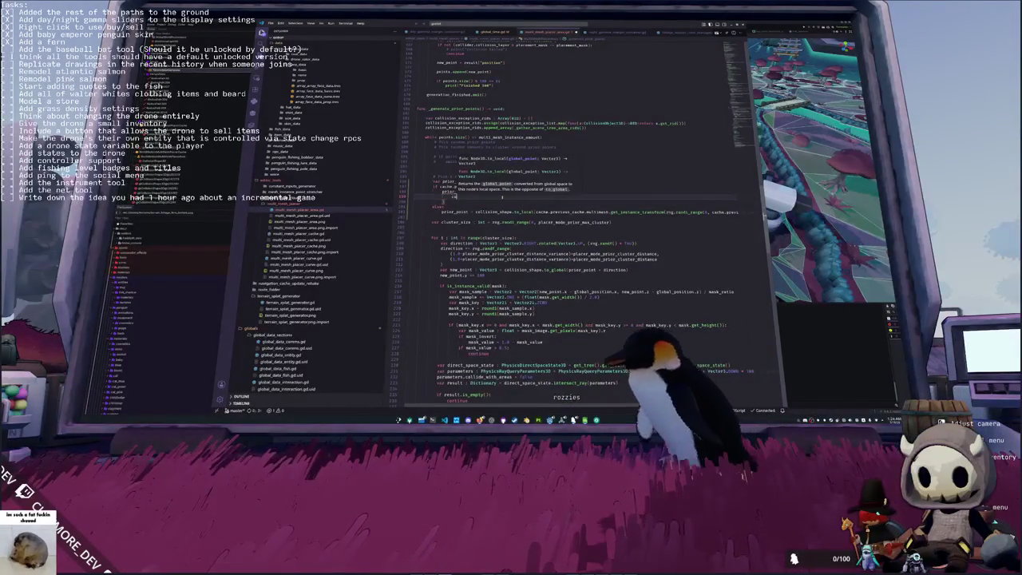
{"action": "type", "text": "cache.previous"}
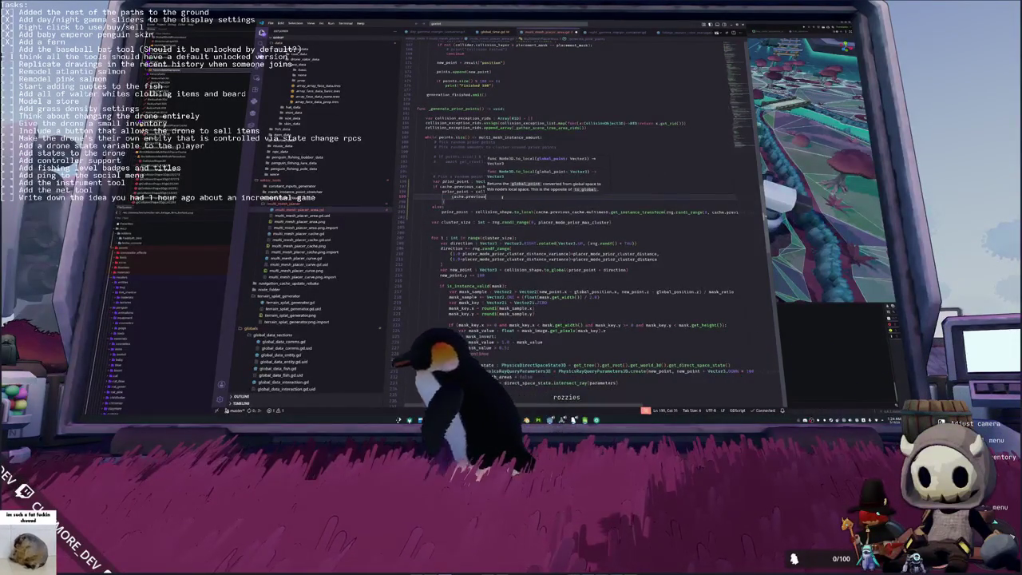
{"action": "type", "text": "_cache.g"}
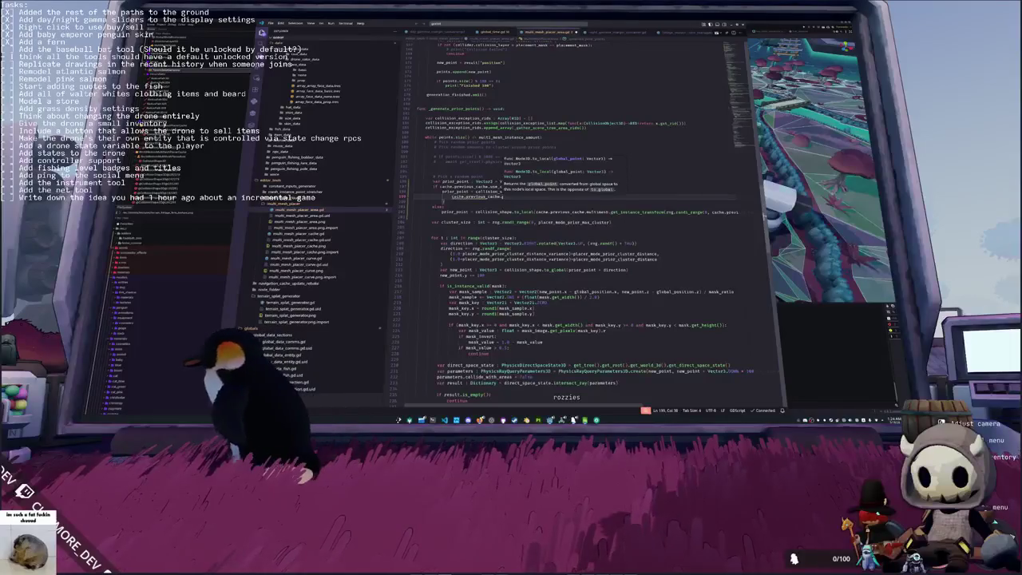
{"action": "type", "text": "lobal_tra"}
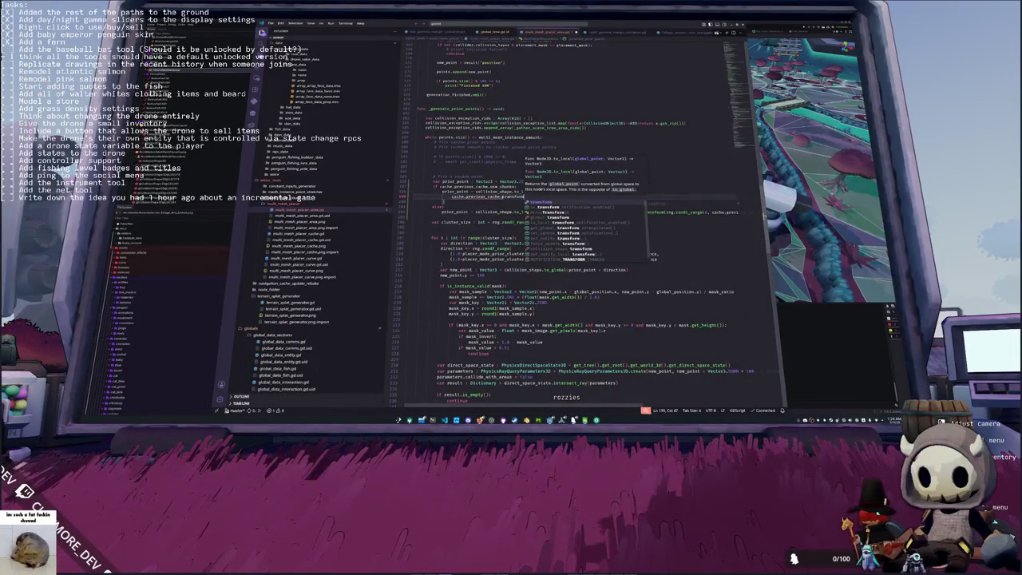
{"action": "key", "text": "Return"}
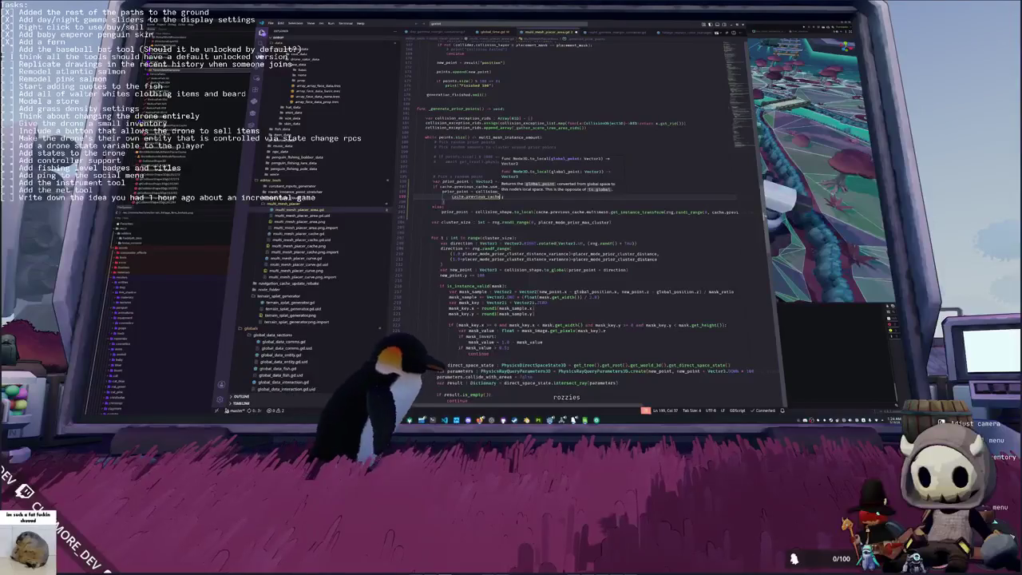
{"action": "left_click", "coordinate": [303, 233]}
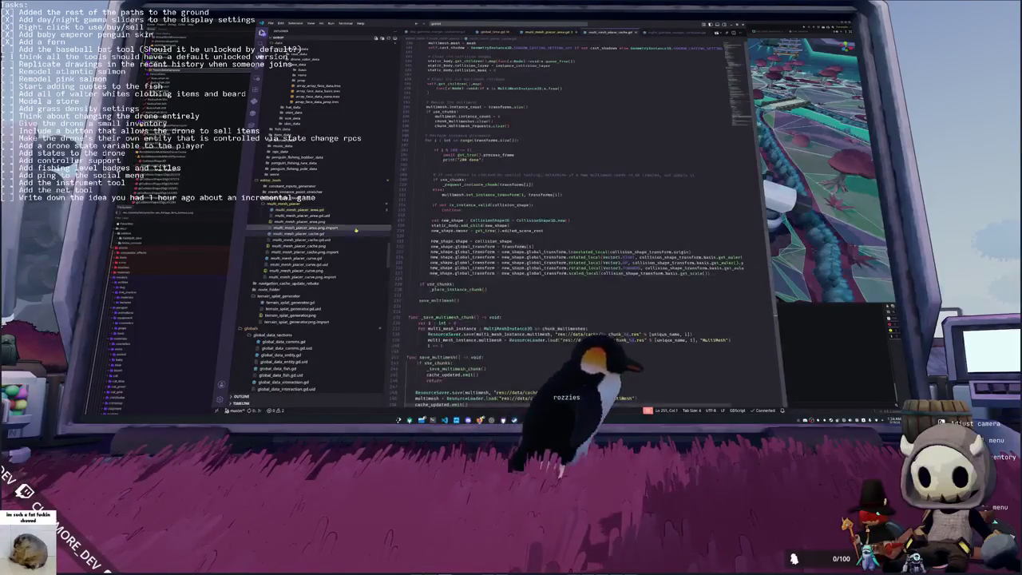
Step: Review _request_instance_chunk and chunk_multimesh_requests in the cache script, then resume the previous_cache argument
{"action": "scroll", "coordinate": [575, 240], "scroll_direction": "up", "scroll_amount": 3}
{"action": "left_click", "coordinate": [470, 231], "text": "ctrl"}
{"action": "scroll", "coordinate": [495, 224], "scroll_direction": "up", "scroll_amount": 6}
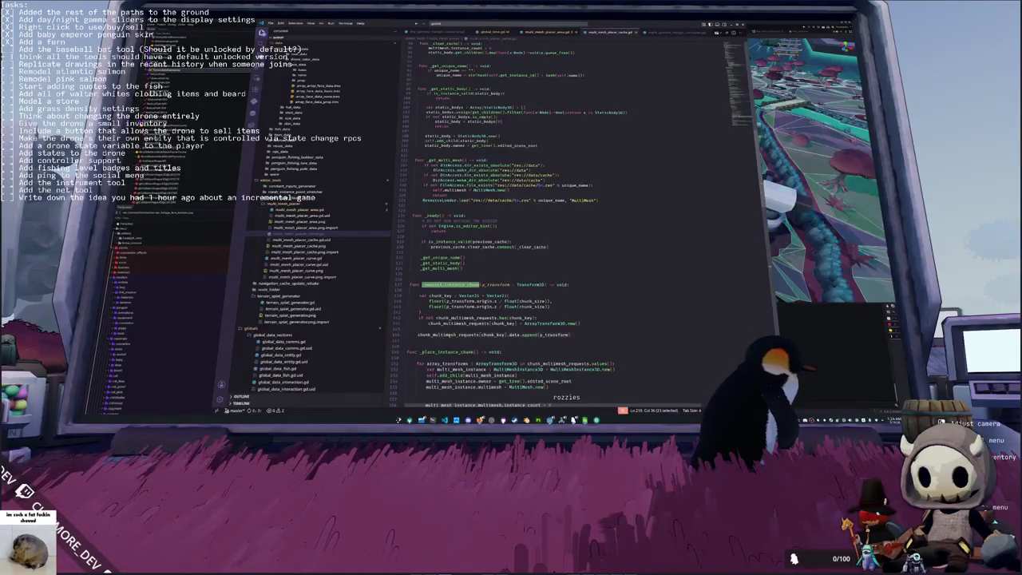
{"action": "double_click", "coordinate": [448, 335]}
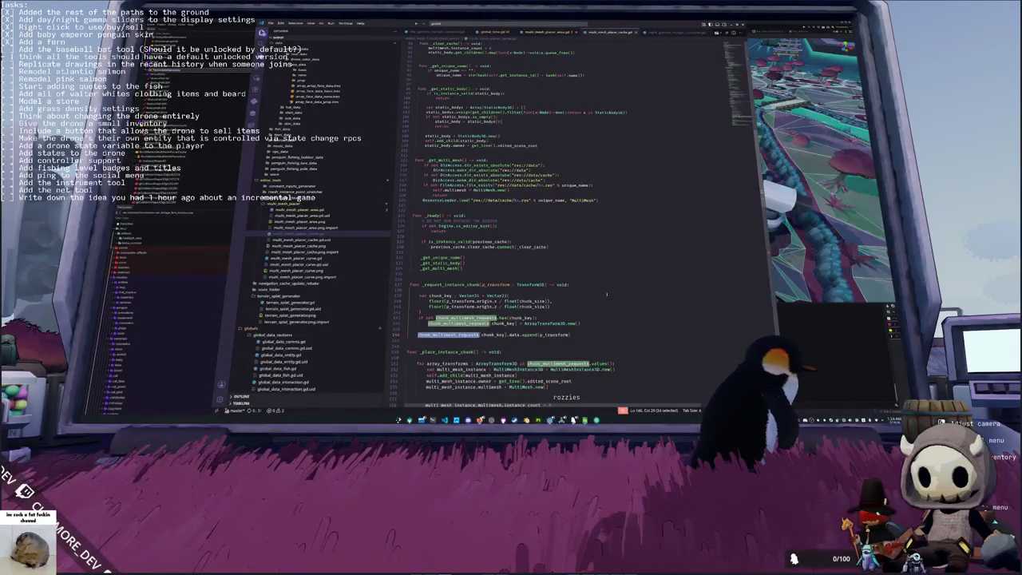
{"action": "scroll", "coordinate": [607, 293], "scroll_direction": "up", "scroll_amount": 15}
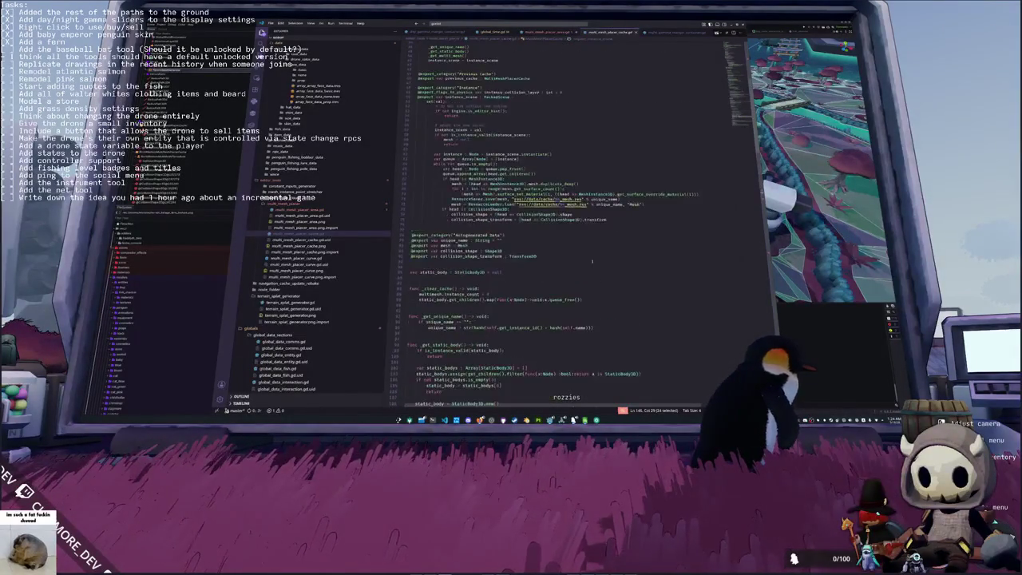
{"action": "scroll", "coordinate": [592, 257], "scroll_direction": "up", "scroll_amount": 6}
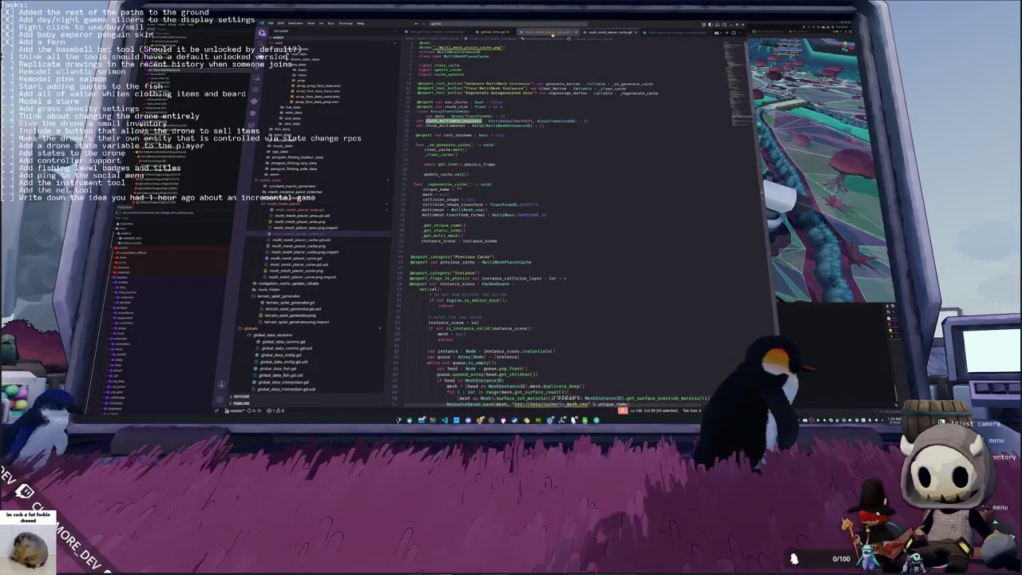
{"action": "left_click", "coordinate": [550, 32]}
{"action": "type", "text": ")"}
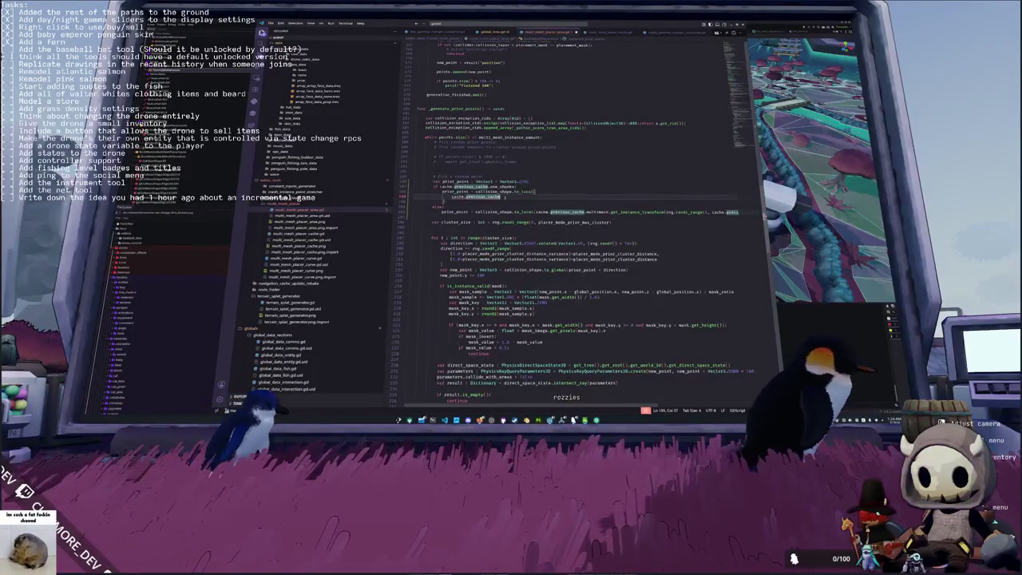
{"action": "type", "text": ".multim"}
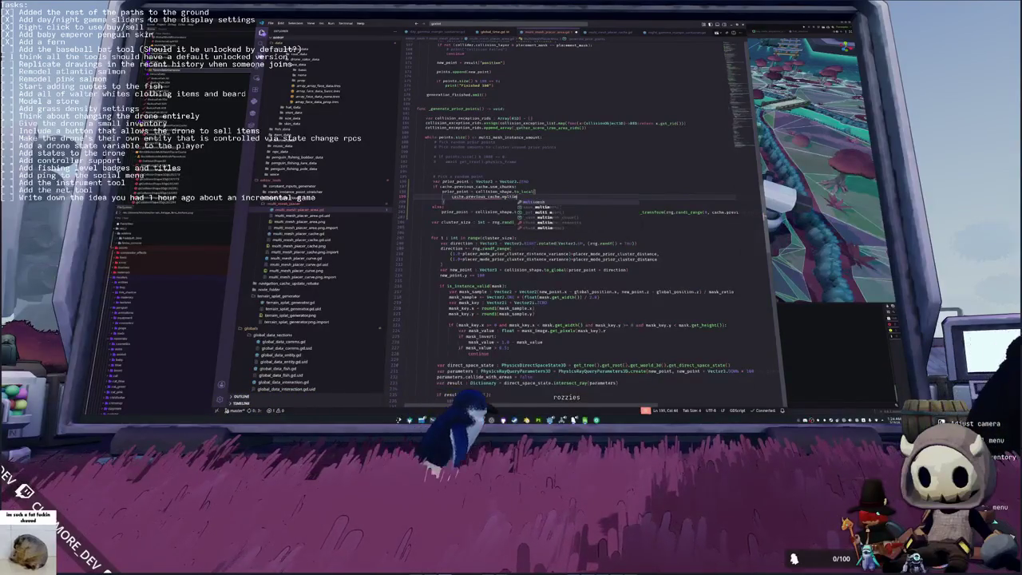
{"action": "type", "text": "esh_chu"}
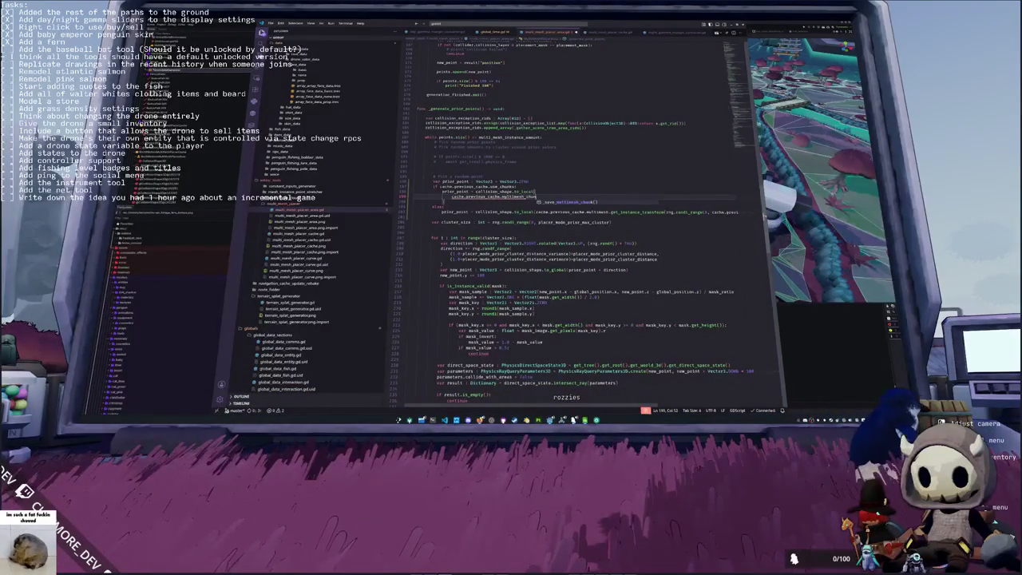
Step: Reference cache.previous_cache.chunk_multimeshes.pick_random(), confirming the property name in multi_mesh_placer_cache.gd
{"action": "key", "text": "ctrl+shift+Left"}
{"action": "key", "text": "BackSpace"}
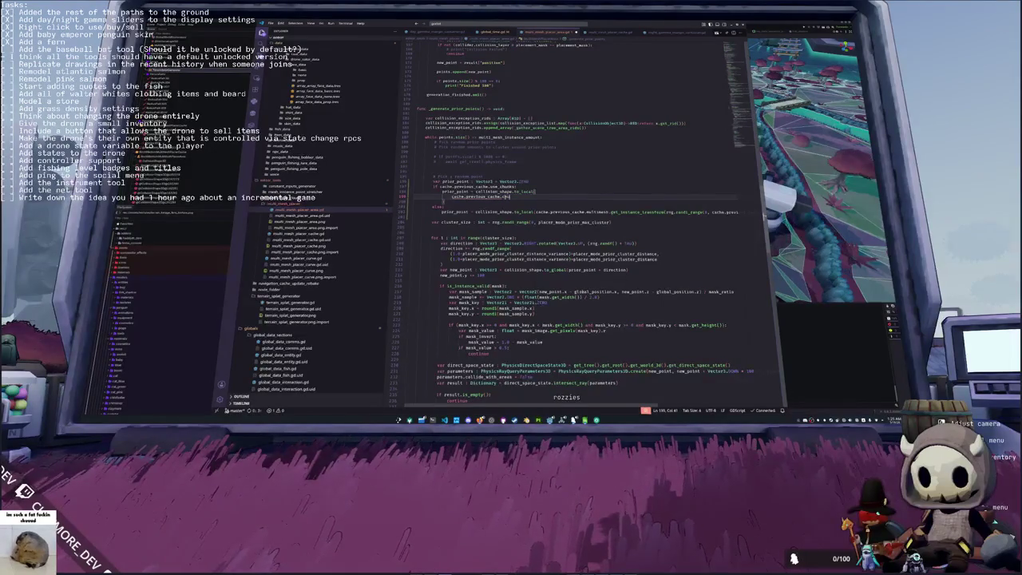
{"action": "type", "text": "nk_"}
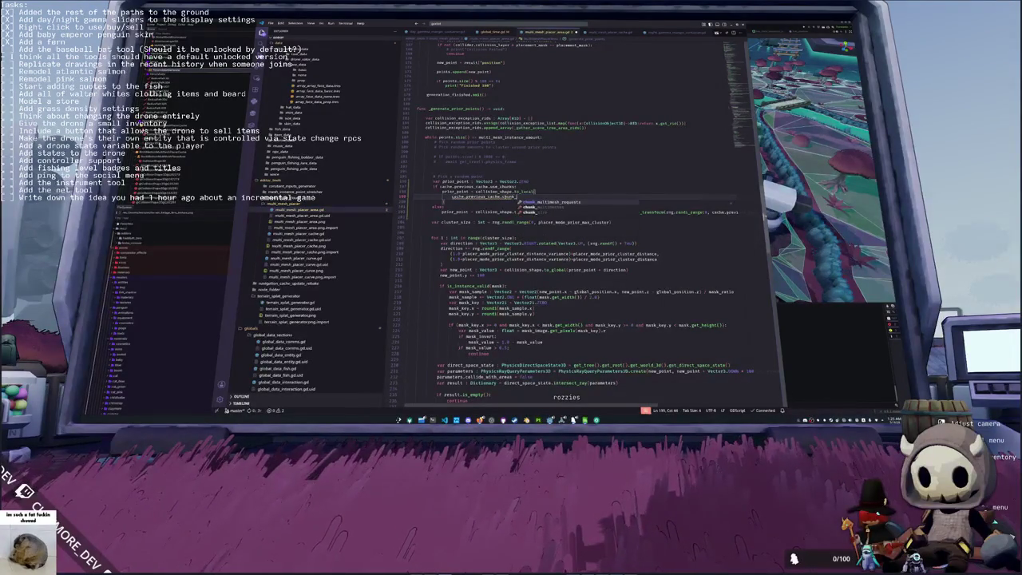
{"action": "key", "text": "Return"}
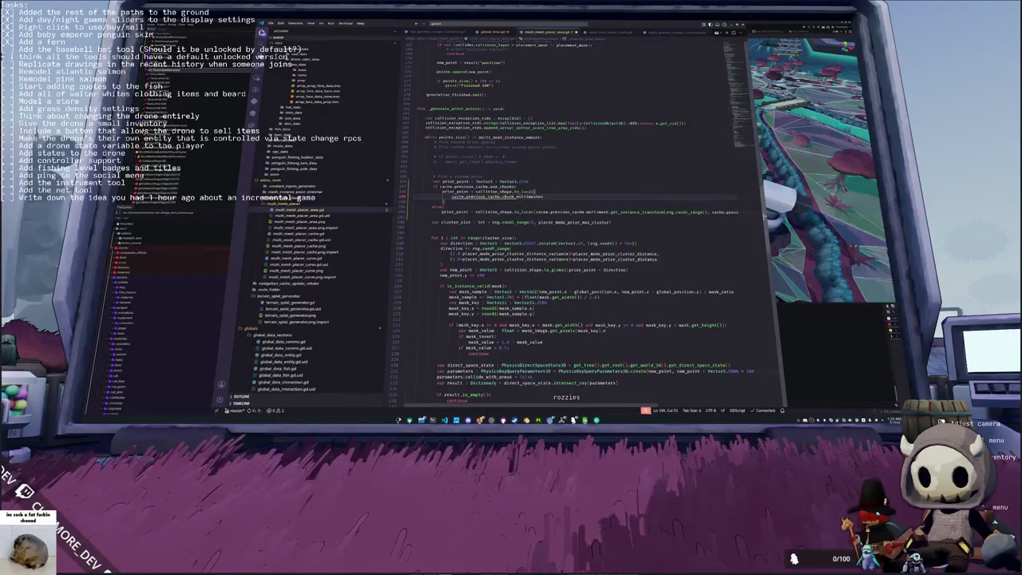
{"action": "type", "text": "."}
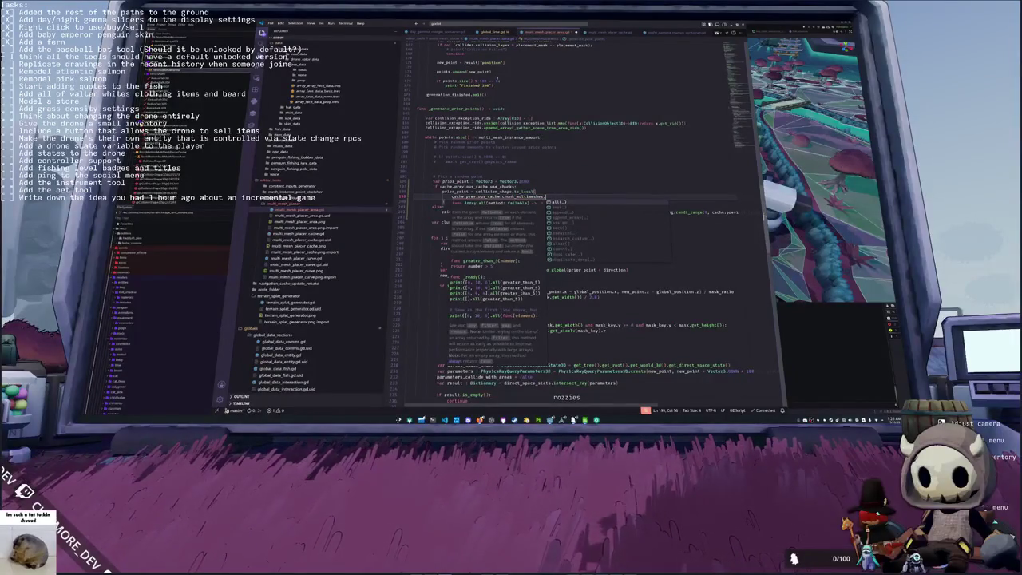
{"action": "left_click", "coordinate": [302, 234]}
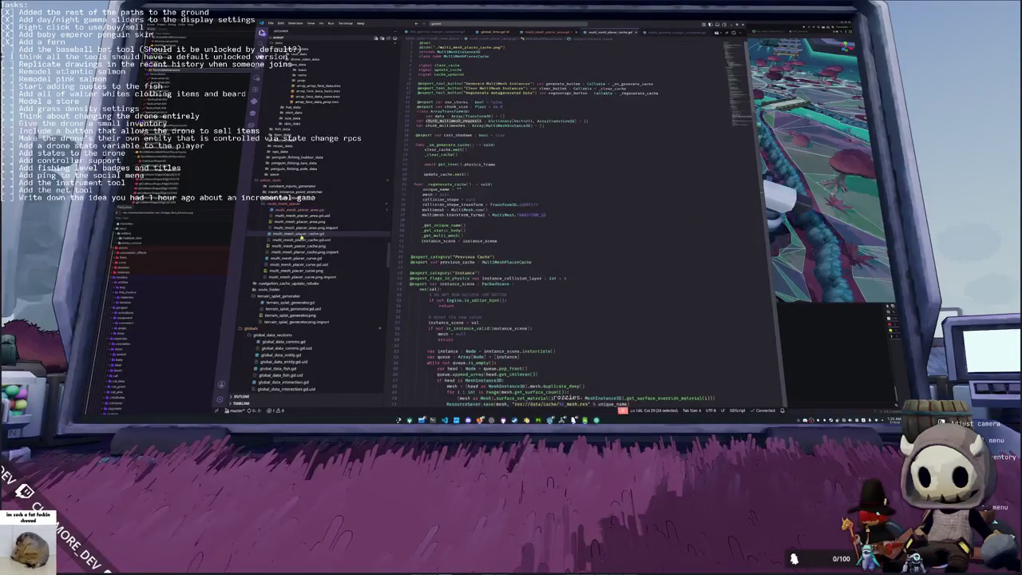
{"action": "double_click", "coordinate": [445, 126]}
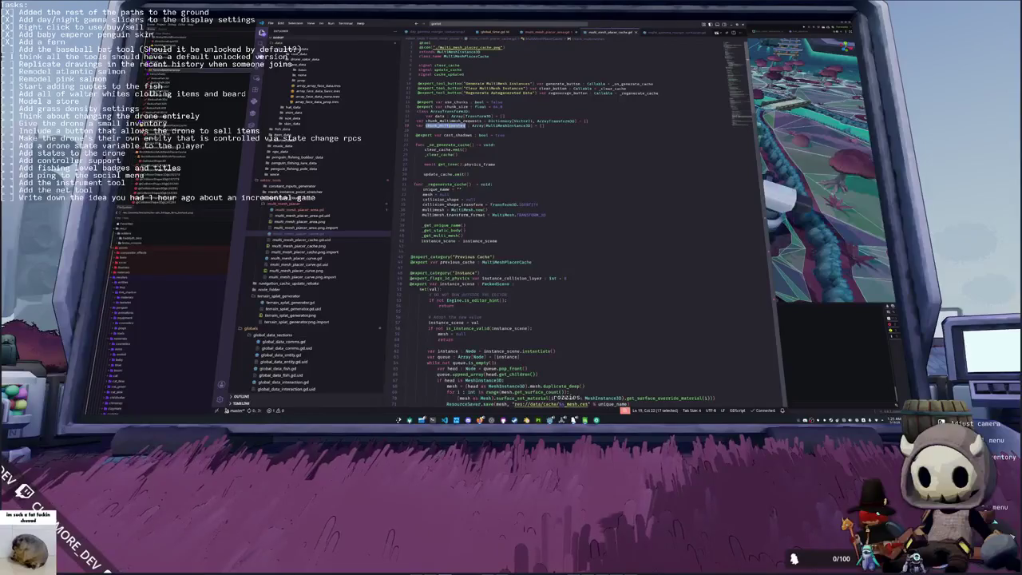
{"action": "left_click", "coordinate": [320, 209]}
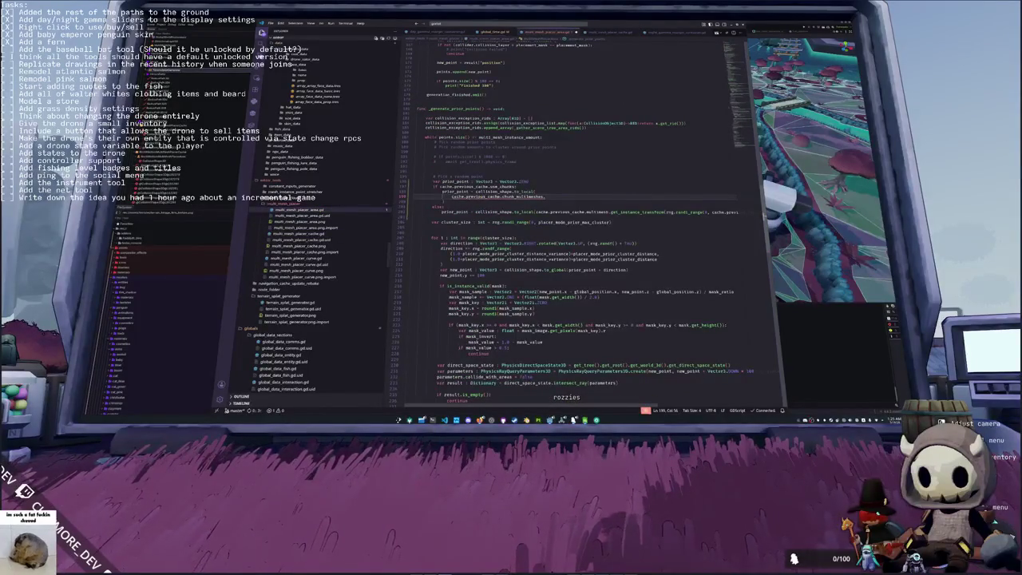
{"action": "key", "text": "BackSpace"}
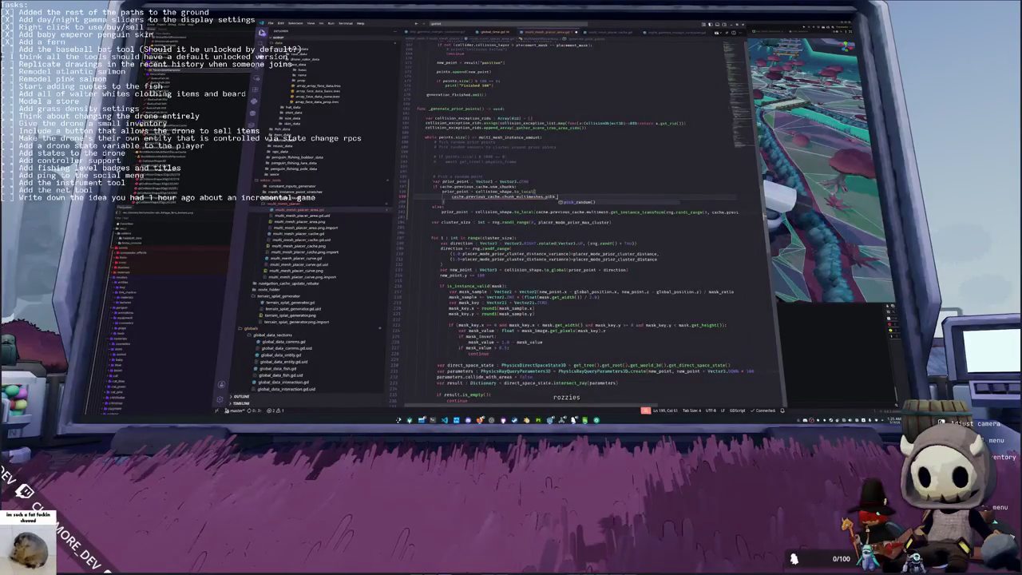
{"action": "key", "text": "Return"}
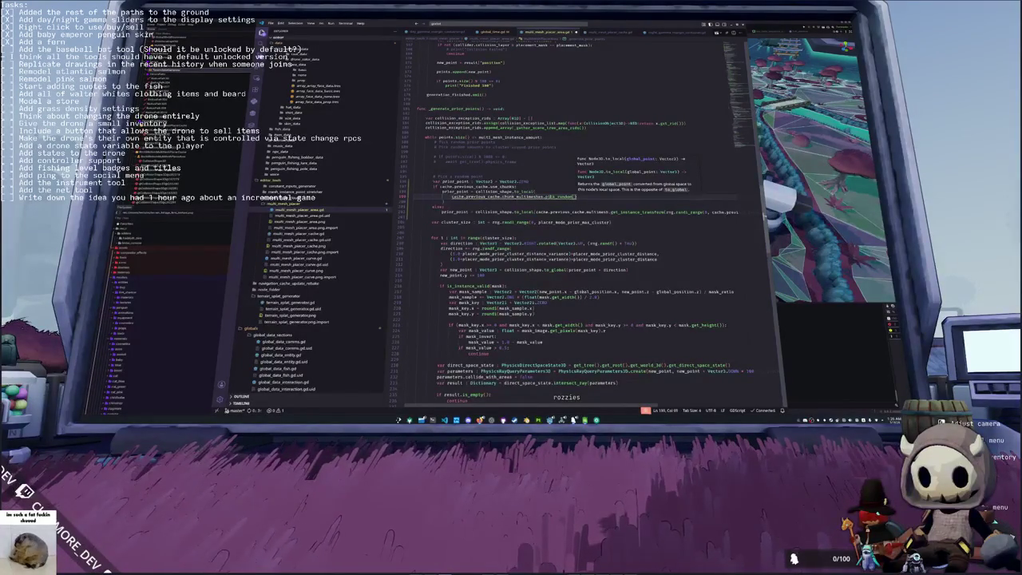
Step: Cast the pick_random() result as MultiMeshInstance3D, wrapped in parentheses
{"action": "type", "text": "()"}
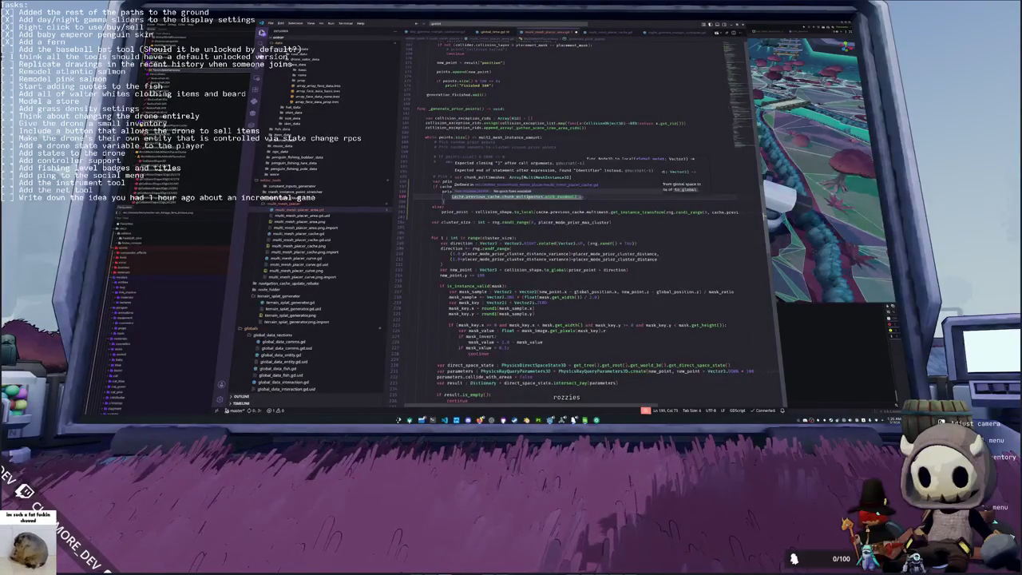
{"action": "type", "text": " as MultiM"}
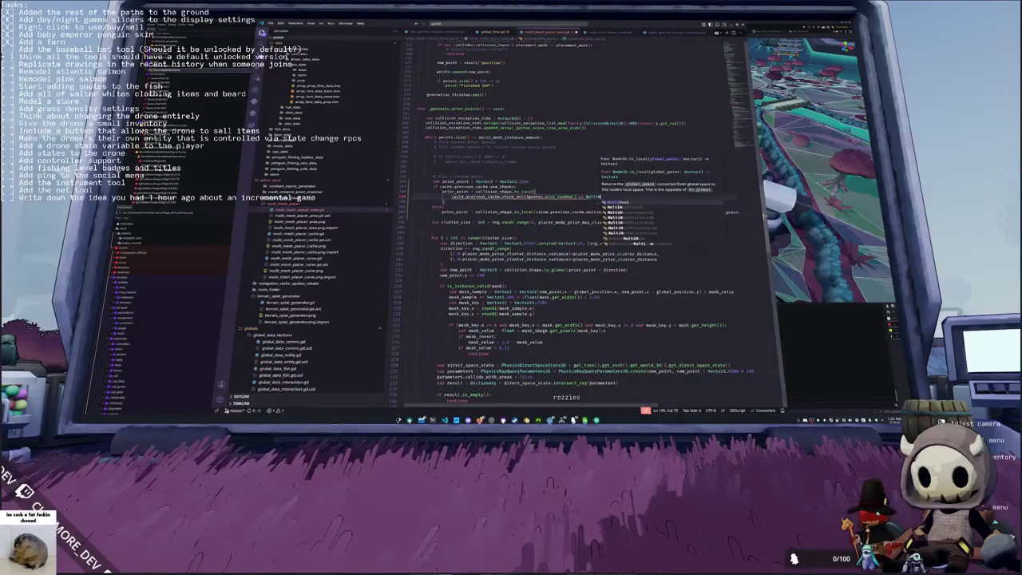
{"action": "type", "text": "eshInstance3D"}
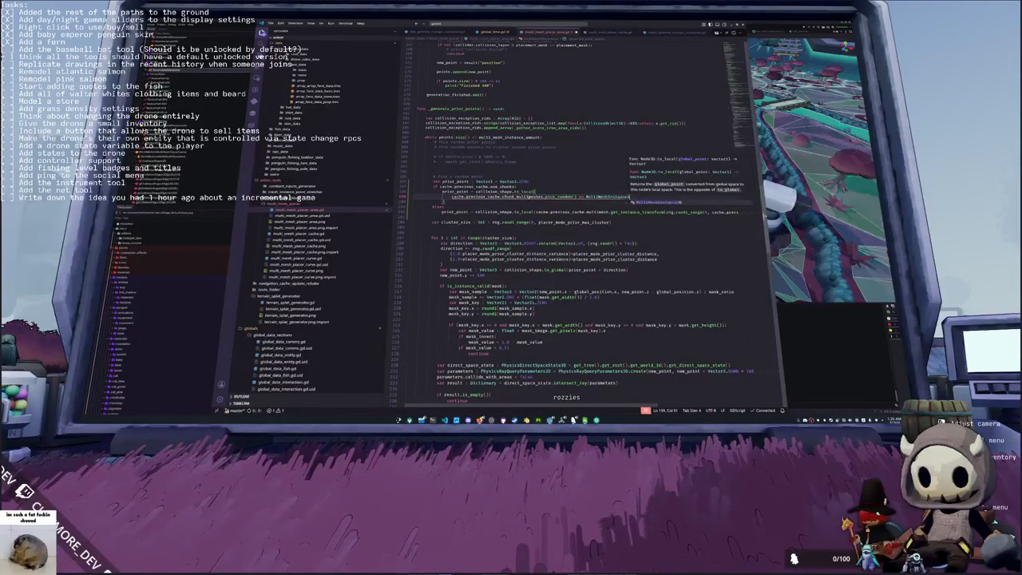
{"action": "key", "text": "Escape"}
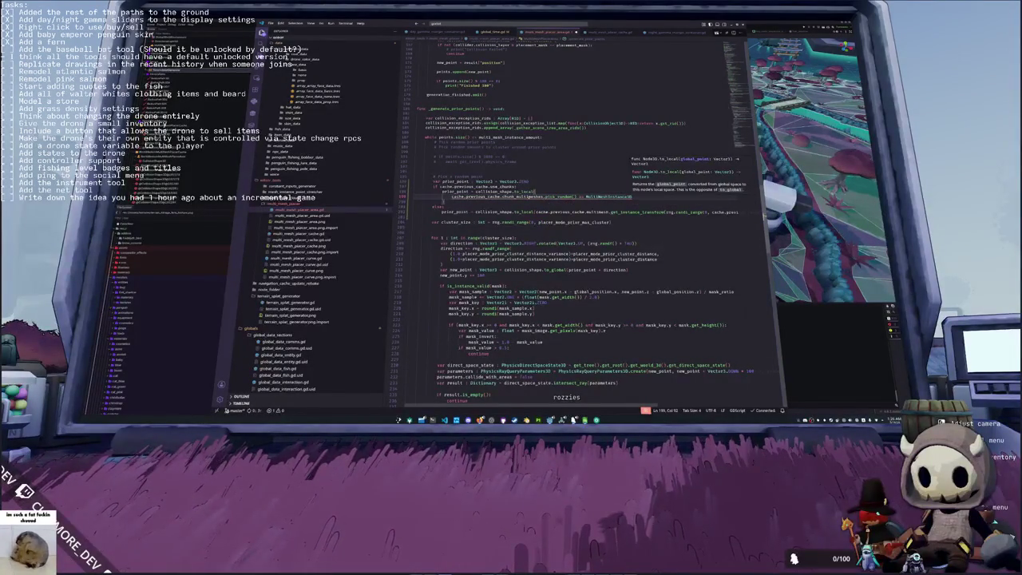
{"action": "key", "text": "Home"}
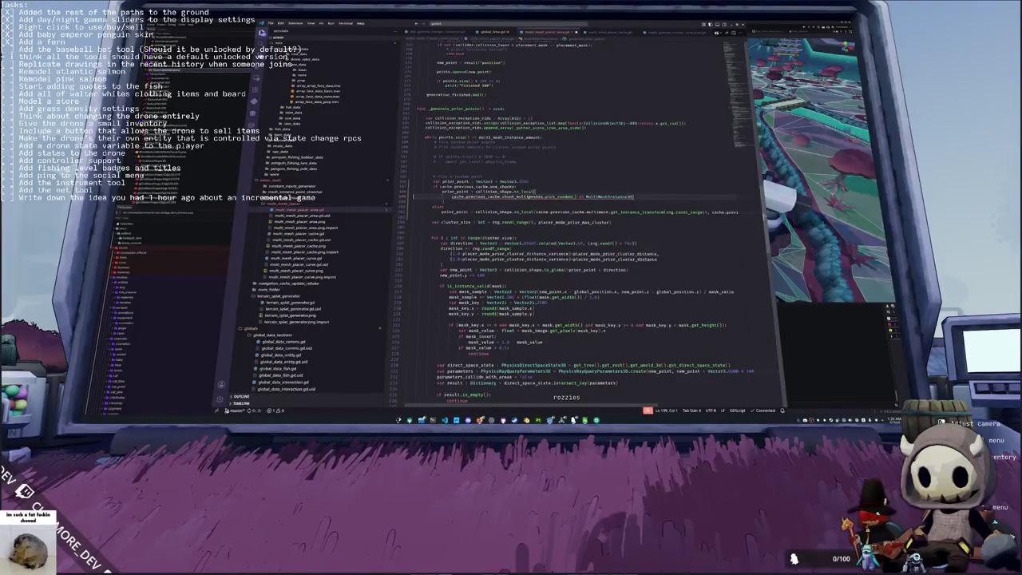
{"action": "key", "text": "ctrl+shift+Right"}
{"action": "key", "text": "ctrl+shift+Right"}
{"action": "key", "text": "ctrl+shift+Right"}
{"action": "key", "text": "ctrl+shift+Right"}
{"action": "key", "text": "End"}
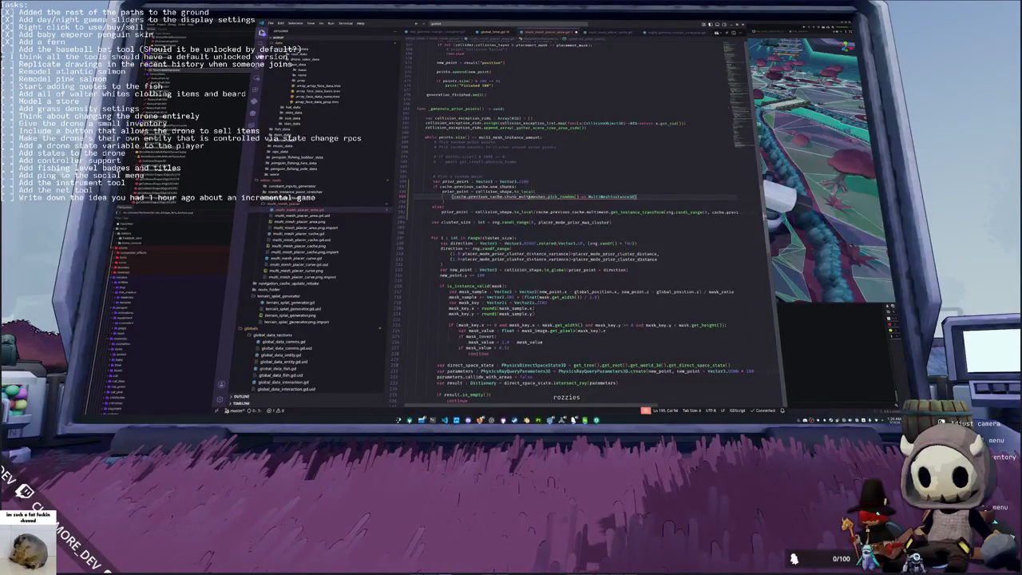
{"action": "type", "text": "."}
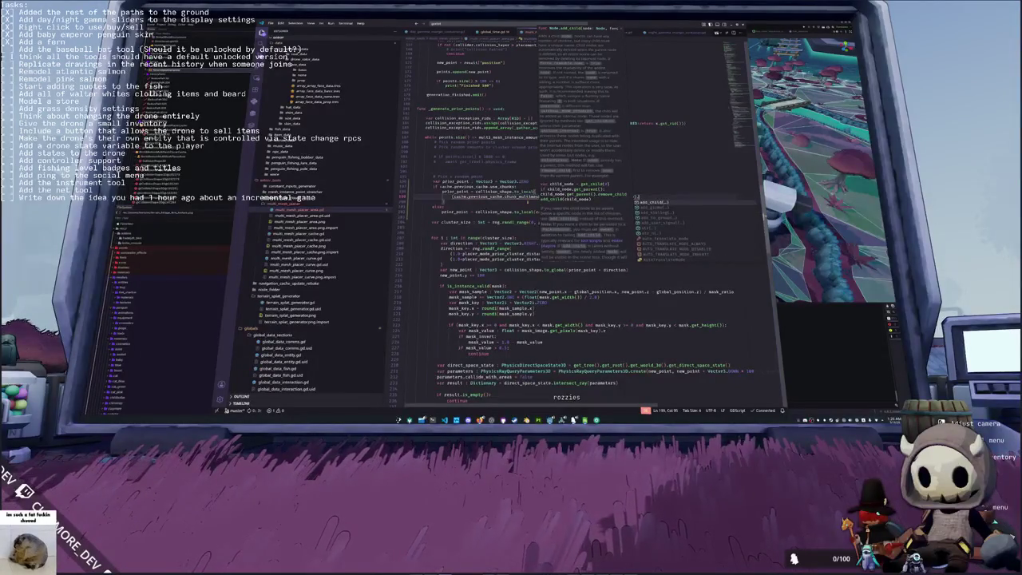
{"action": "key", "text": "Escape"}
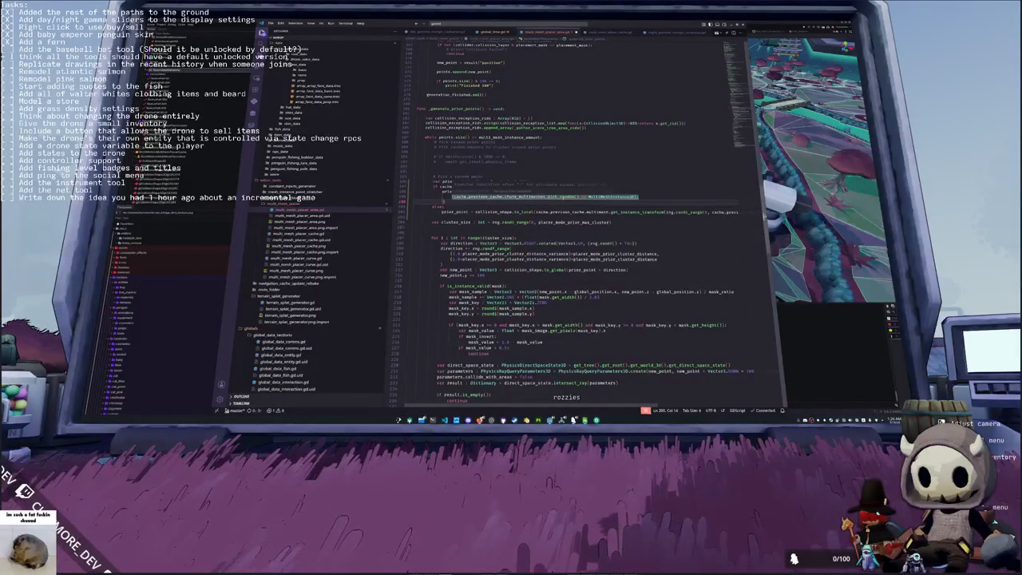
Step: Glance at the running Godot game, then append .multimesh.get_instance_ after the cast
{"action": "key", "text": "alt+Tab"}
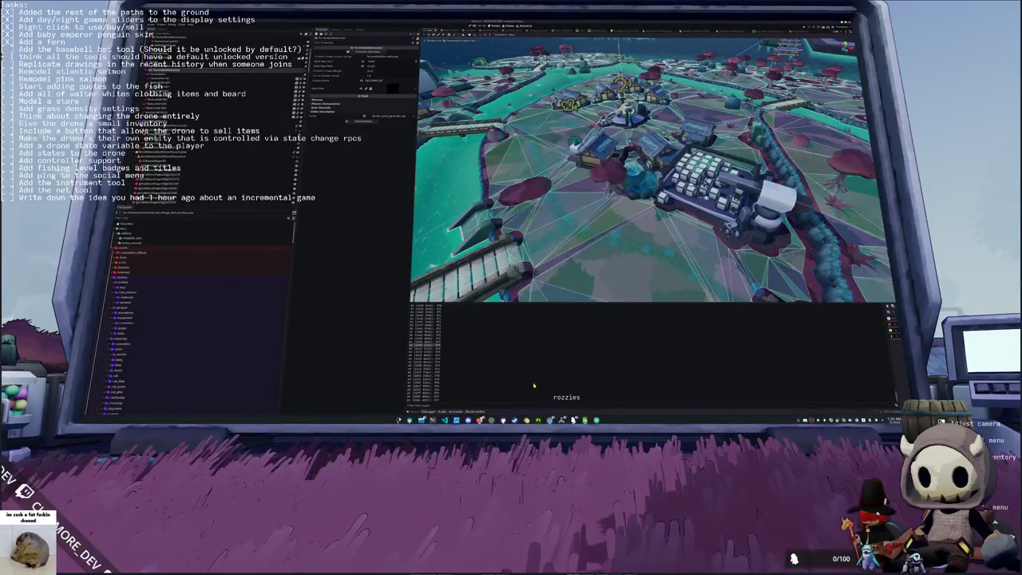
{"action": "key", "text": "alt+Tab"}
{"action": "left_click", "coordinate": [639, 197]}
{"action": "type", "text": "ltimeshes.pick_random() as MultiMeshInstance3D).multimesh"}
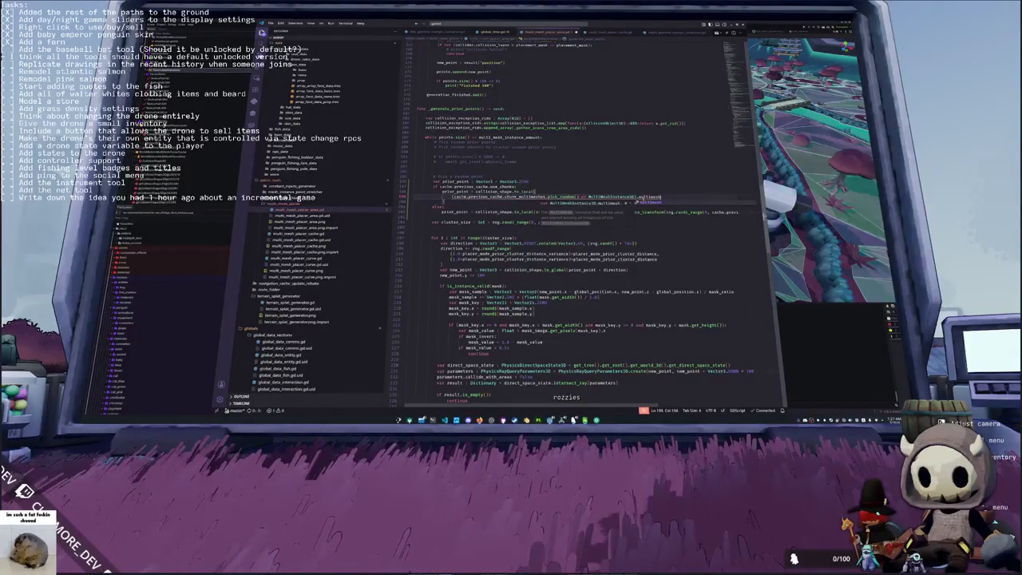
{"action": "type", "text": "."}
{"action": "type", "text": "get_instance_"}
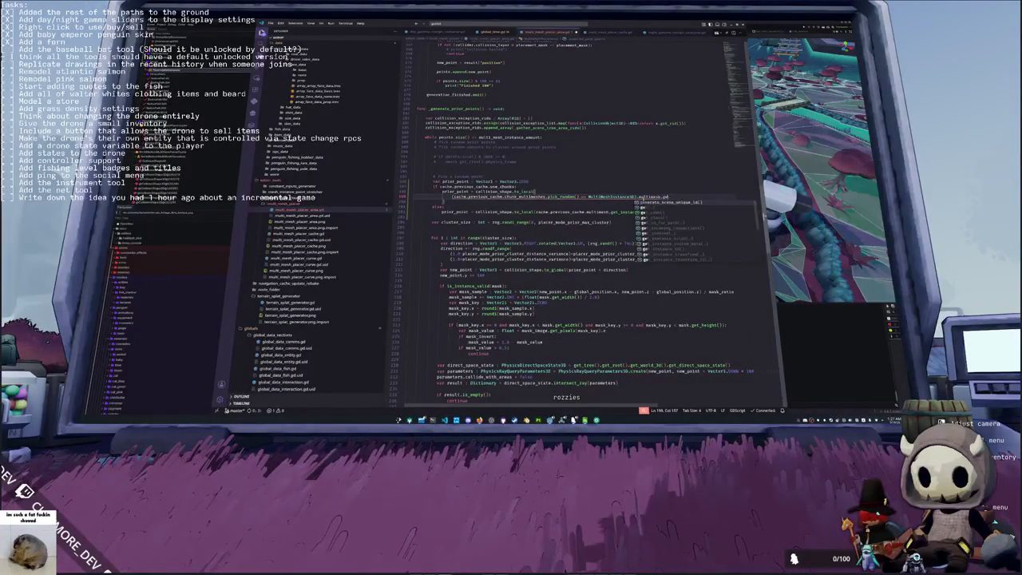
Step: Replace the leftover get_instance_ text with 'var prior_multimesh : MultiMesh' holding the cast random chunk
{"action": "key", "text": "Escape"}
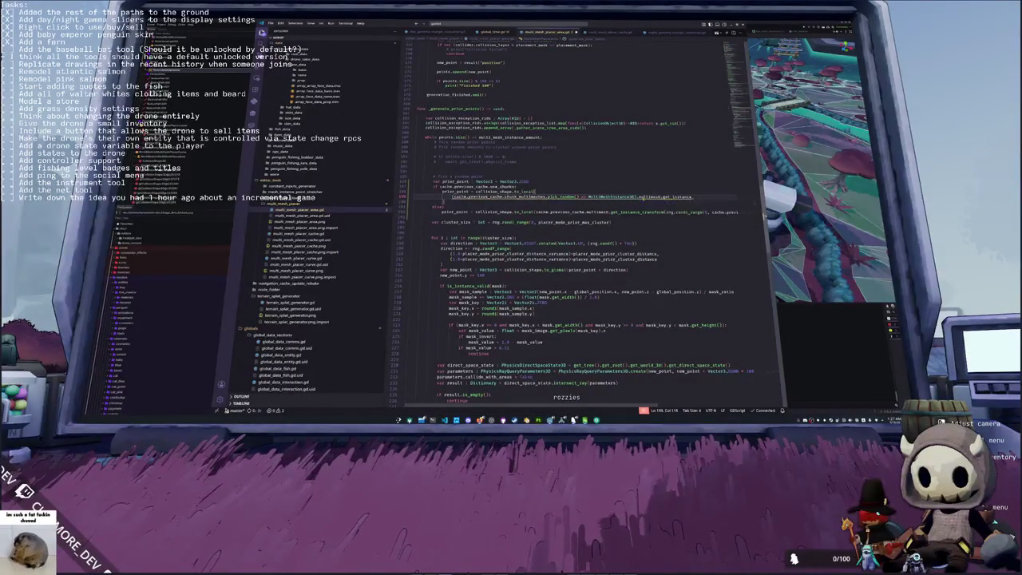
{"action": "key", "text": "ctrl+shift+Left"}
{"action": "key", "text": "ctrl+shift+Left"}
{"action": "key", "text": "ctrl+shift+Left"}
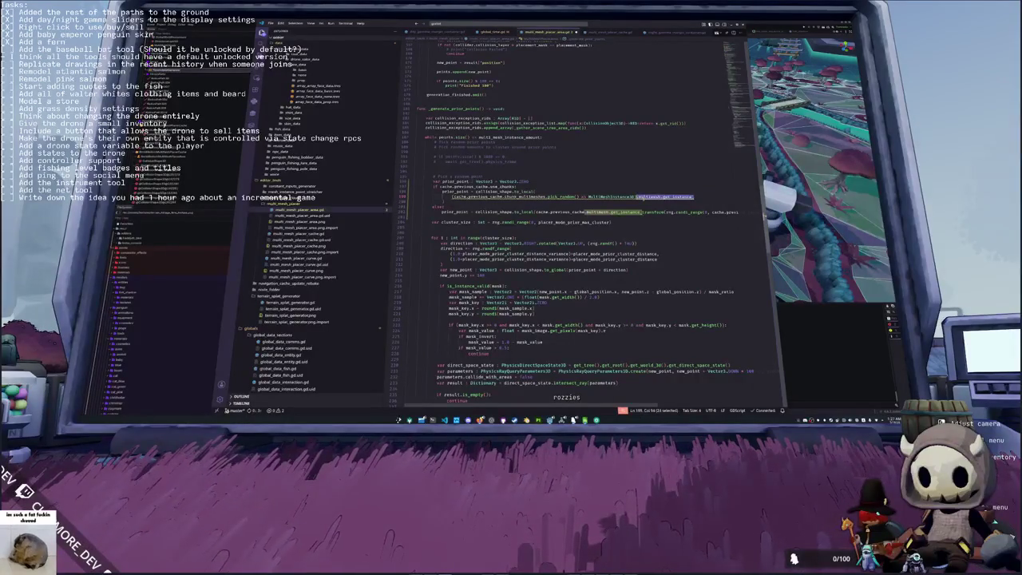
{"action": "key", "text": "BackSpace"}
{"action": "type", "text": "var"}
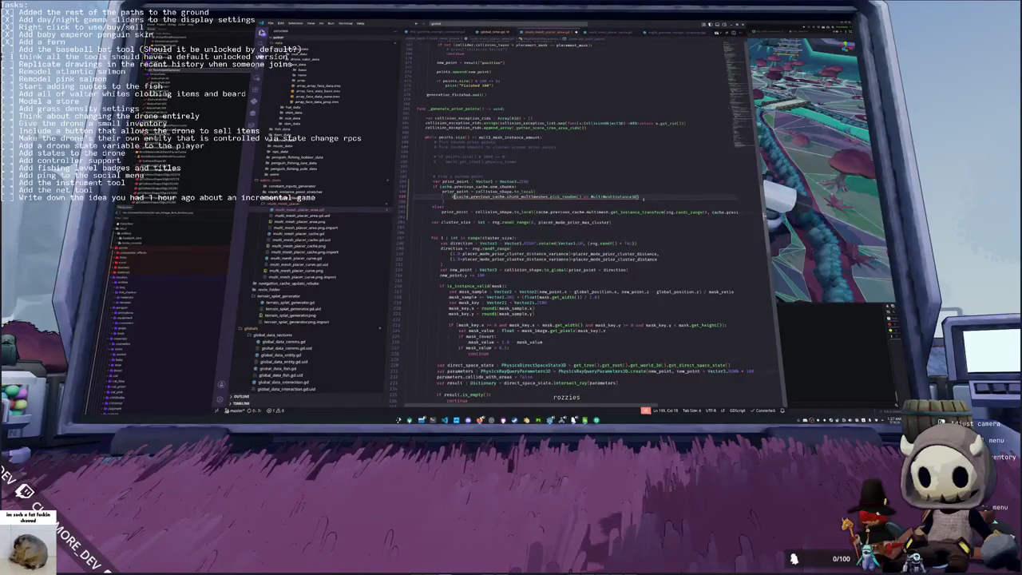
{"action": "type", "text": " prior_"}
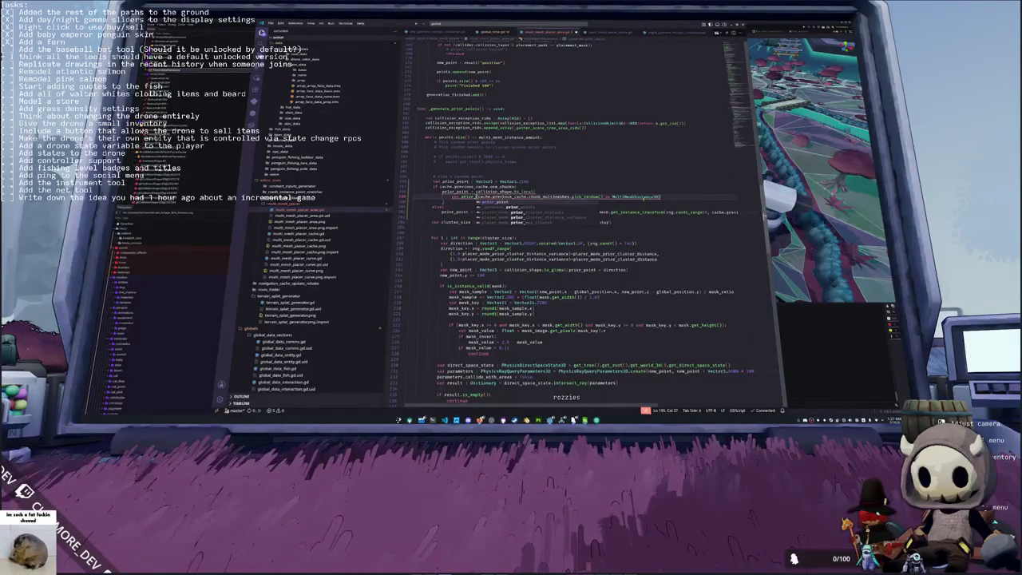
{"action": "type", "text": "mult"}
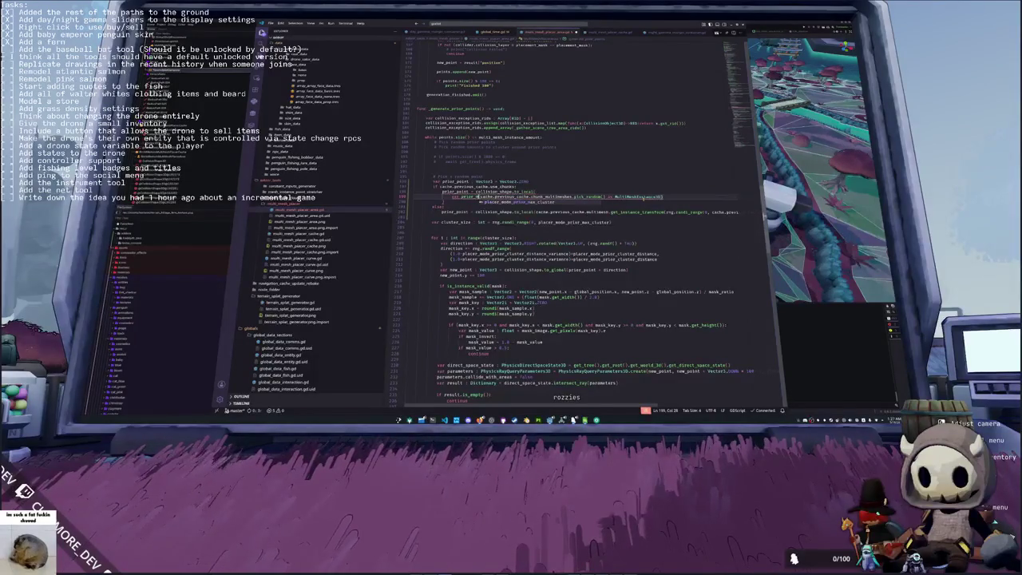
{"action": "type", "text": "imesh"}
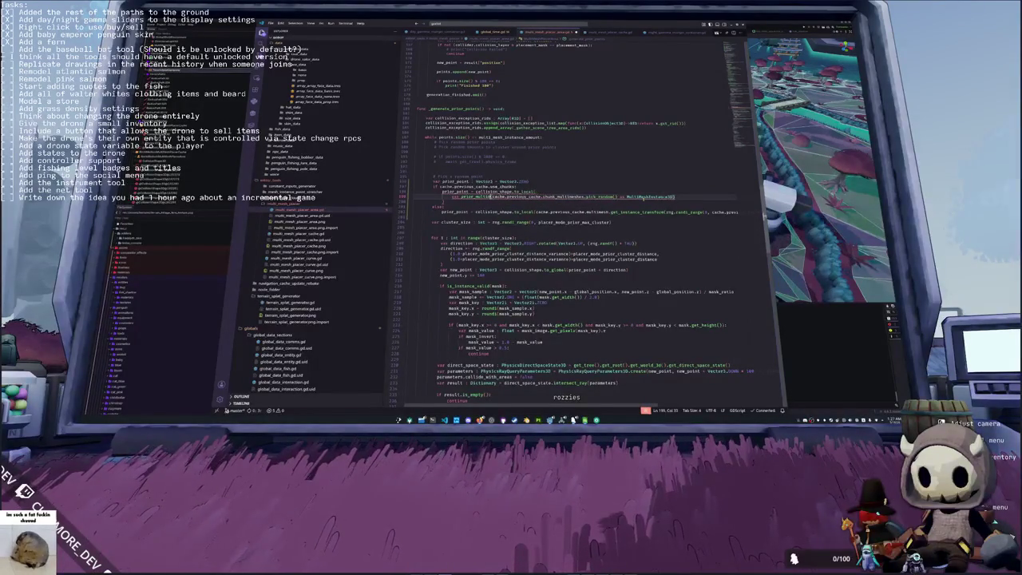
{"action": "type", "text": " : "}
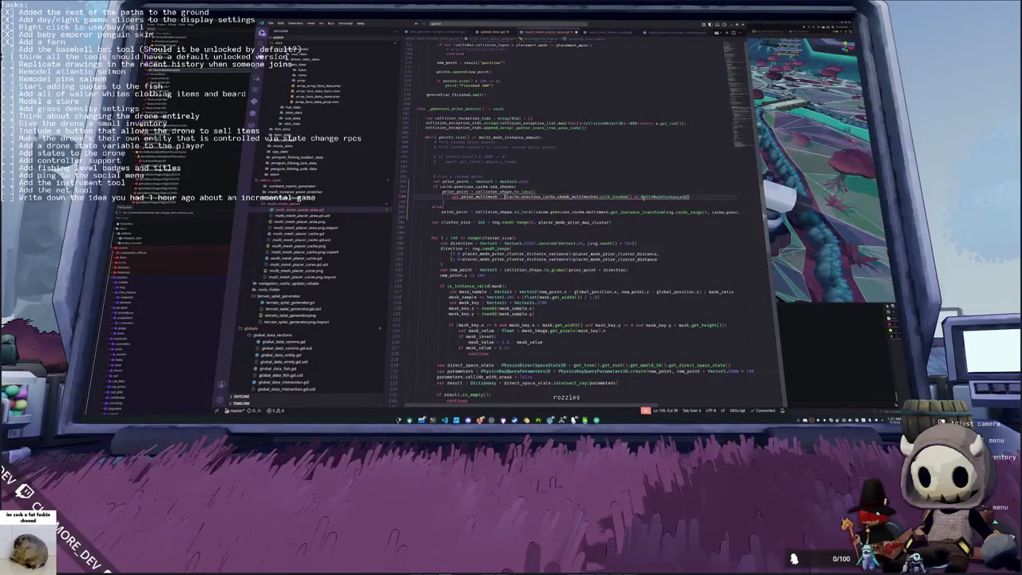
{"action": "type", "text": "MultiMesh"}
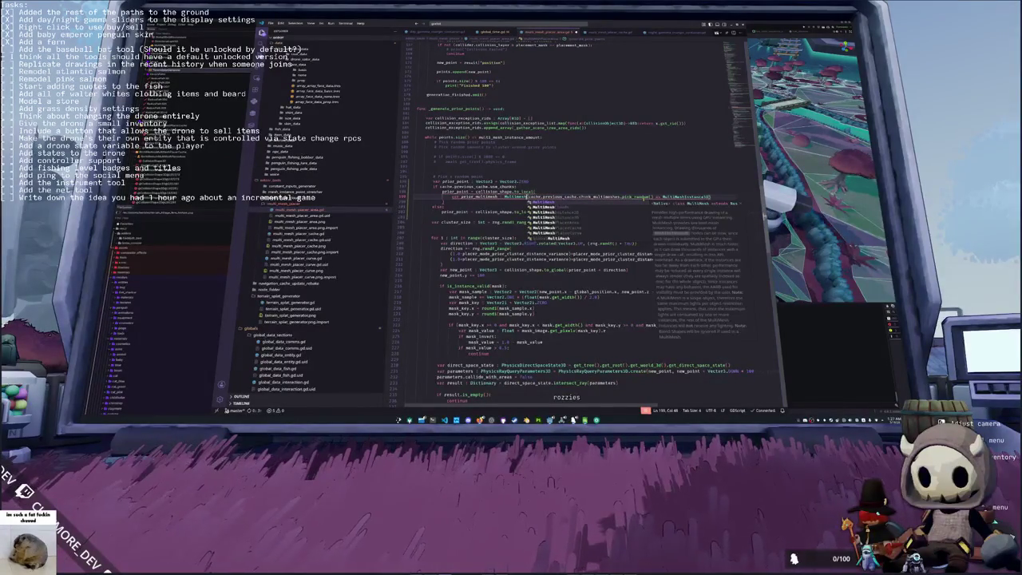
{"action": "key", "text": "Tab"}
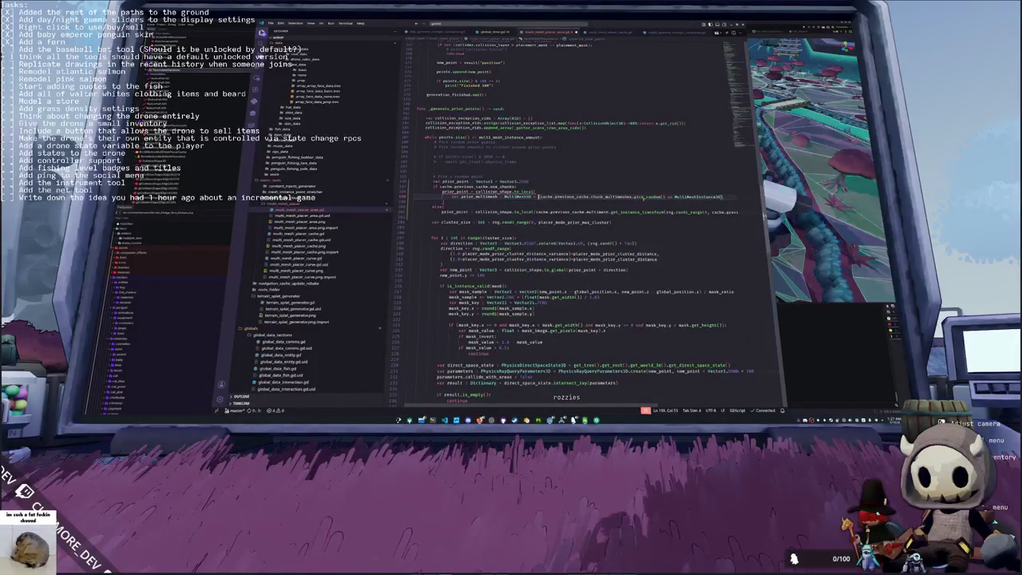
Step: Move the prior_multimesh declaration up above the prior_point line in the if block
{"action": "double_click", "coordinate": [546, 196]}
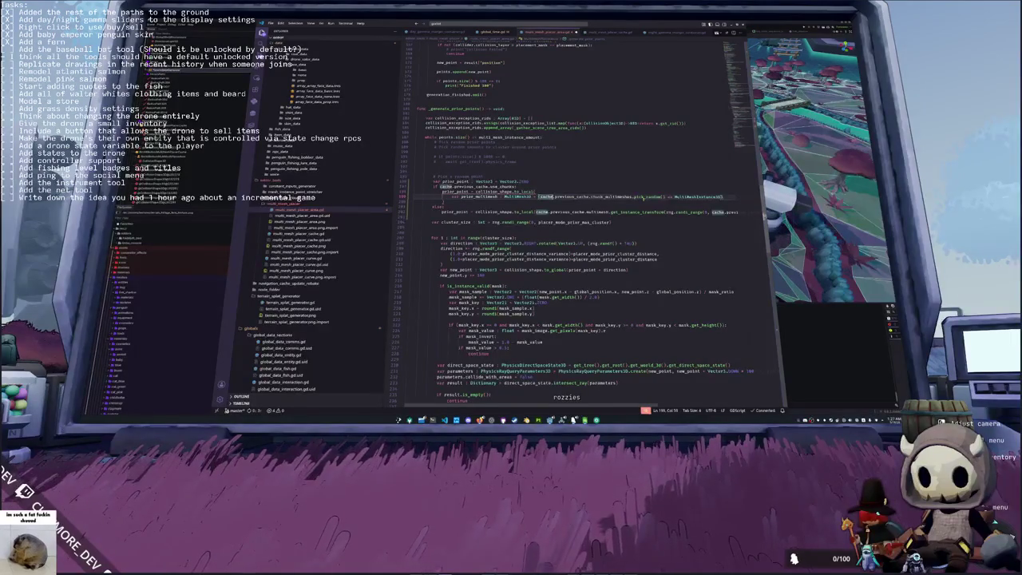
{"action": "key", "text": "End"}
{"action": "key", "text": "shift+Up"}
{"action": "key", "text": "ctrl+x"}
{"action": "key", "text": "Up"}
{"action": "key", "text": "Return"}
{"action": "key", "text": "ctrl+v"}
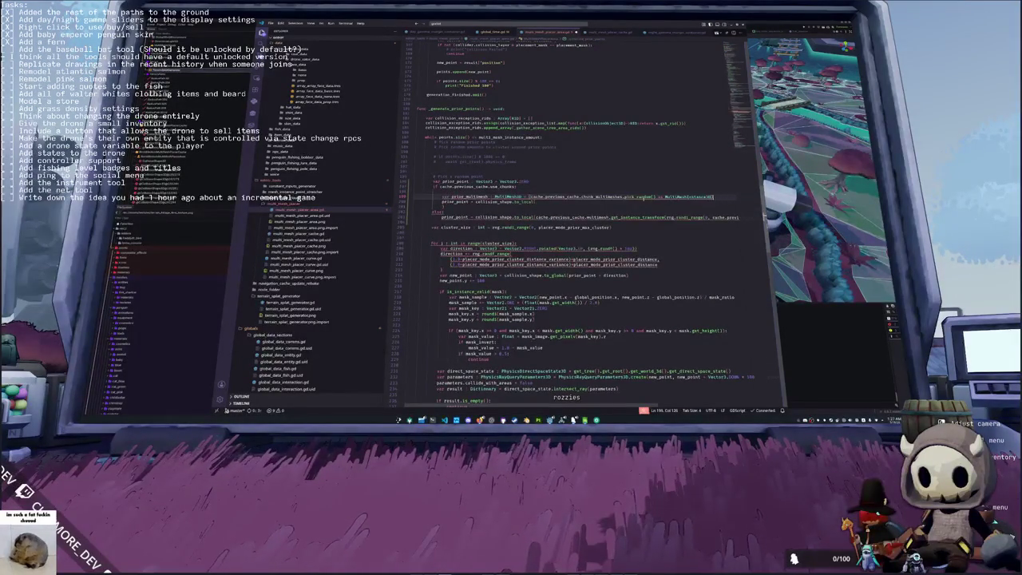
{"action": "key", "text": "BackSpace"}
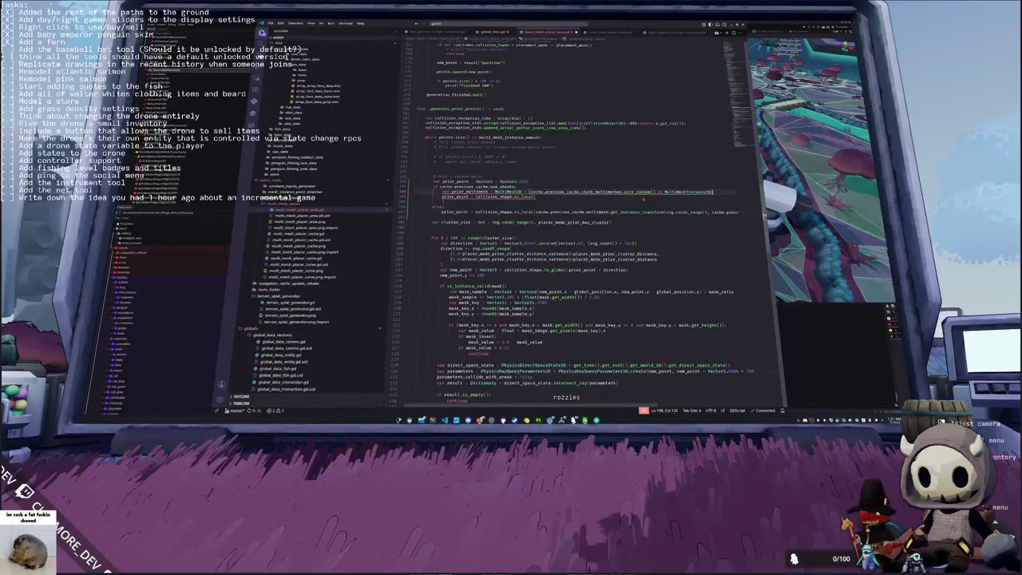
{"action": "key", "text": "ctrl+Right"}
{"action": "key", "text": "ctrl+Right"}
{"action": "key", "text": "ctrl+Right"}
{"action": "key", "text": "ctrl+Right"}
{"action": "key", "text": "ctrl+Right"}
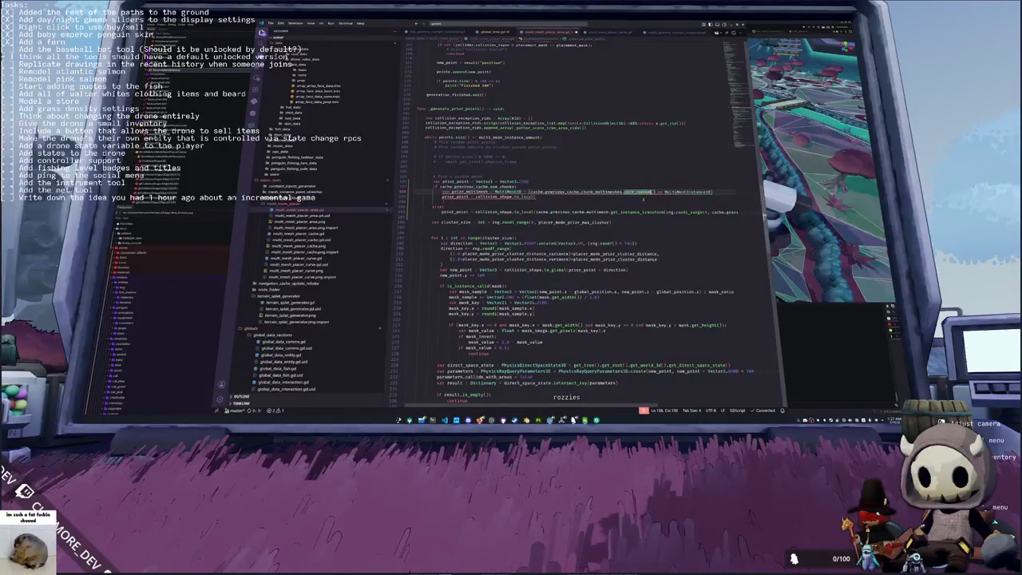
{"action": "key", "text": "ctrl+Right"}
{"action": "key", "text": "ctrl+Right"}
{"action": "key", "text": "ctrl+Right"}
{"action": "key", "text": "Down"}
{"action": "key", "text": "Home"}
{"action": "key", "text": "ctrl+Right"}
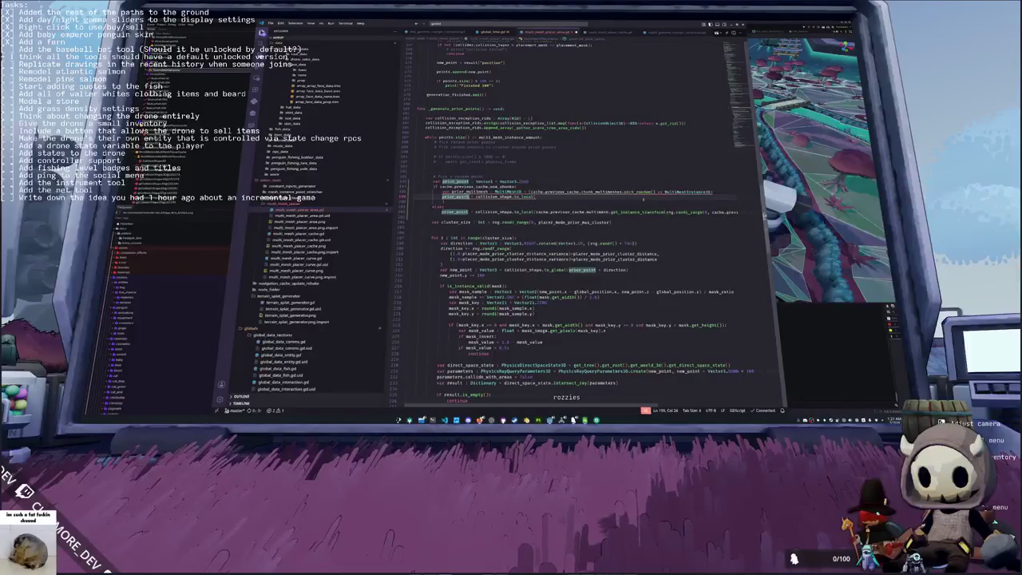
Step: Change prior_multimesh's declared type to MultiMeshInstance3D, copying the name from the cast
{"action": "mouse_move", "coordinate": [635, 193]}
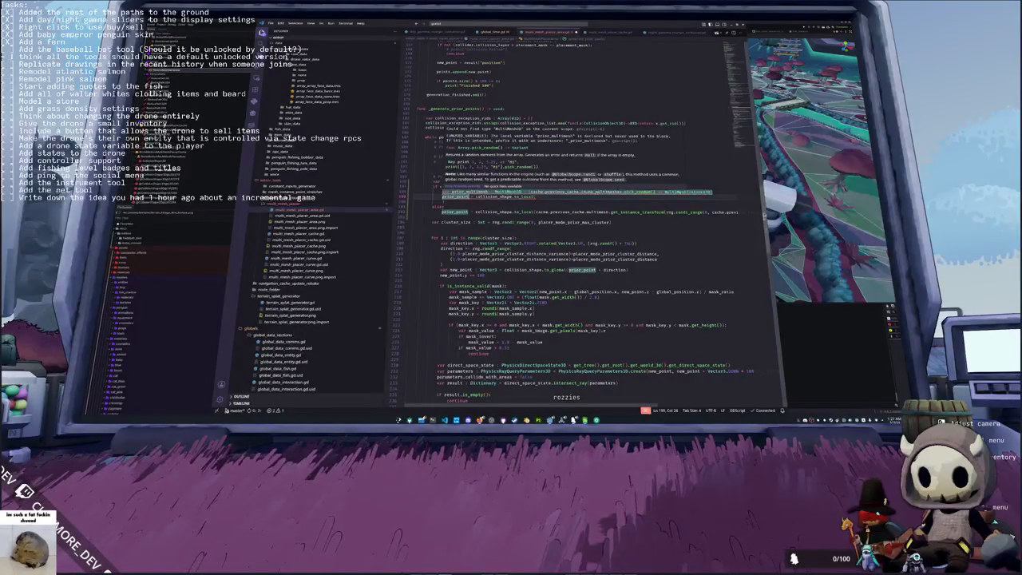
{"action": "mouse_move", "coordinate": [687, 192]}
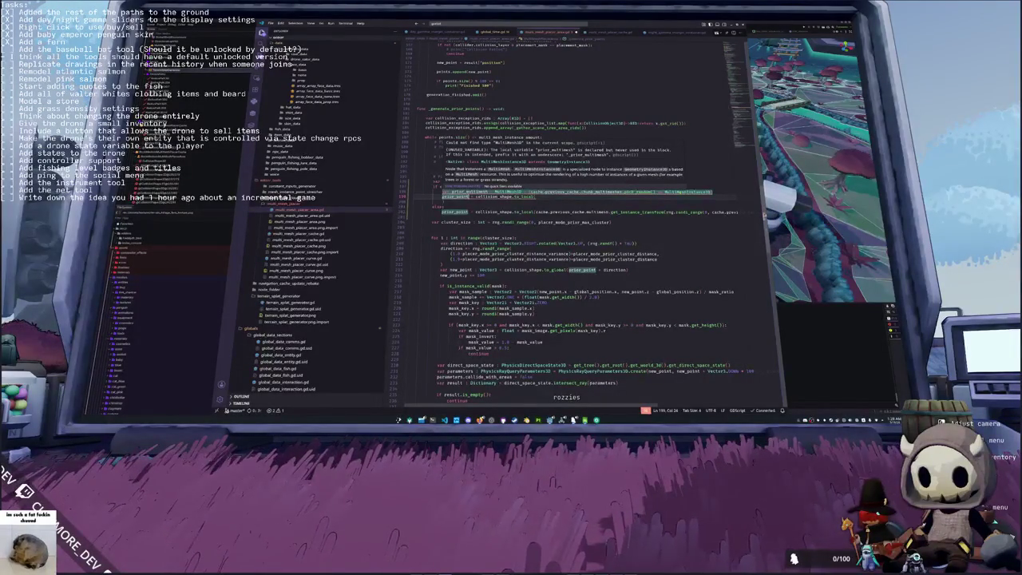
{"action": "mouse_move", "coordinate": [568, 191]}
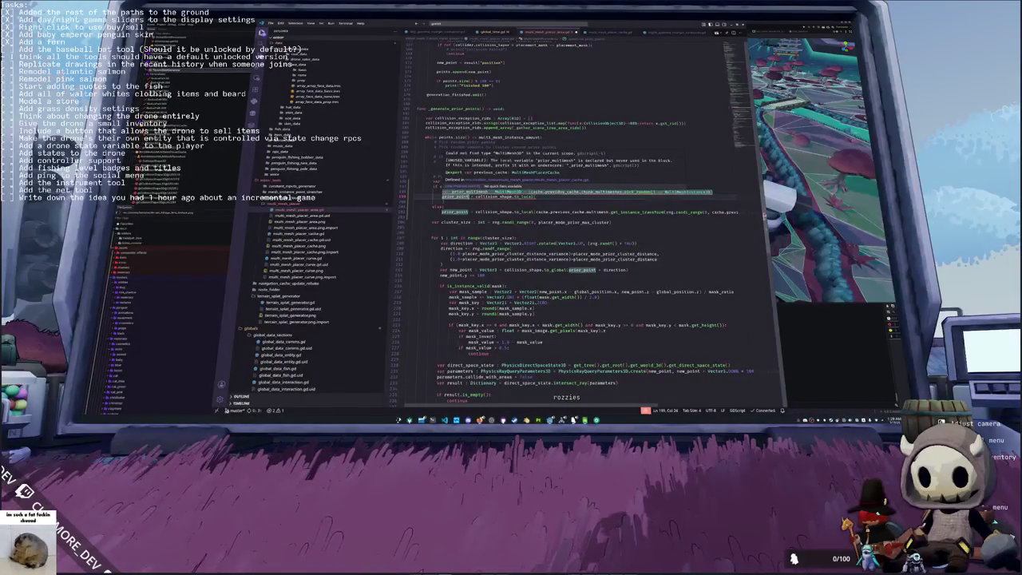
{"action": "mouse_move", "coordinate": [511, 191]}
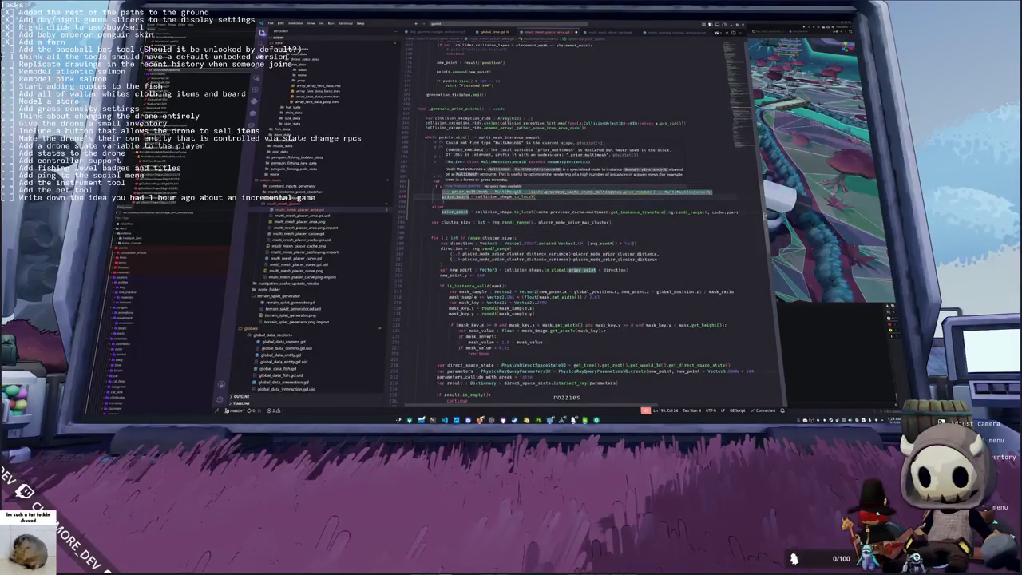
{"action": "double_click", "coordinate": [507, 192]}
{"action": "double_click", "coordinate": [687, 192]}
{"action": "key", "text": "ctrl+c"}
{"action": "double_click", "coordinate": [508, 191]}
{"action": "key", "text": "ctrl+v"}
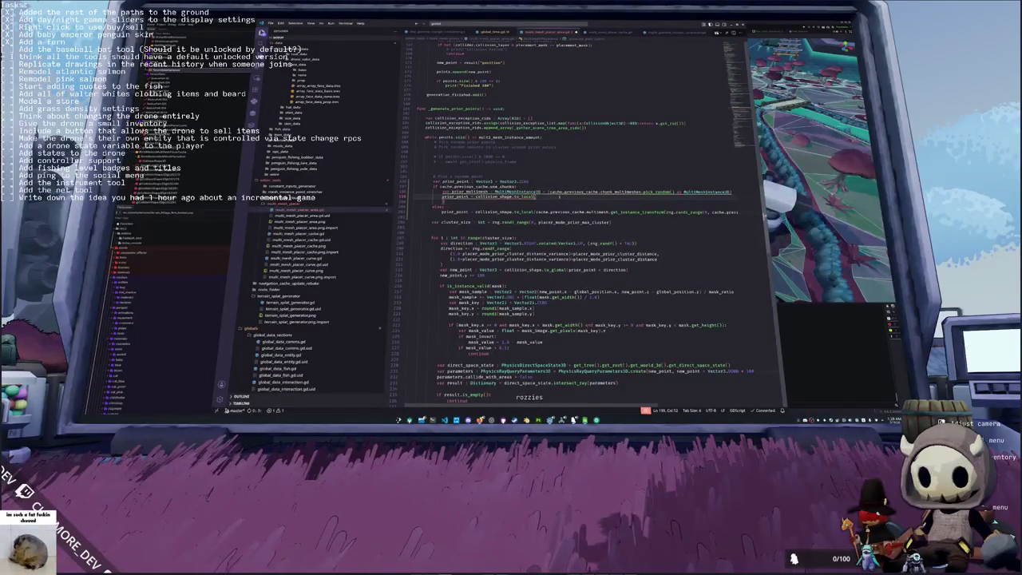
Step: Make prior_point call get_instance_transform on prior_multimesh.multimesh
{"action": "type", "text": "prior_multimesh."}
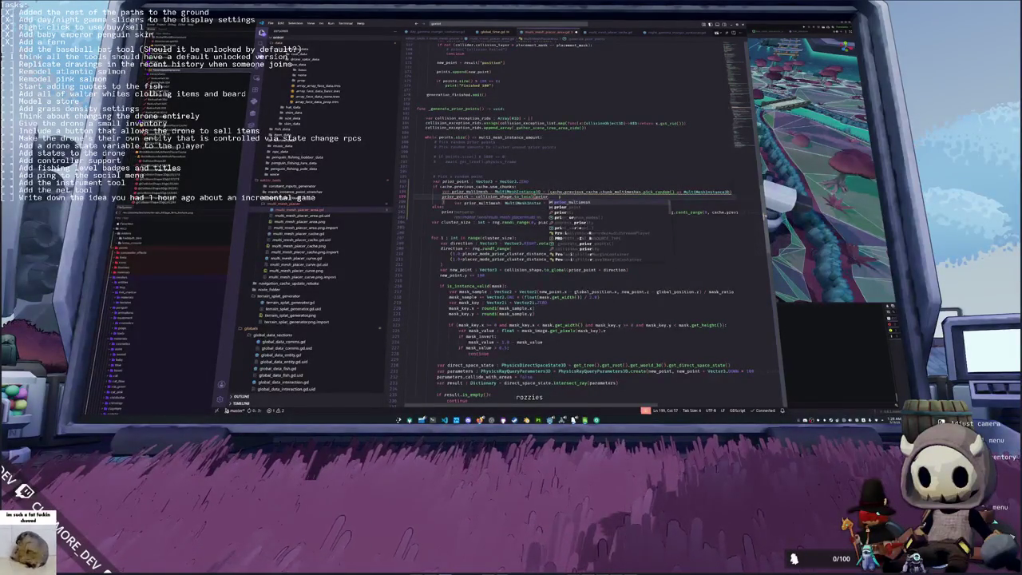
{"action": "type", "text": "get_"}
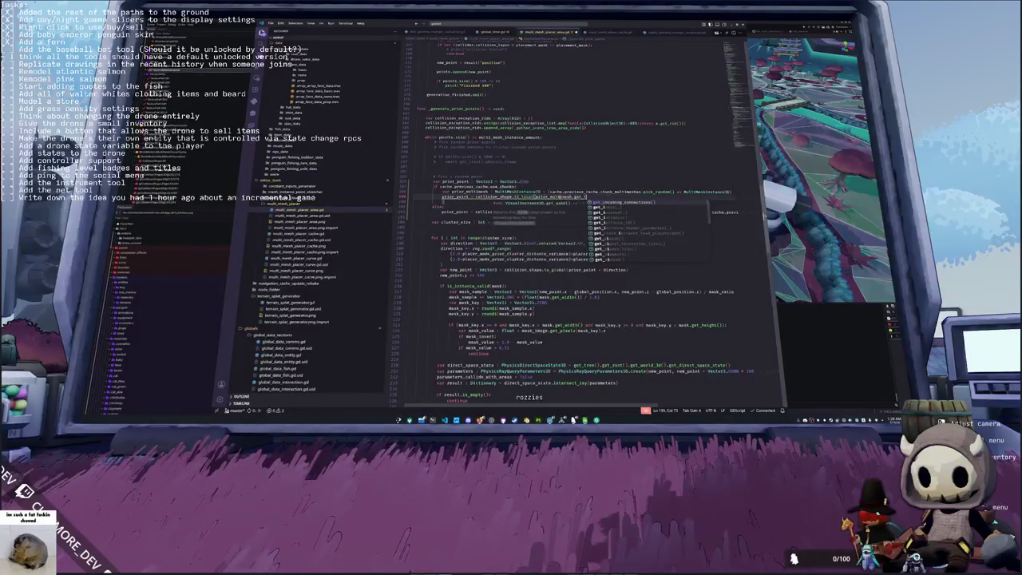
{"action": "type", "text": "instance_t"}
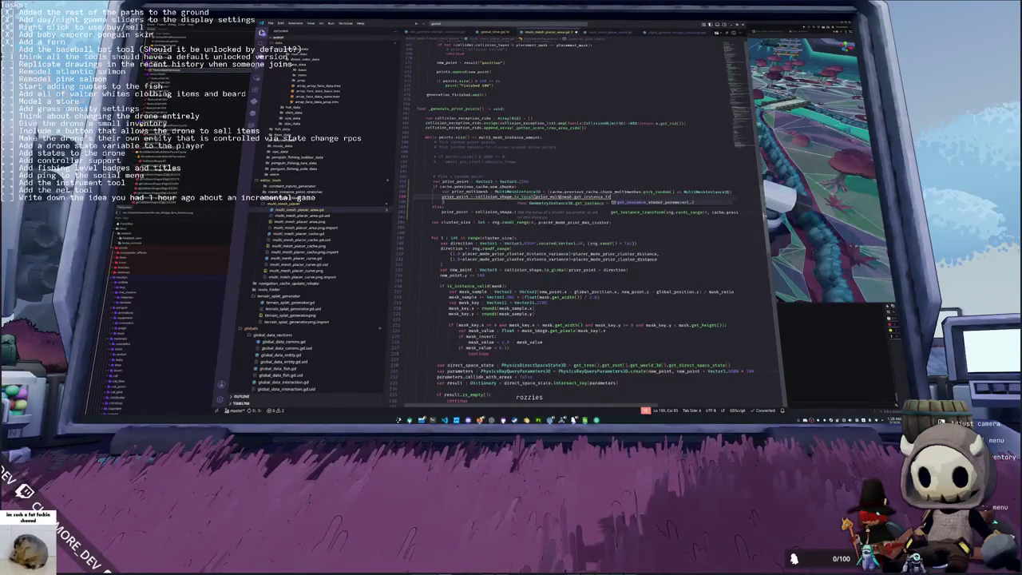
{"action": "type", "text": "ranansf"}
{"action": "key", "text": "ctrl+BackSpace"}
{"action": "type", "text": "multimesh"}
{"action": "type", "text": ".get_instance"}
{"action": "type", "text": "_transform("}
{"action": "type", "text": "rng"}
{"action": "type", "text": "p"}
{"action": "type", "text": "ior_multimesh.multimesh.m"}
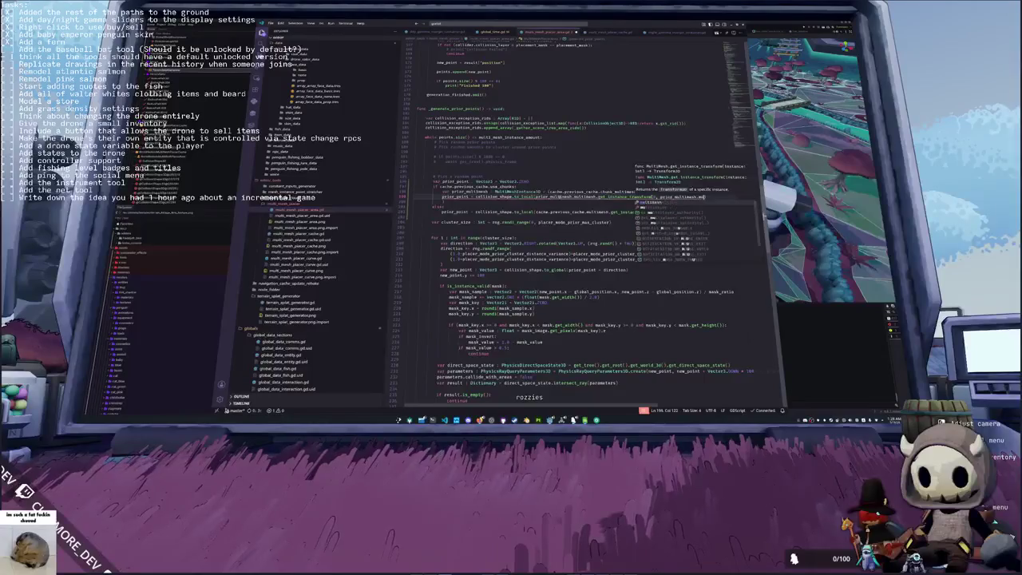
{"action": "key", "text": "Return"}
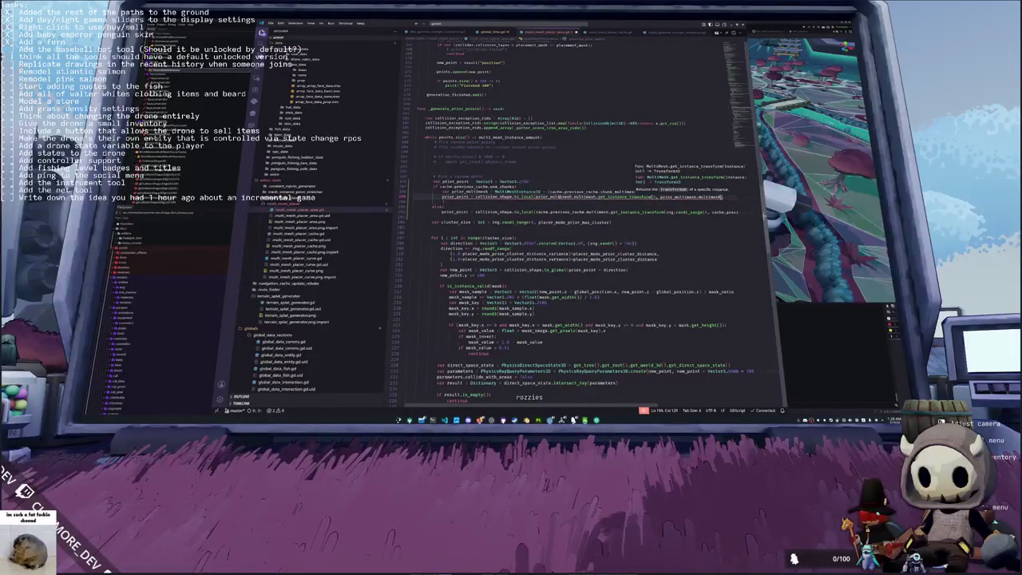
Step: Pass an rng random index bounded by prior_multimesh.multimesh.instance_count as the instance argument
{"action": "left_click", "coordinate": [723, 196]}
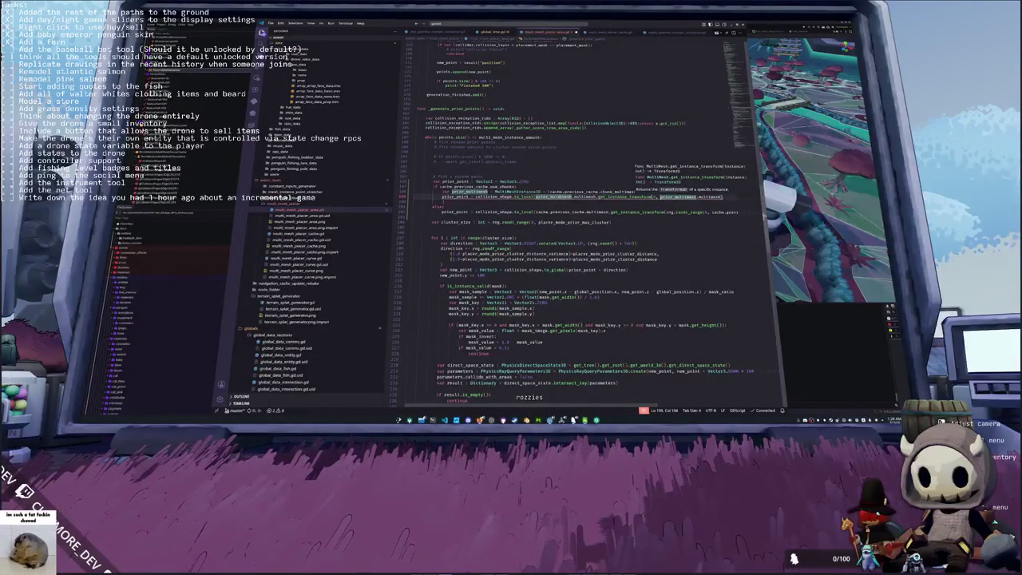
{"action": "type", "text": "rng.ra"}
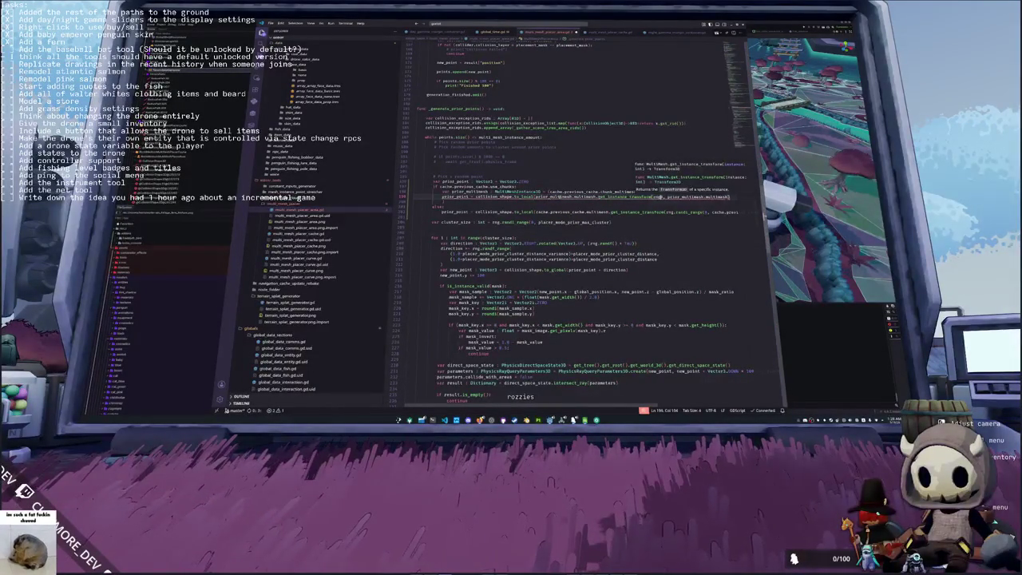
{"action": "type", "text": "n"}
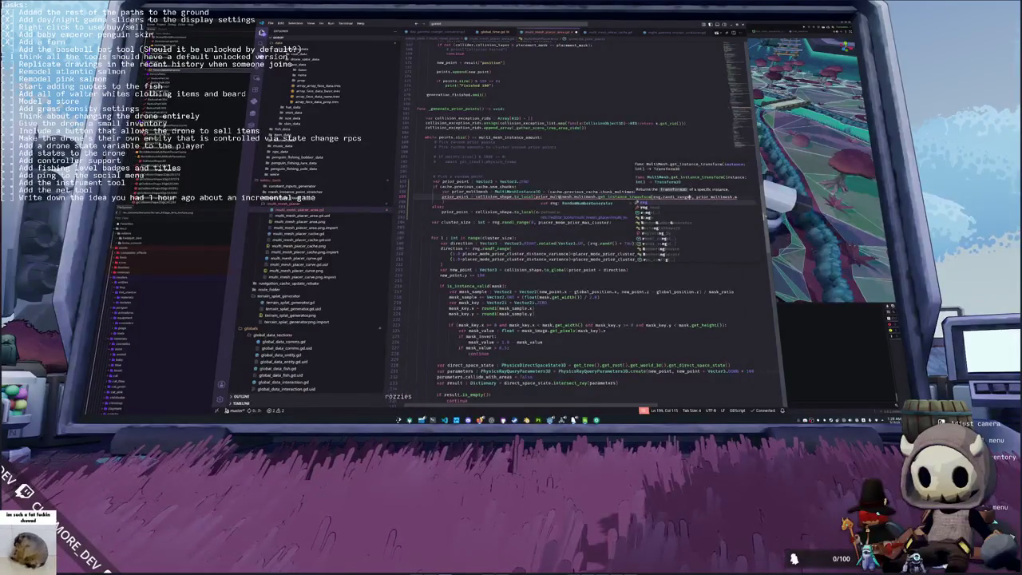
{"action": "key", "text": "ctrl+v"}
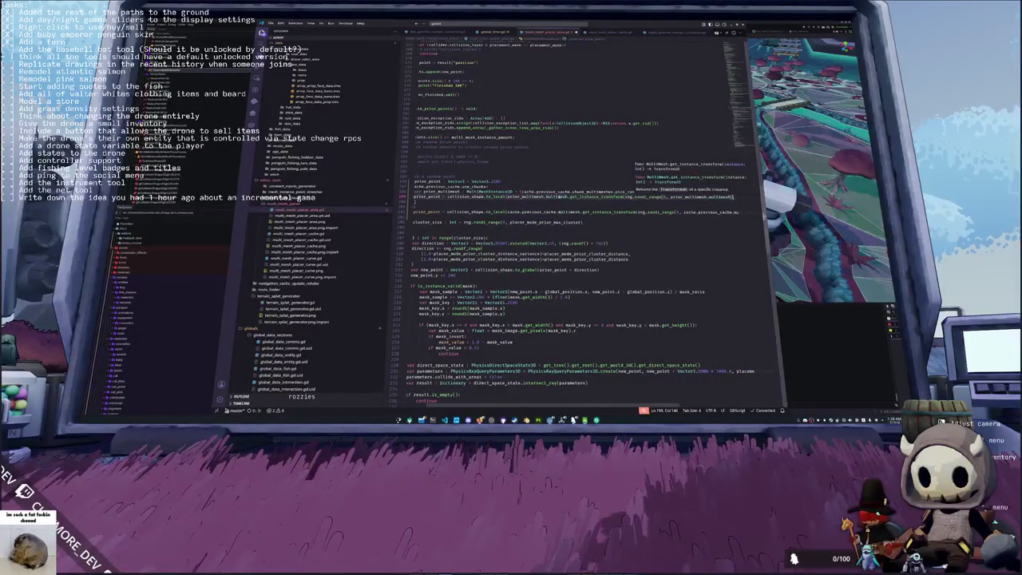
{"action": "key", "text": "Return"}
{"action": "type", "text": ".instance_co"}
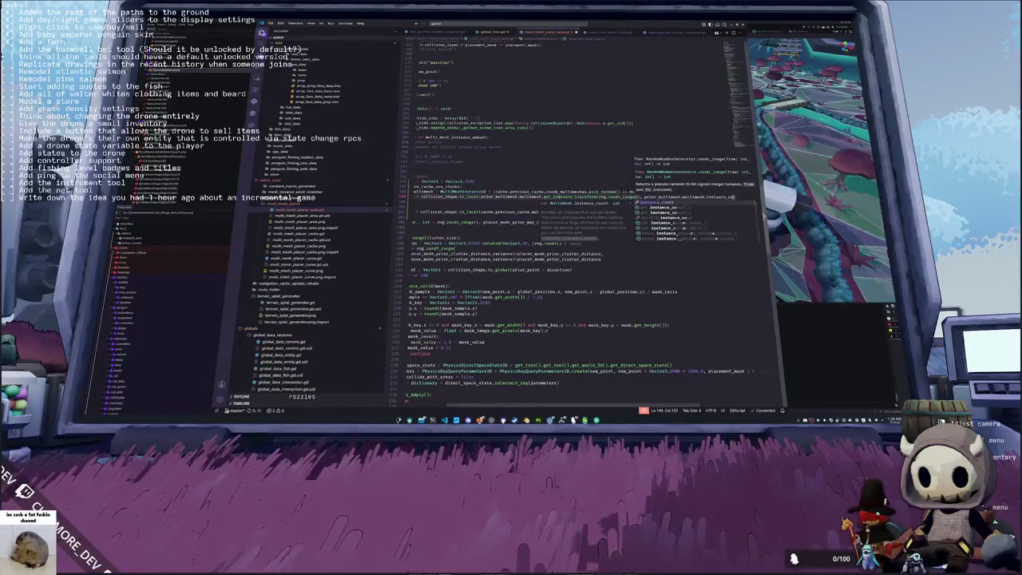
{"action": "key", "text": "Return"}
{"action": "type", "text": ")"}
{"action": "key", "text": "Home"}
{"action": "key", "text": "Home"}
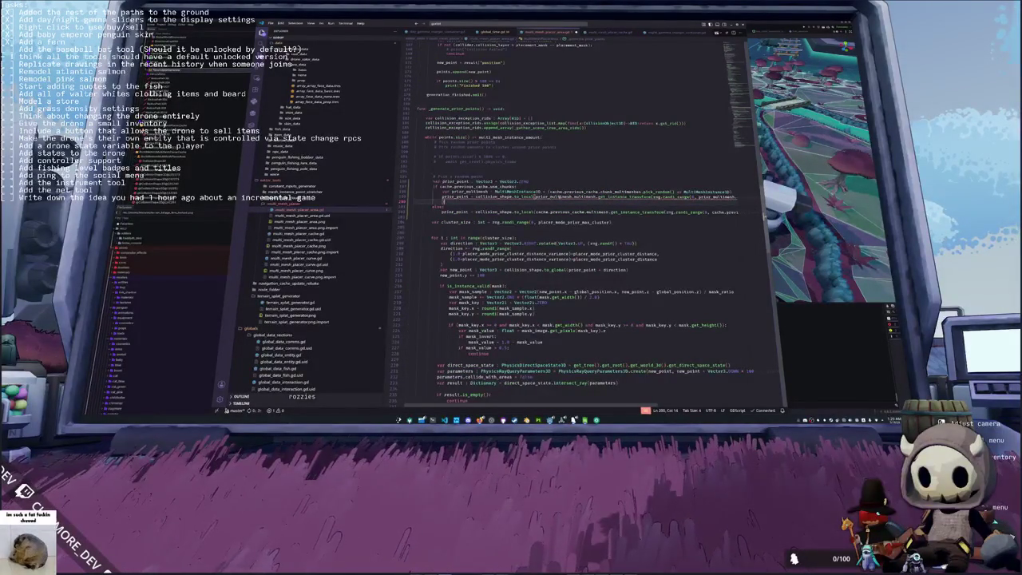
Step: Change the random index upper bound to instance_count - 1 on the prior_point line
{"action": "key", "text": "End"}
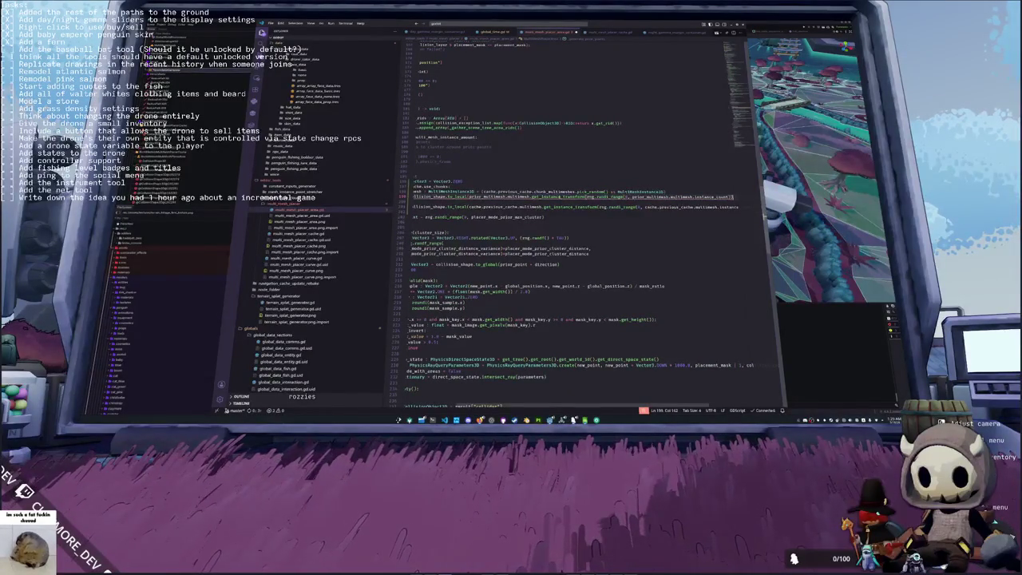
{"action": "key", "text": "ctrl+shift+Left"}
{"action": "key", "text": "ctrl+Left"}
{"action": "key", "text": "ctrl+Left"}
{"action": "key", "text": "ctrl+Left"}
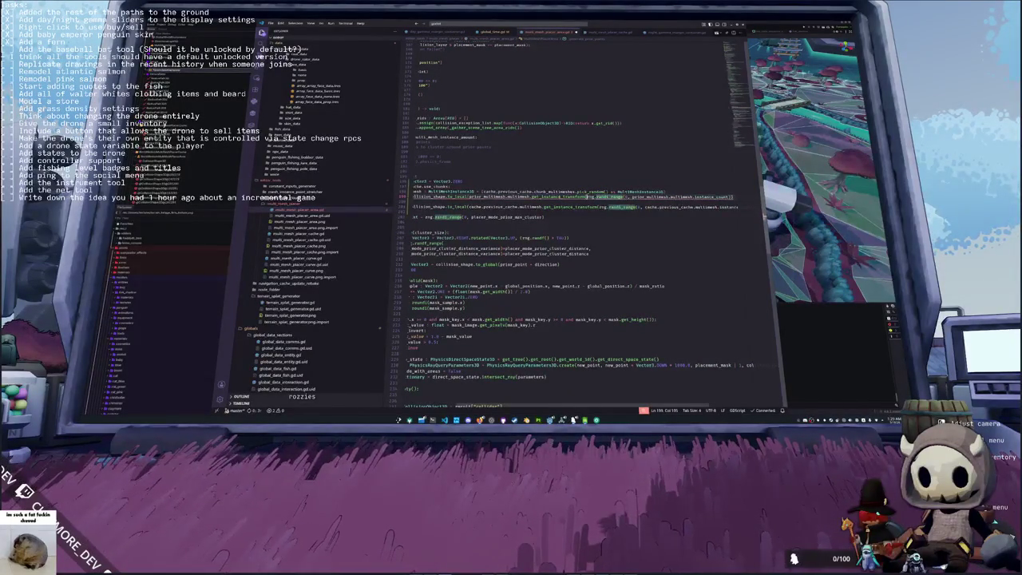
{"action": "key", "text": "ctrl+Right"}
{"action": "key", "text": "ctrl+Right"}
{"action": "key", "text": "ctrl+Right"}
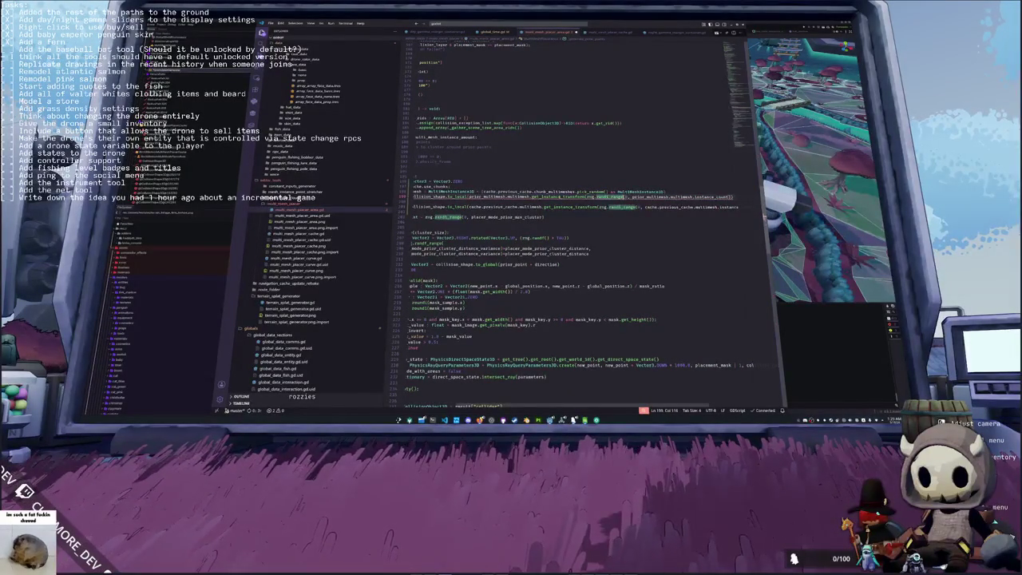
{"action": "key", "text": "ctrl+Left"}
{"action": "key", "text": "ctrl+Left"}
{"action": "key", "text": "ctrl+Left"}
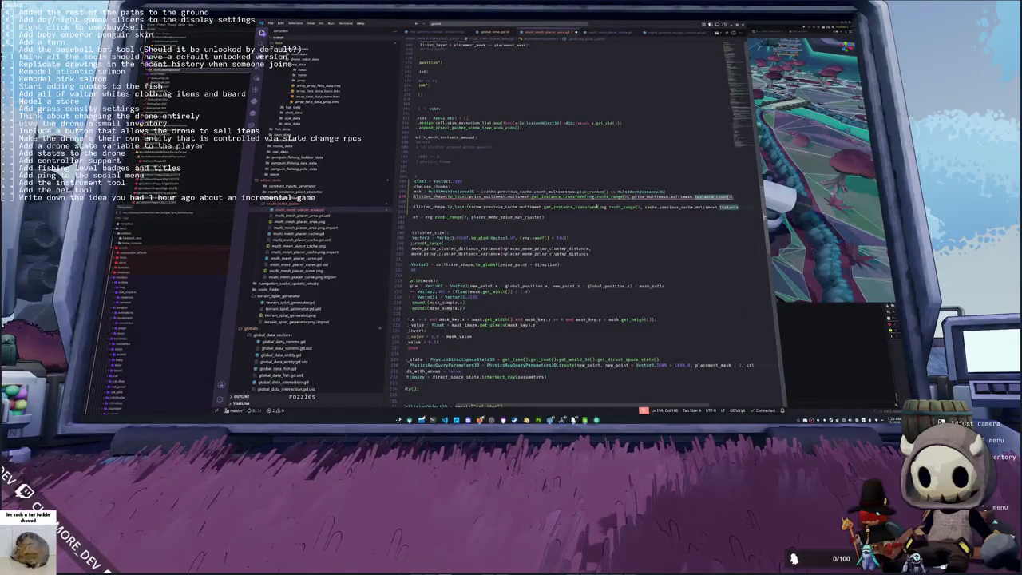
{"action": "mouse_move", "coordinate": [479, 197]}
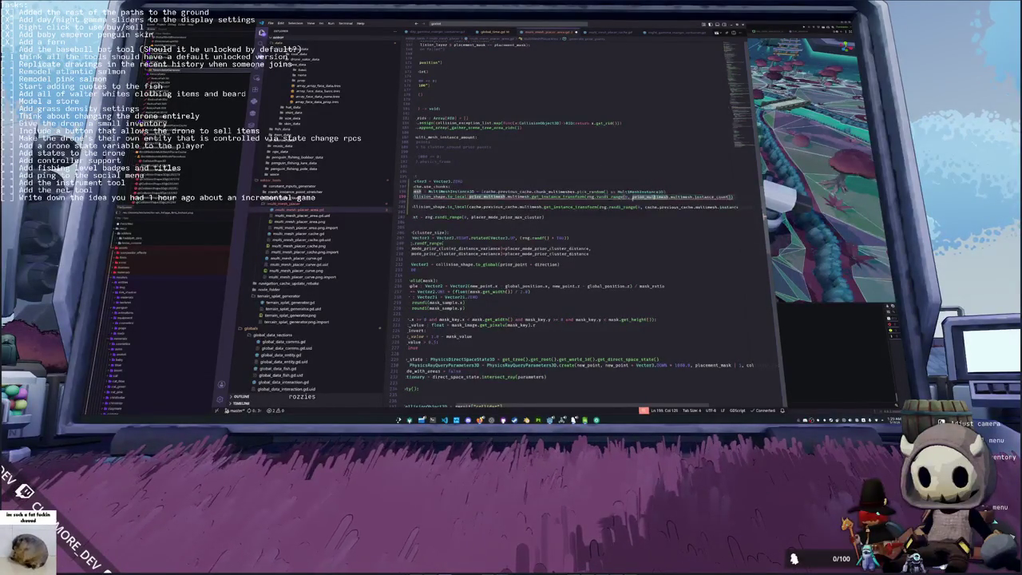
{"action": "left_click", "coordinate": [423, 227]}
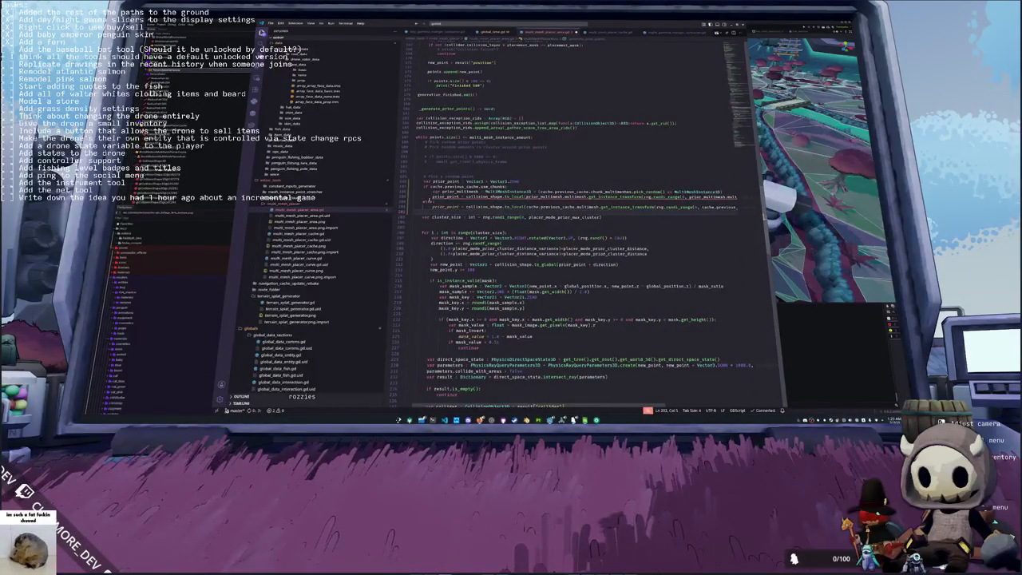
{"action": "double_click", "coordinate": [446, 196]}
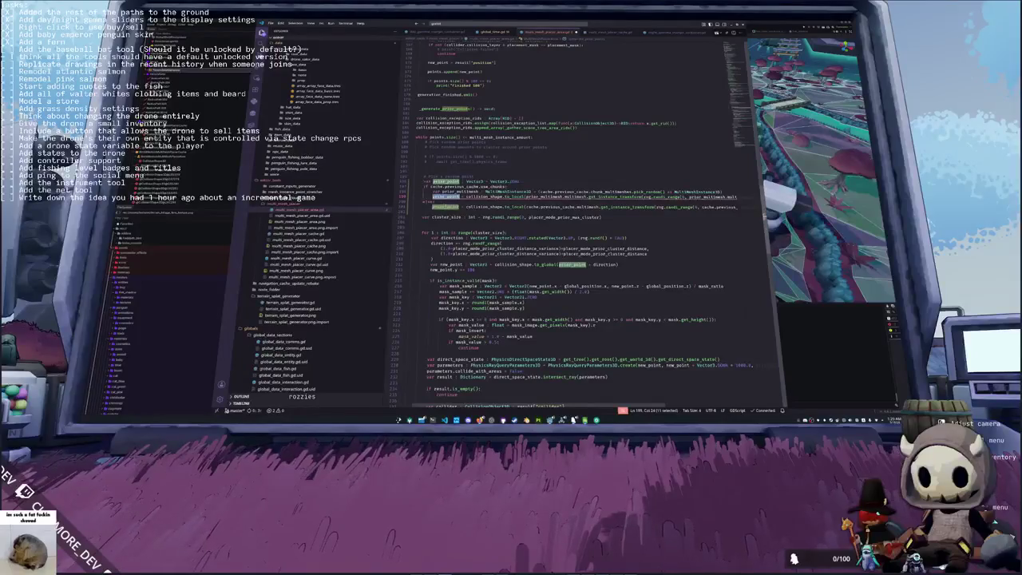
{"action": "left_click", "coordinate": [539, 196]}
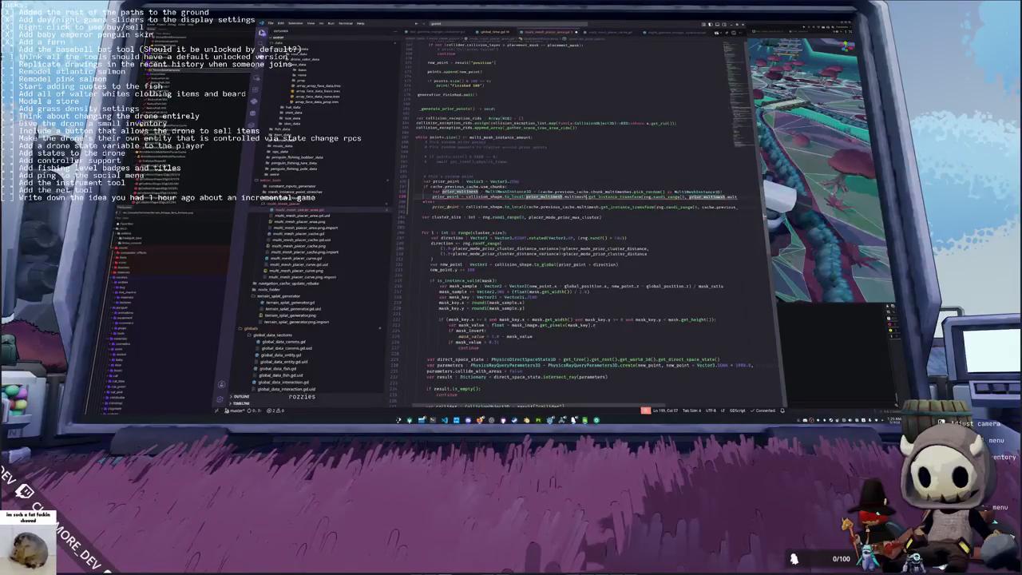
{"action": "key", "text": "End"}
{"action": "type", "text": "- 1"}
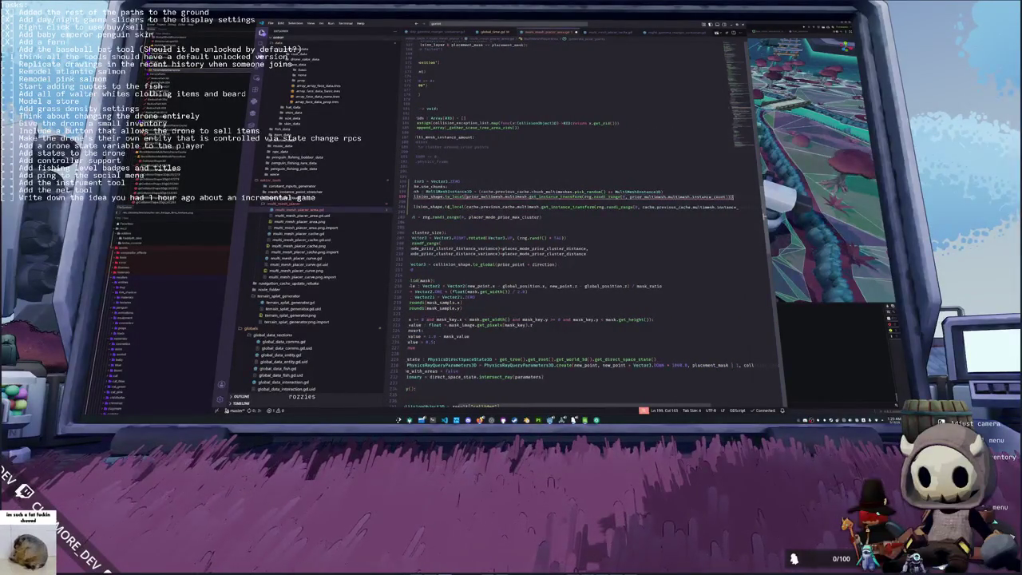
Step: Append ').origin' so prior_point takes the chosen instance transform's origin
{"action": "left_click", "coordinate": [608, 197]}
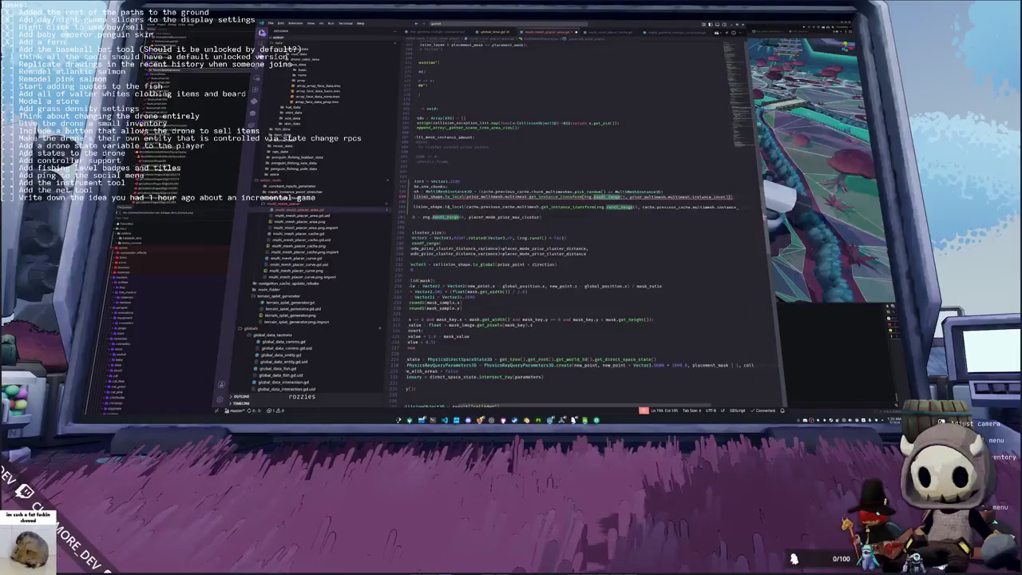
{"action": "left_click", "coordinate": [613, 196]}
{"action": "left_click", "coordinate": [485, 196]}
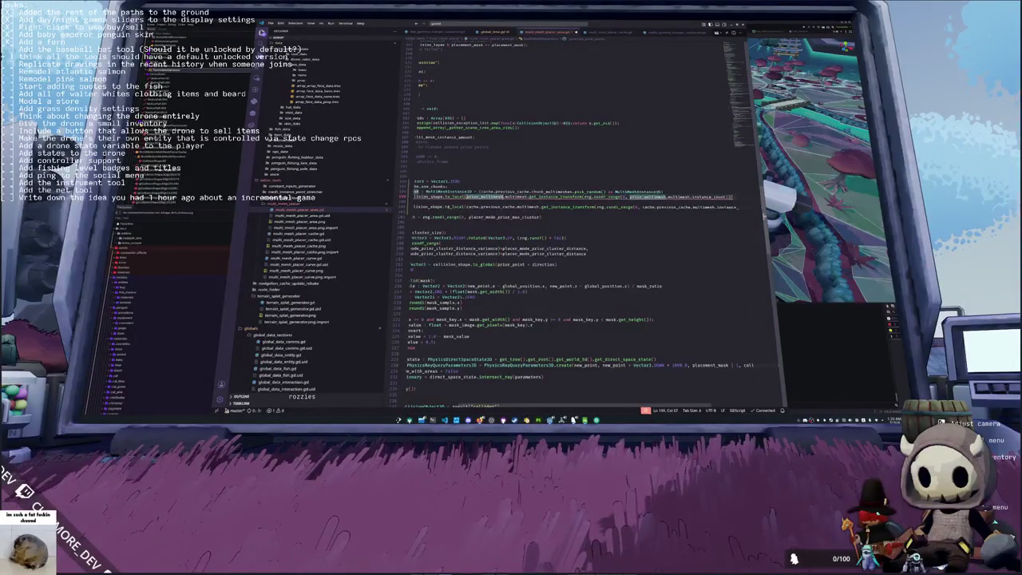
{"action": "left_click", "coordinate": [711, 196]}
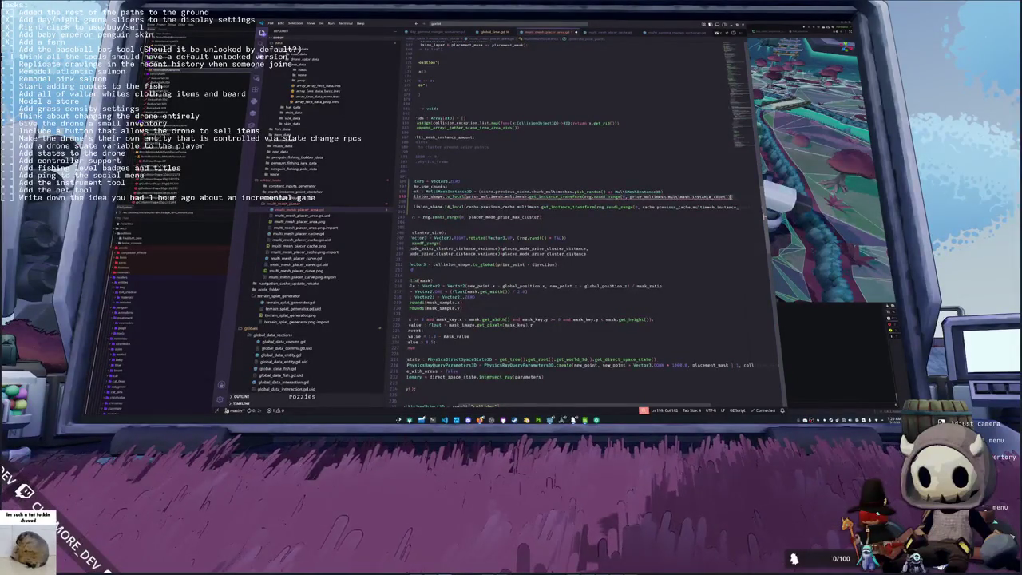
{"action": "key", "text": "End"}
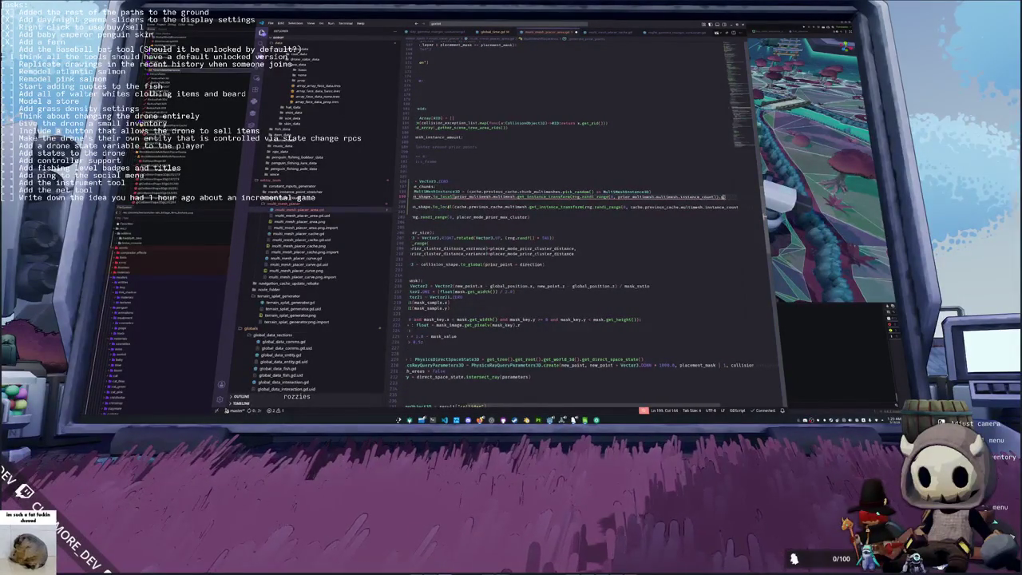
{"action": "left_click", "coordinate": [423, 211]}
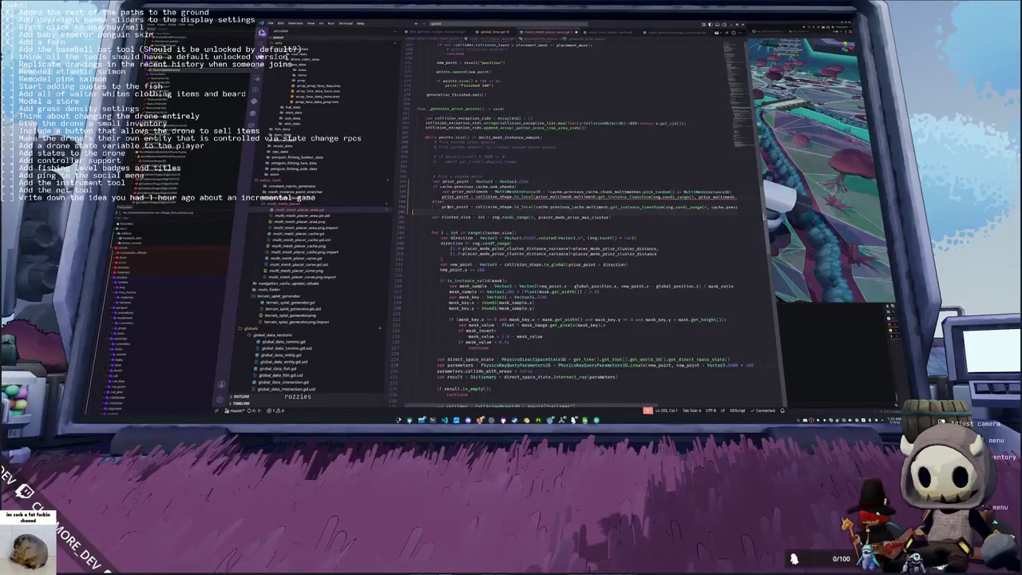
{"action": "key", "text": "Left"}
{"action": "key", "text": "Up"}
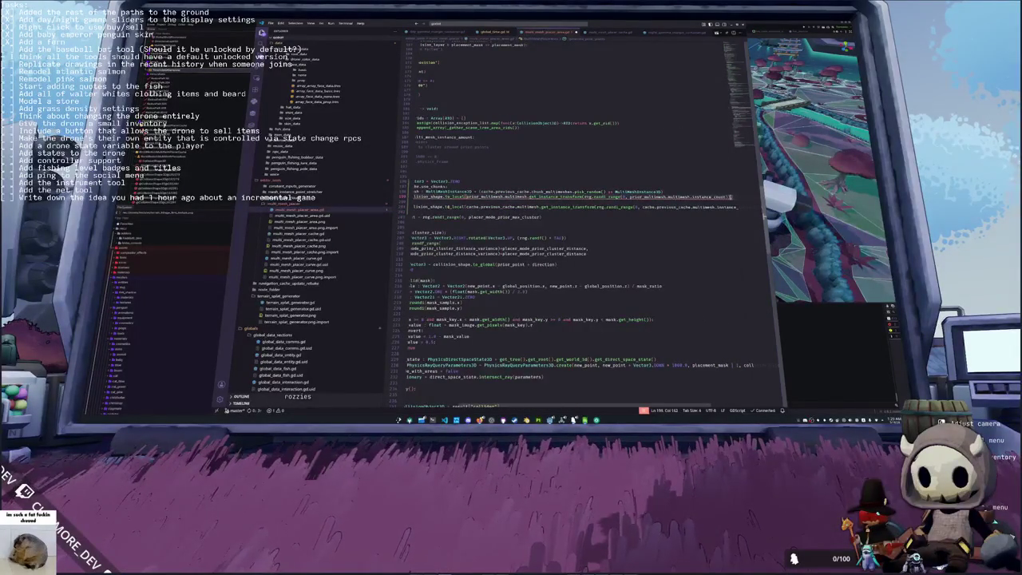
{"action": "type", "text": ").origin"}
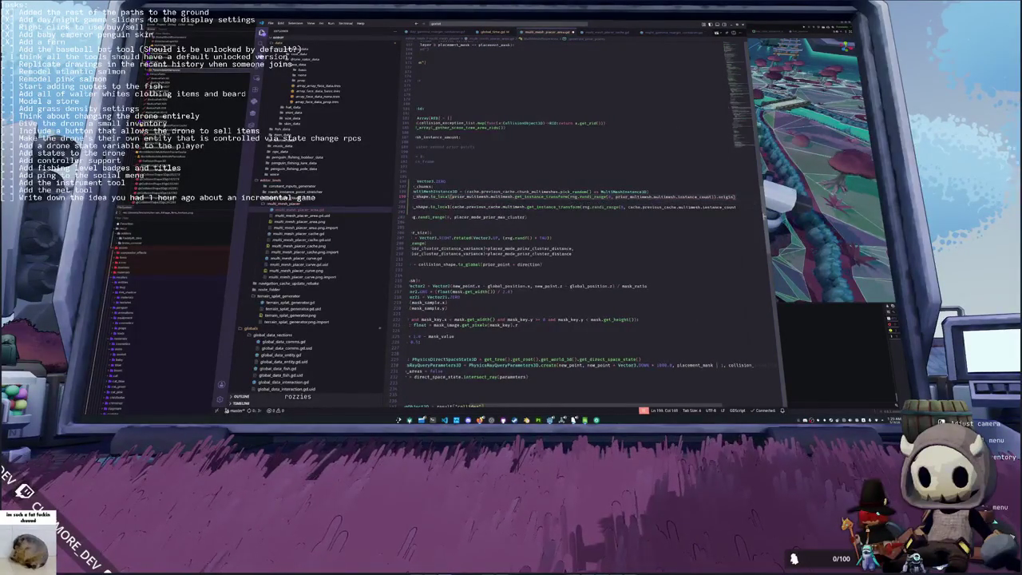
{"action": "left_click", "coordinate": [412, 216]}
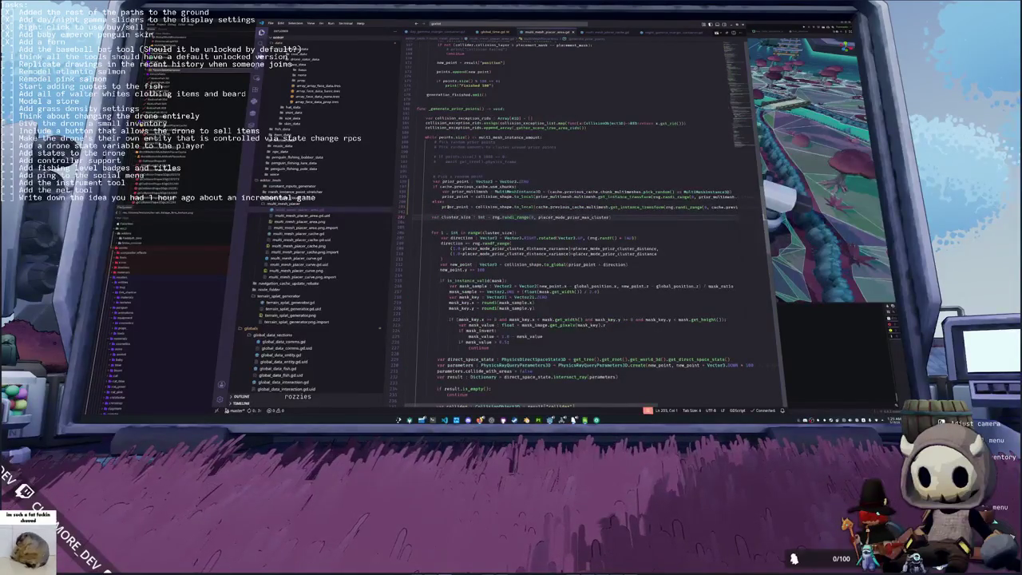
{"action": "scroll", "coordinate": [674, 347], "scroll_direction": "down", "scroll_amount": 5}
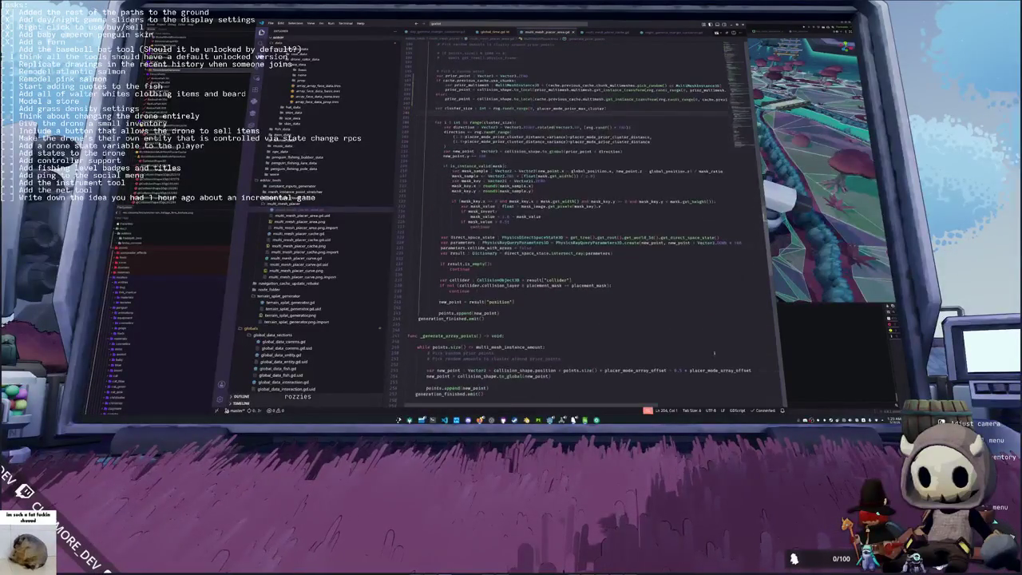
{"action": "key", "text": "alt+Tab"}
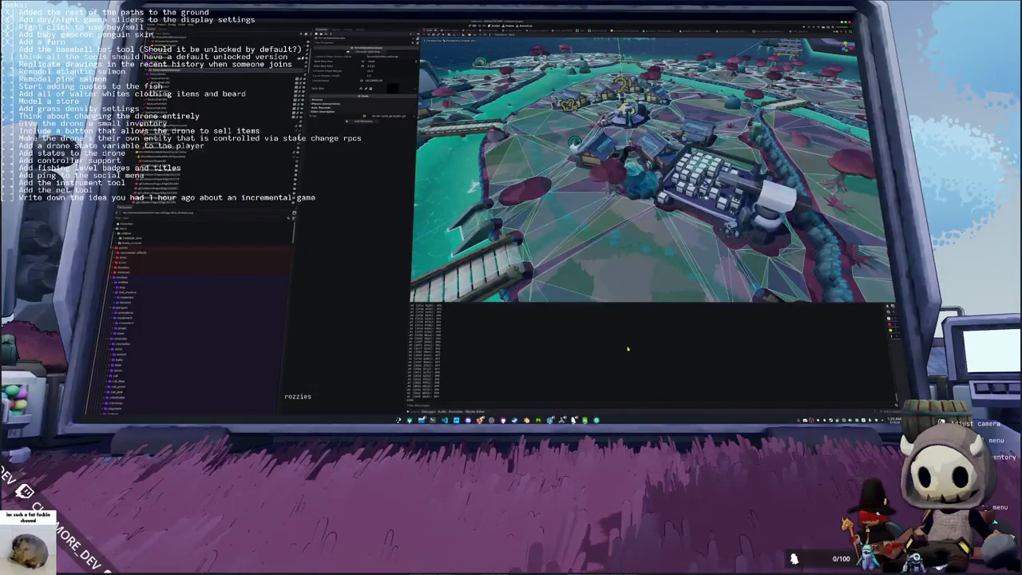
Step: Orbit around the village buildings and select another node in the Scene dock to view its properties
{"action": "scroll", "coordinate": [593, 248], "scroll_direction": "up", "scroll_amount": 3}
{"action": "left_click_drag", "start_coordinate": [593, 247], "coordinate": [537, 221]}
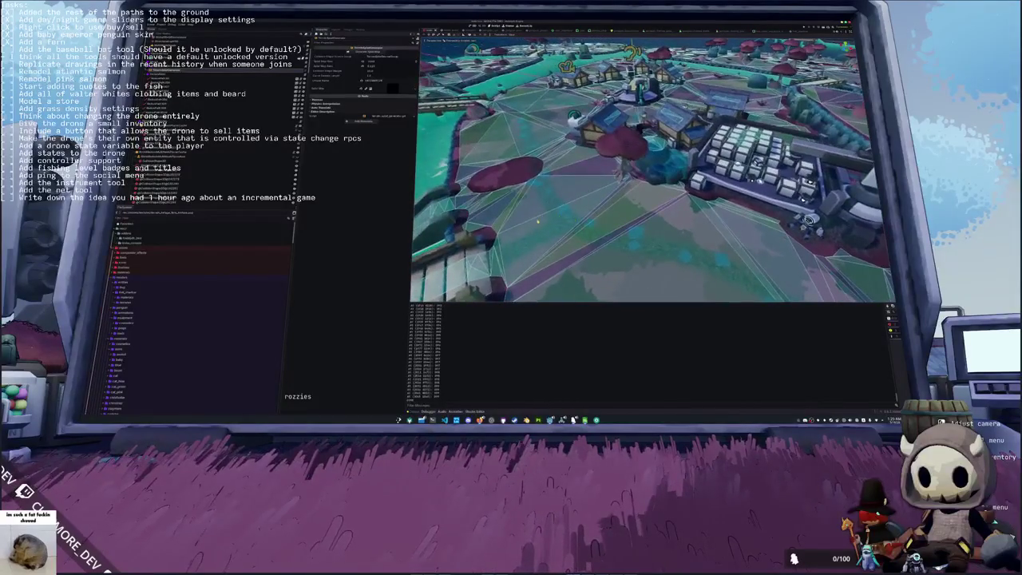
{"action": "left_click", "coordinate": [183, 125]}
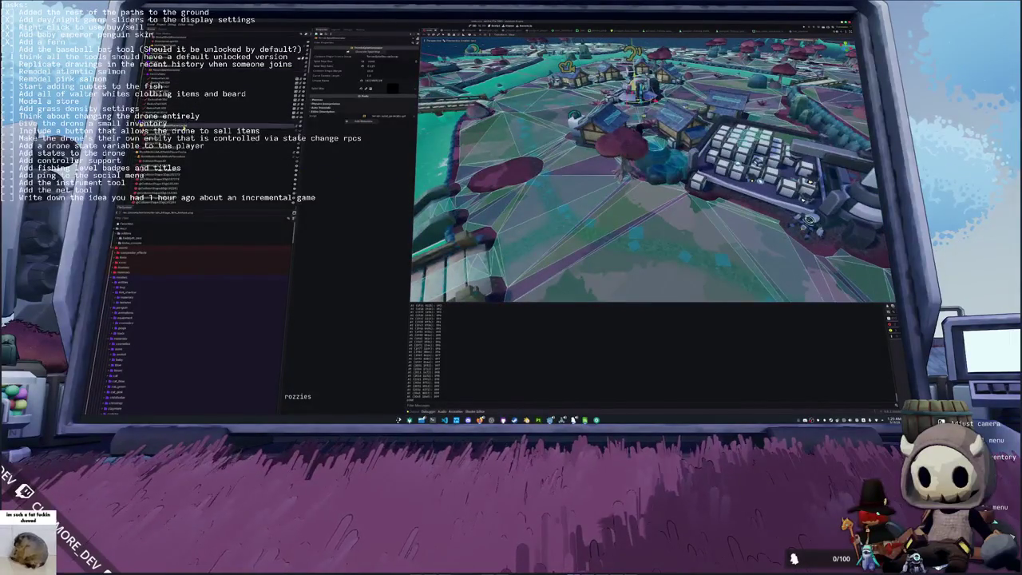
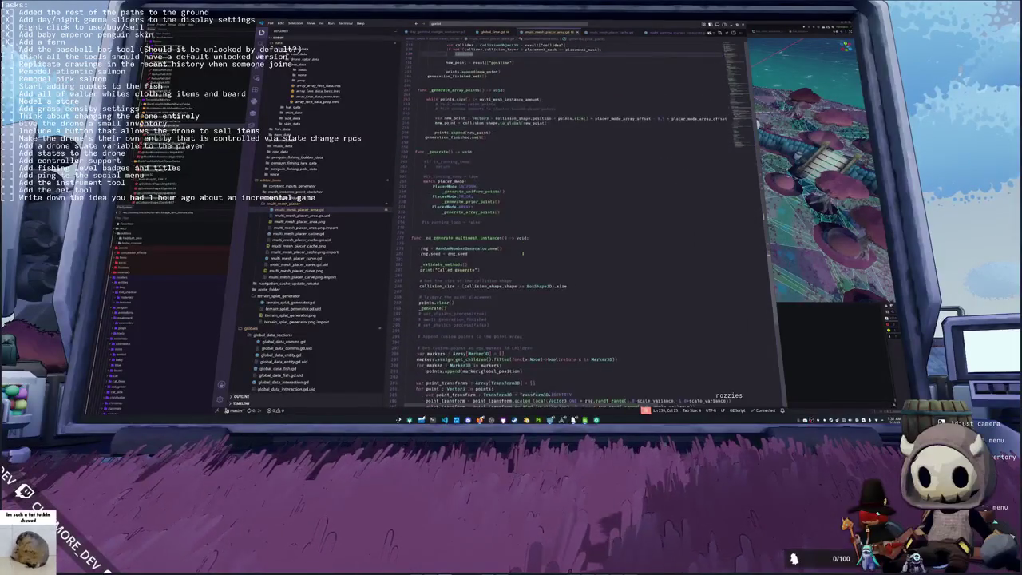
Step: Leave the multimesh generation script in VS Code and return to Godot's 3D island scene
{"action": "left_click", "coordinate": [514, 286]}
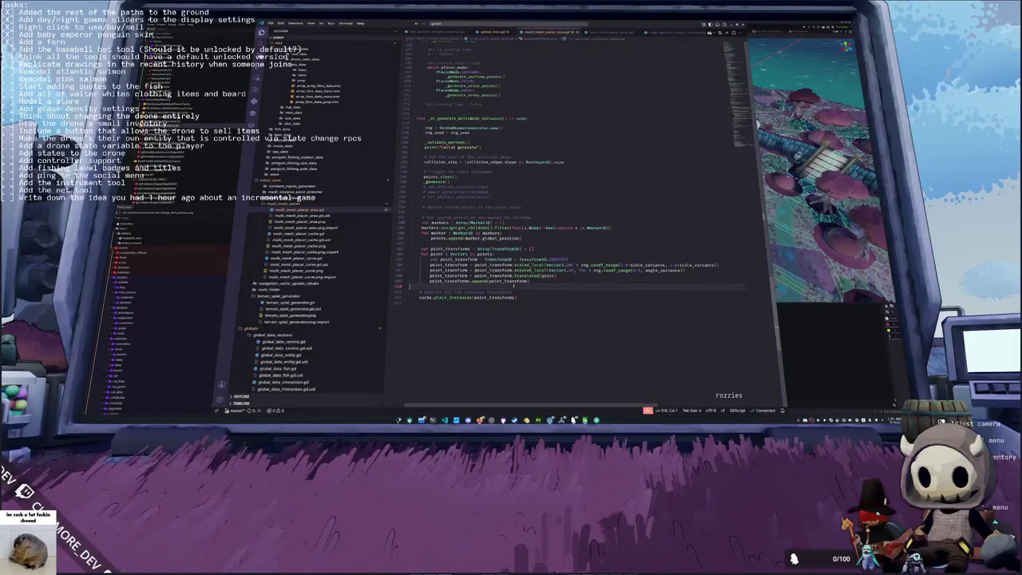
{"action": "key", "text": "alt+Tab"}
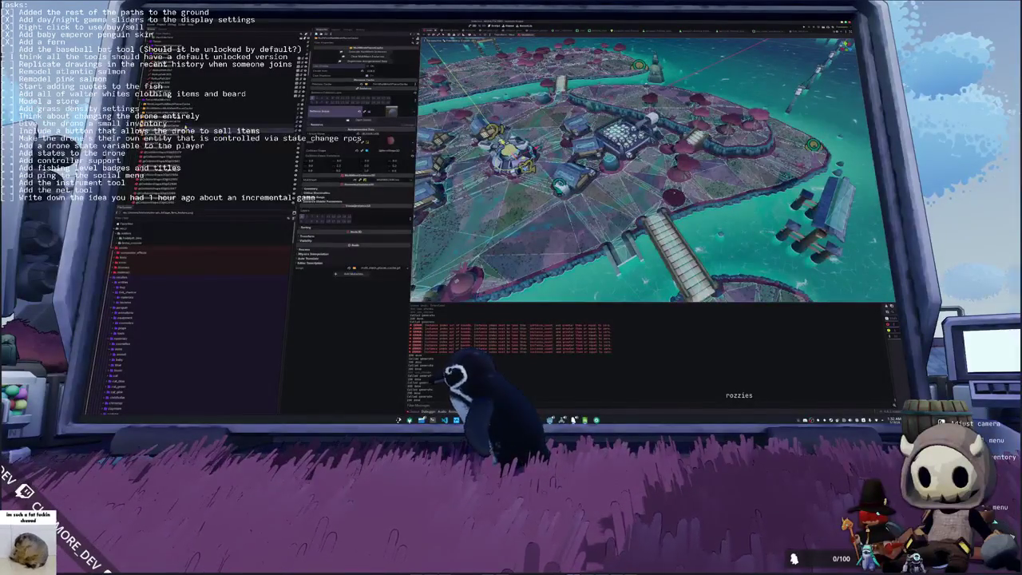
Step: Select four different nodes in the island scene tree to inspect their properties
{"action": "left_click", "coordinate": [200, 128]}
{"action": "left_click", "coordinate": [183, 104]}
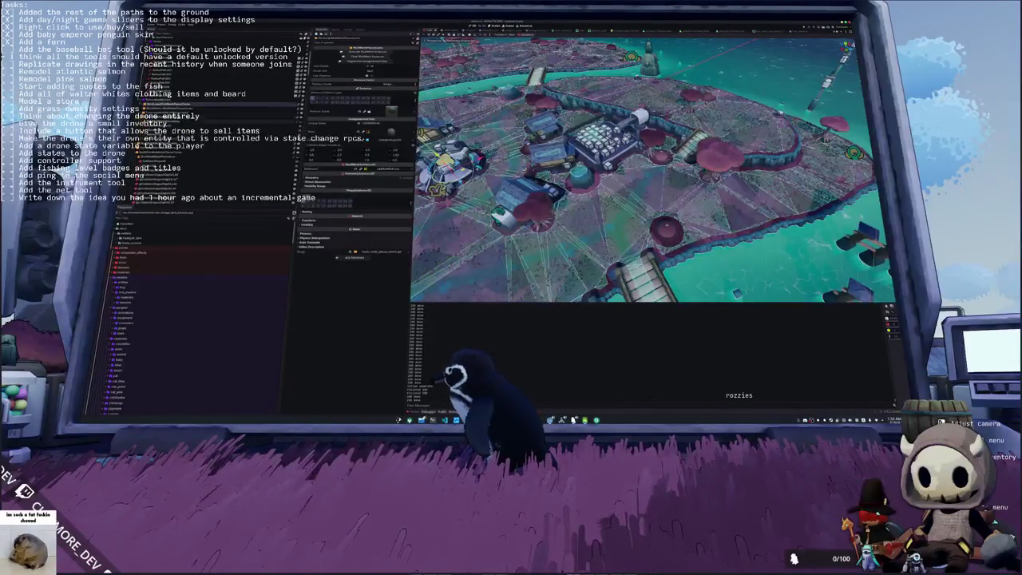
{"action": "left_click", "coordinate": [234, 118]}
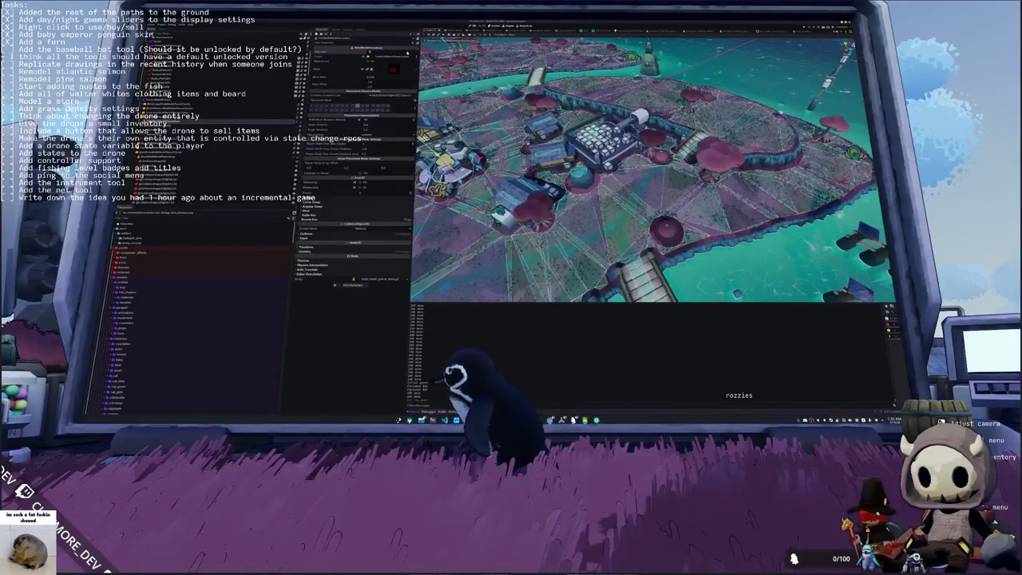
{"action": "left_click", "coordinate": [159, 120]}
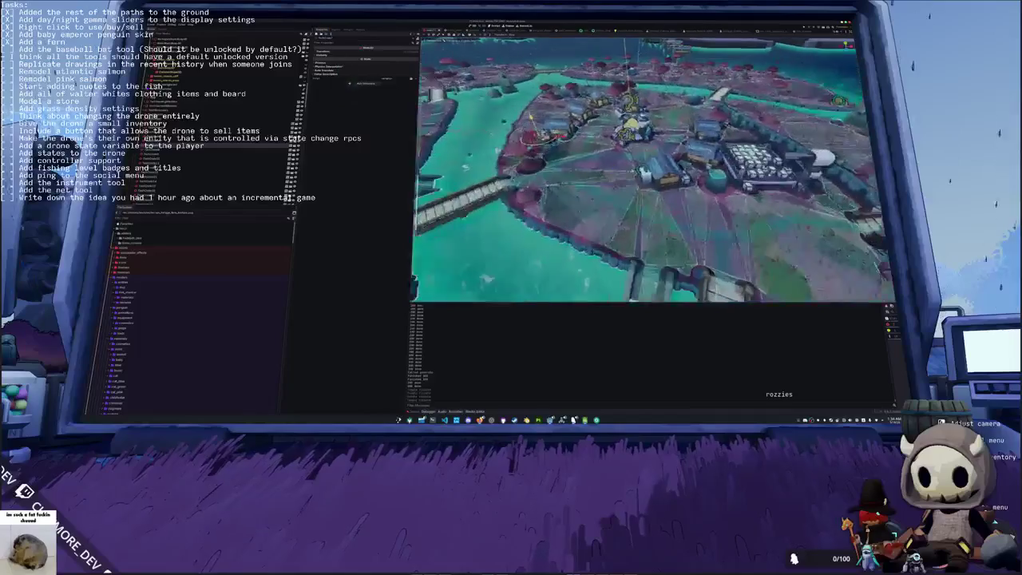
{"action": "scroll", "coordinate": [223, 120], "scroll_direction": "down", "scroll_amount": 3}
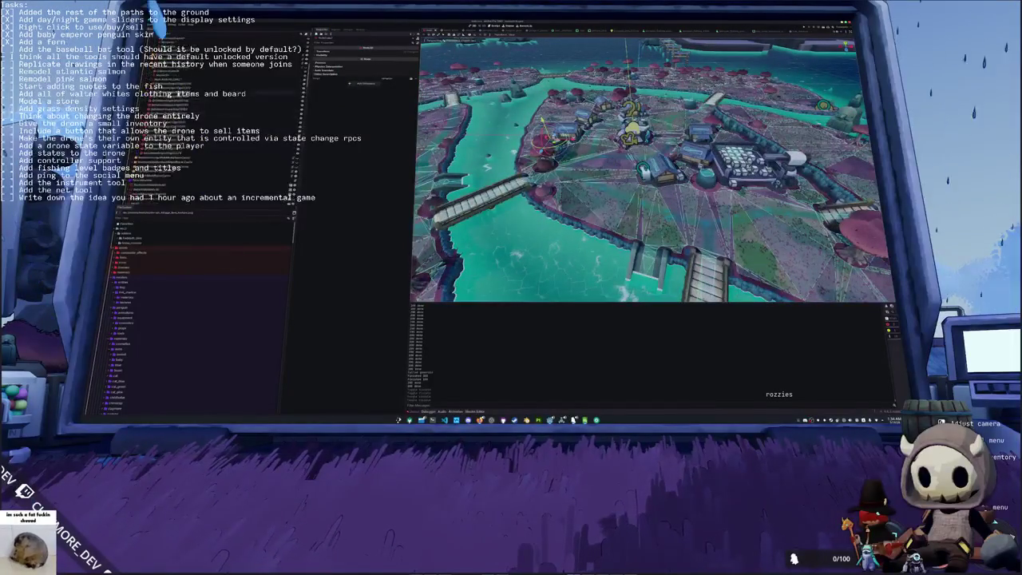
Step: Inspect the properties of three neighbouring nodes in the island scene tree
{"action": "left_click", "coordinate": [239, 115]}
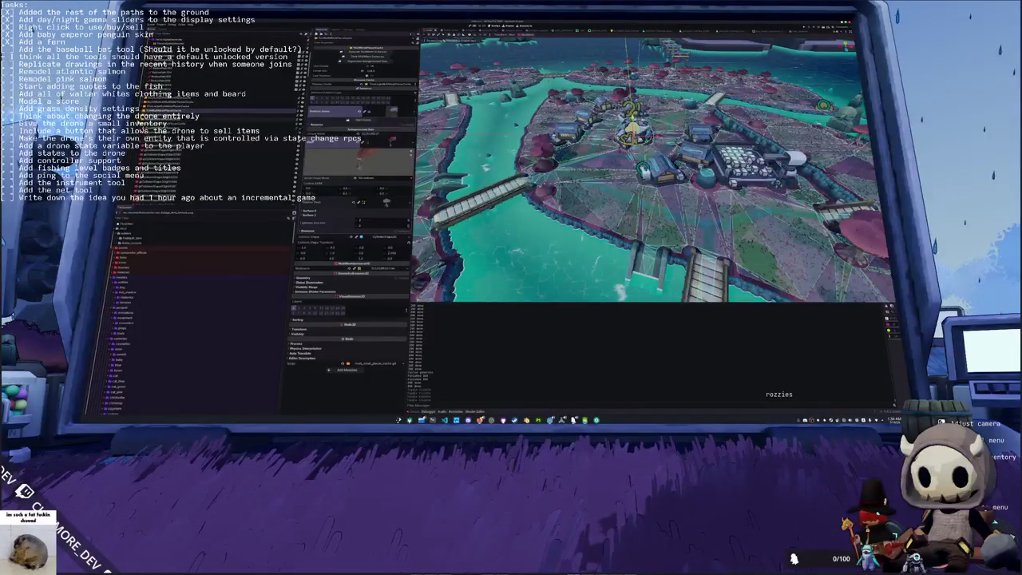
{"action": "left_click", "coordinate": [239, 124]}
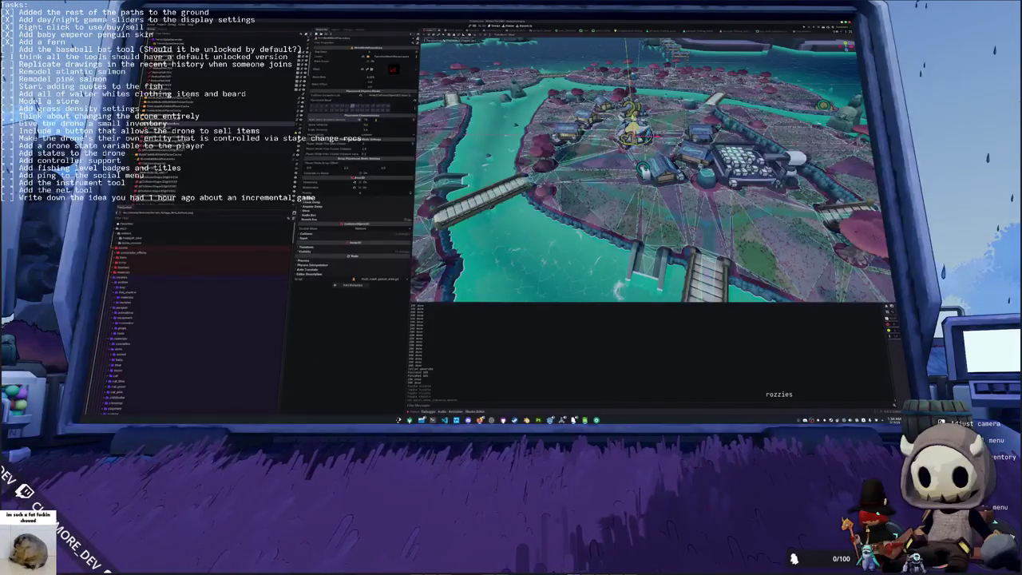
{"action": "left_click", "coordinate": [216, 121]}
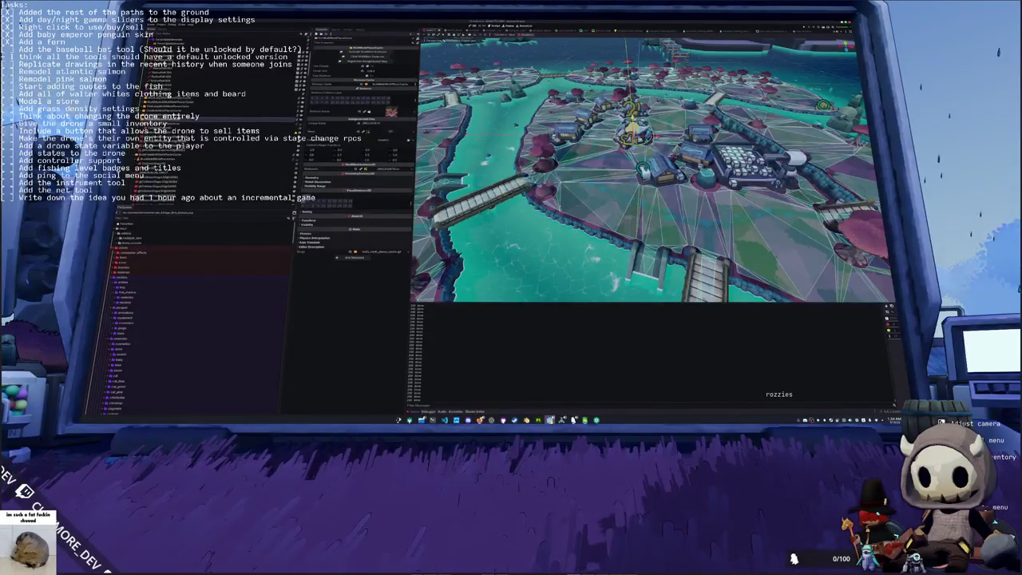
{"action": "mouse_move", "coordinate": [550, 419]}
{"action": "left_click", "coordinate": [516, 389]}
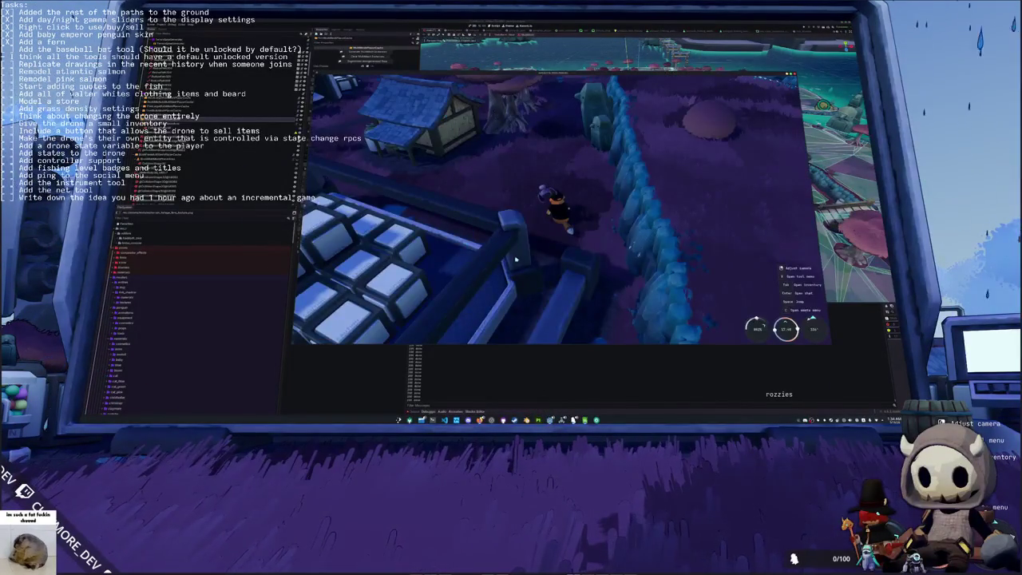
{"action": "key", "text": "Escape"}
{"action": "left_click", "coordinate": [611, 135]}
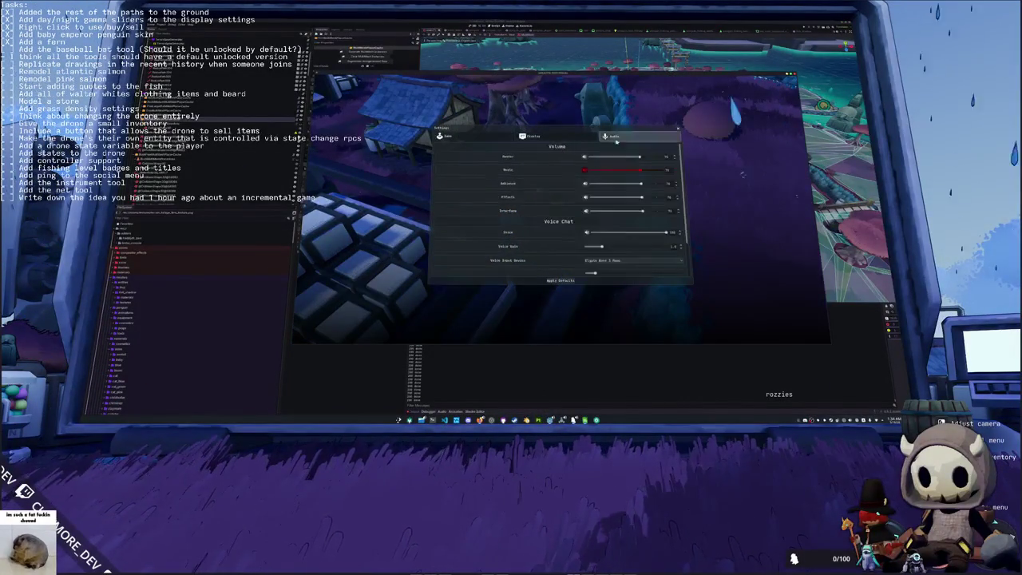
{"action": "key", "text": "Escape"}
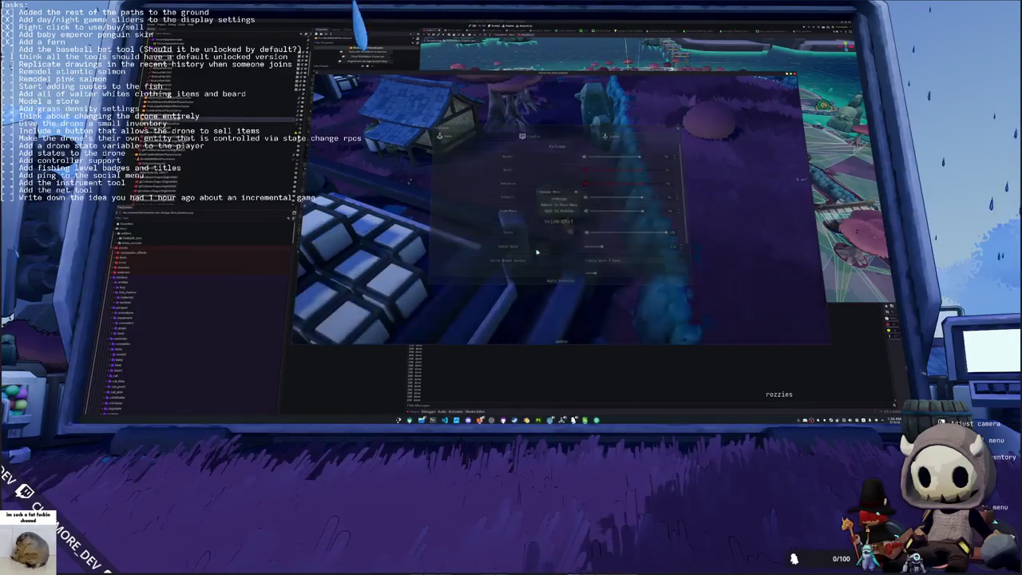
{"action": "left_click", "coordinate": [552, 377]}
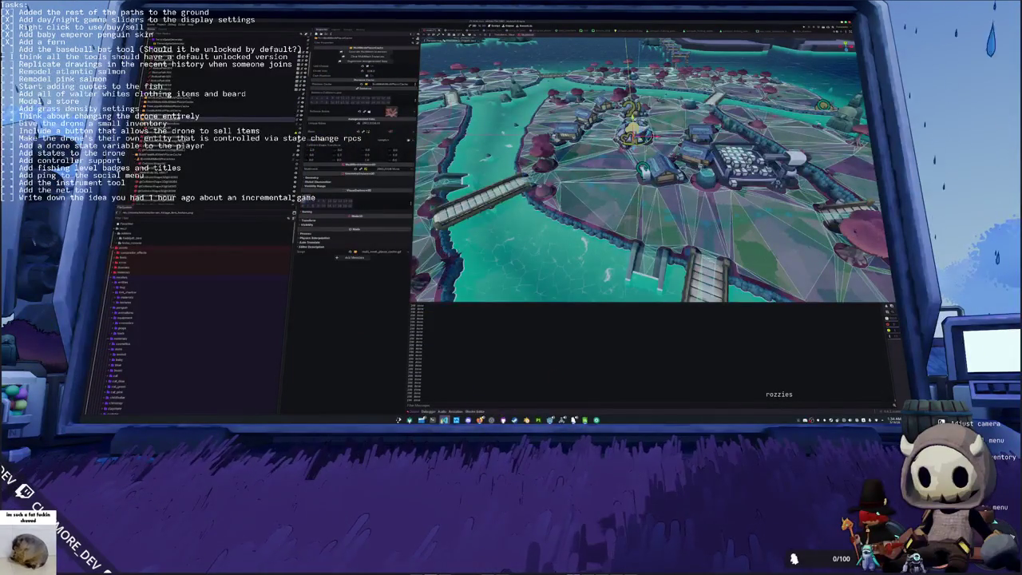
Step: Select the Snap Distance field in the Inspector, then inspect another scene node
{"action": "mouse_move", "coordinate": [432, 419]}
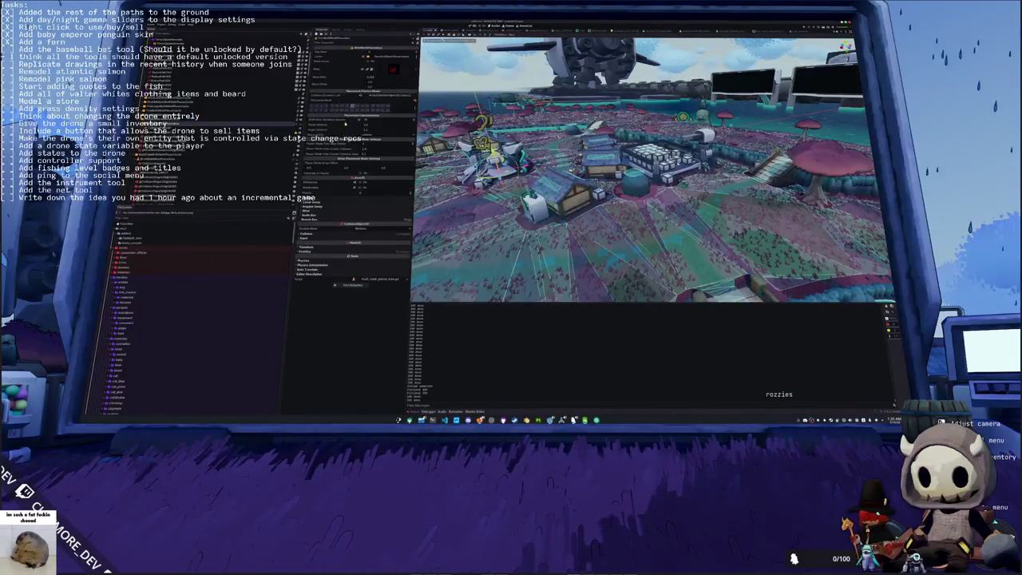
{"action": "left_click", "coordinate": [365, 125]}
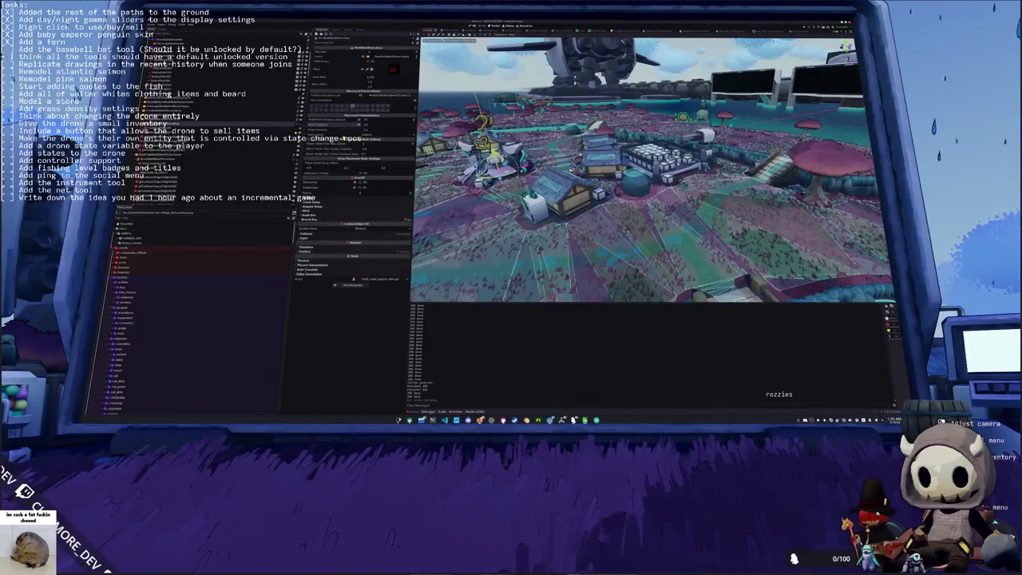
{"action": "left_click", "coordinate": [248, 157]}
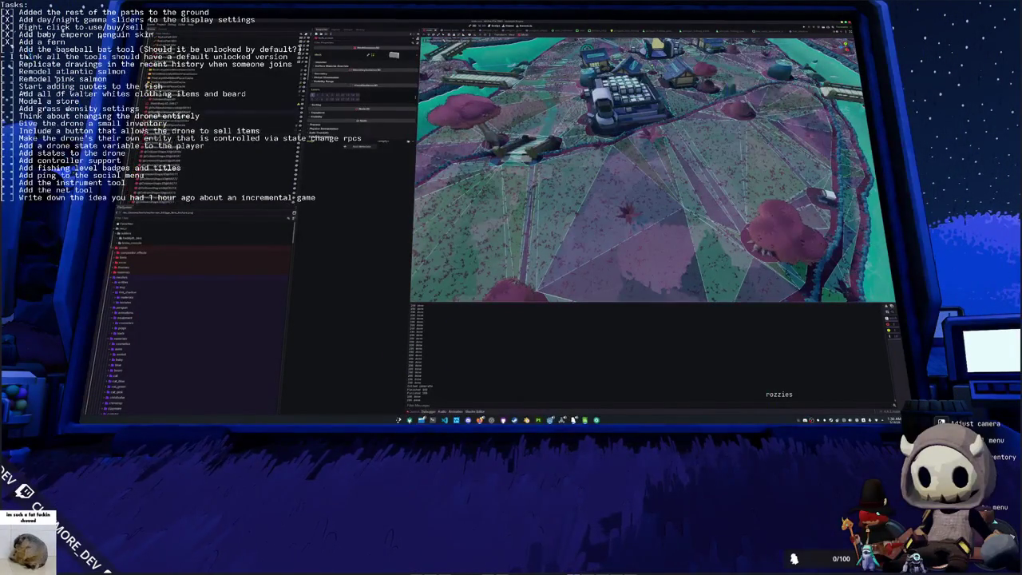
Step: Inspect a few more nodes near the top of the tree, then relaunch the game with F5
{"action": "left_click", "coordinate": [223, 96]}
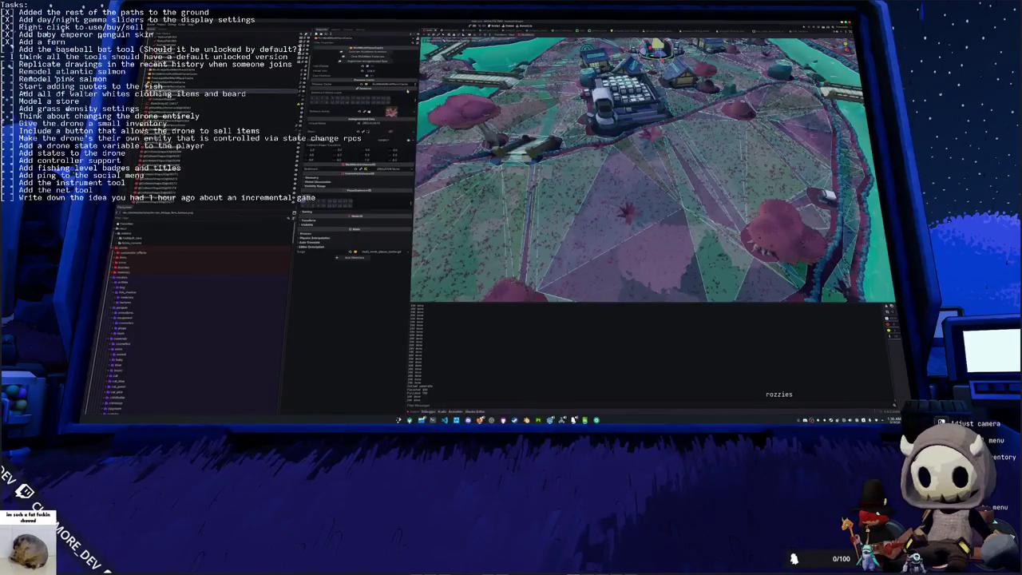
{"action": "left_click", "coordinate": [232, 95]}
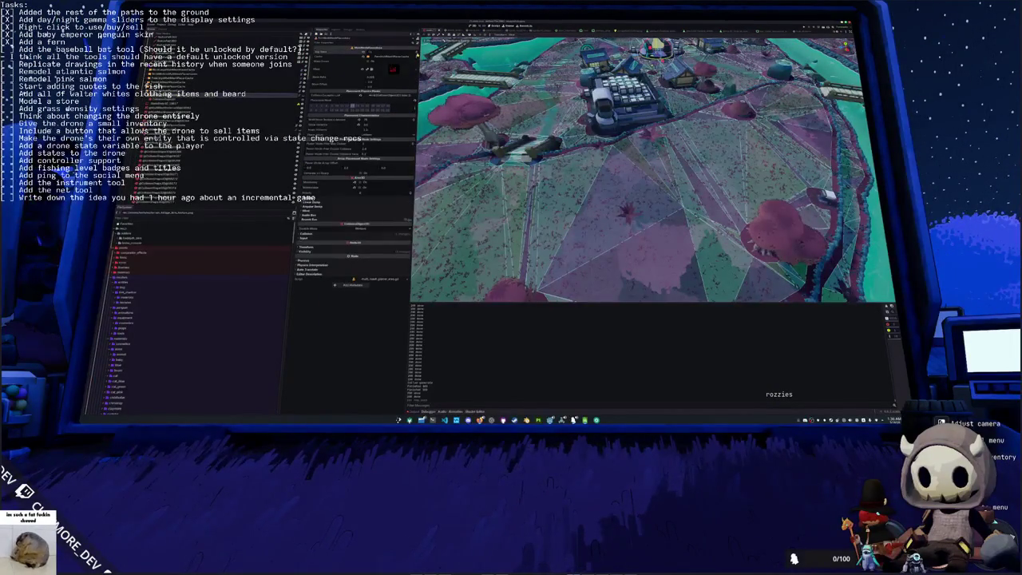
{"action": "left_click", "coordinate": [239, 93]}
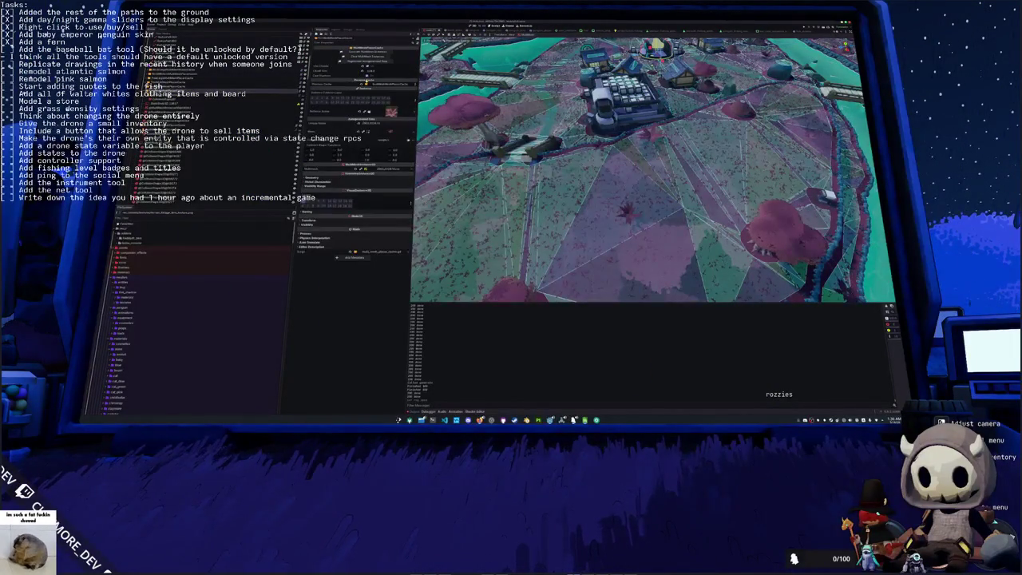
{"action": "left_click", "coordinate": [240, 93]}
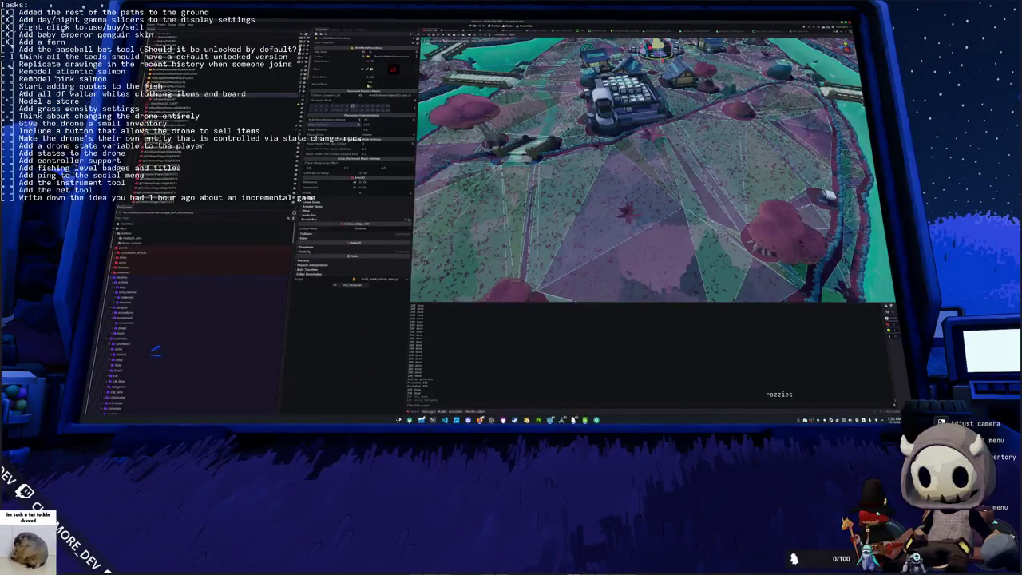
{"action": "left_click", "coordinate": [239, 86]}
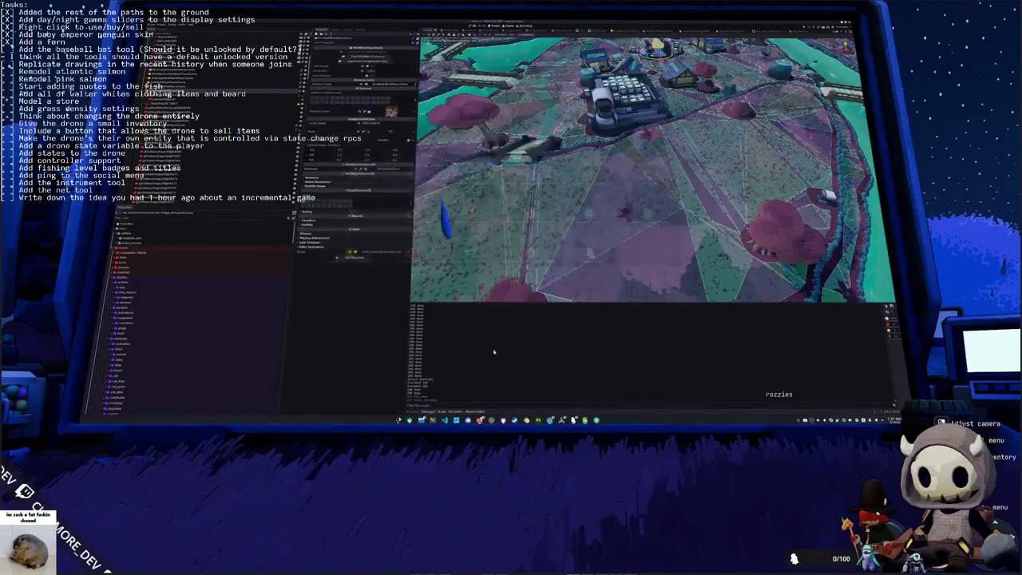
{"action": "key", "text": "F5"}
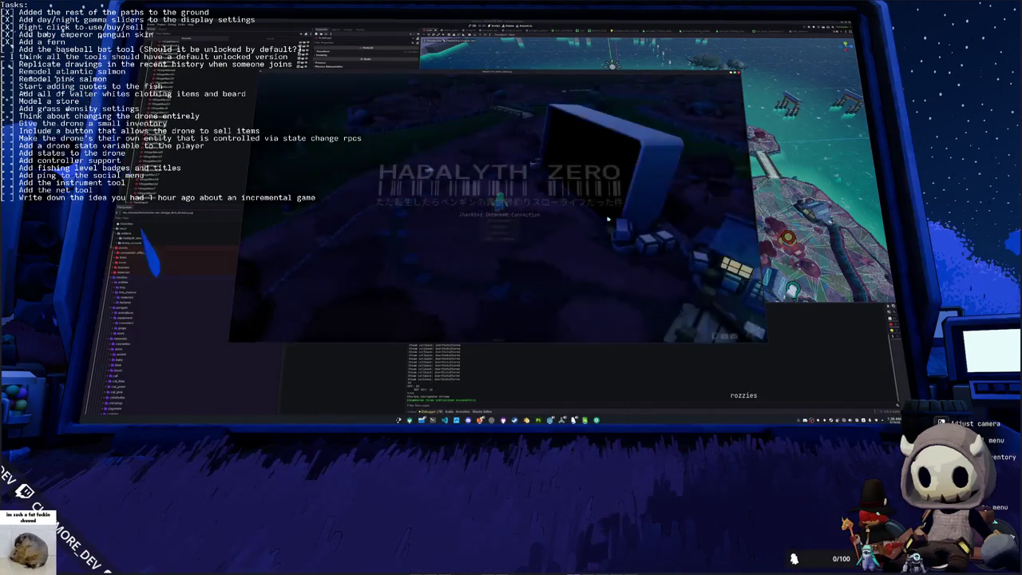
Step: Start a Singleplayer game of Hadalyth Zero and show the player's inventory
{"action": "left_click", "coordinate": [505, 214]}
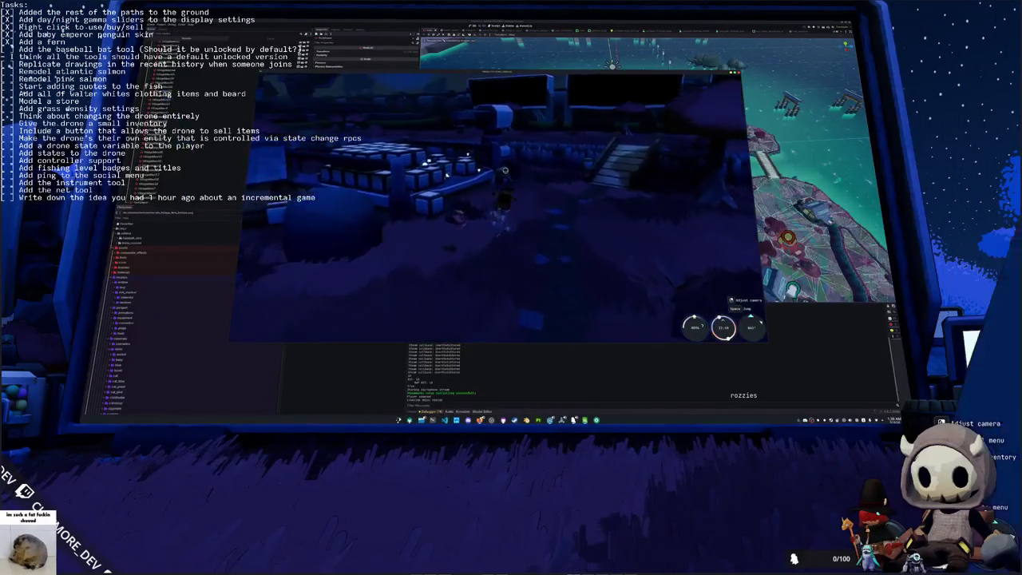
{"action": "key", "text": "Tab"}
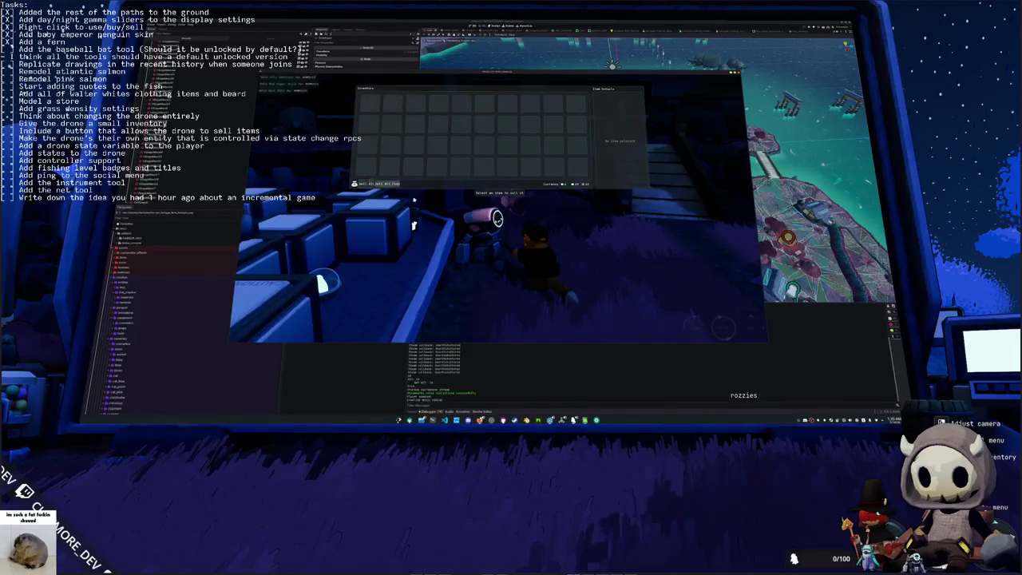
Step: Close the player's inventory to resume walking around the village
{"action": "key", "text": "Tab"}
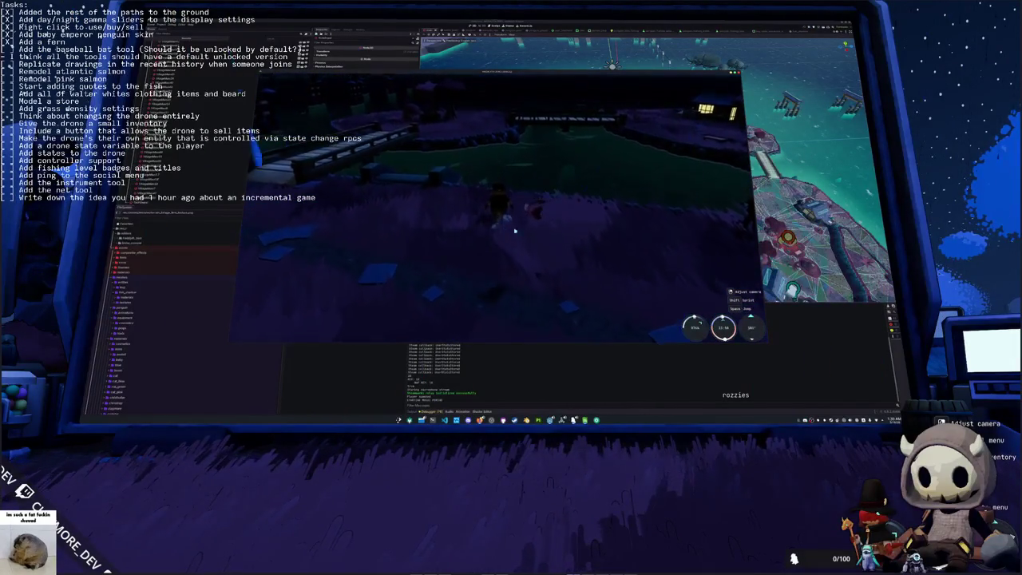
Step: Stop the running game, check git status, and stage all changes with 'git add *'
{"action": "key", "text": "F8"}
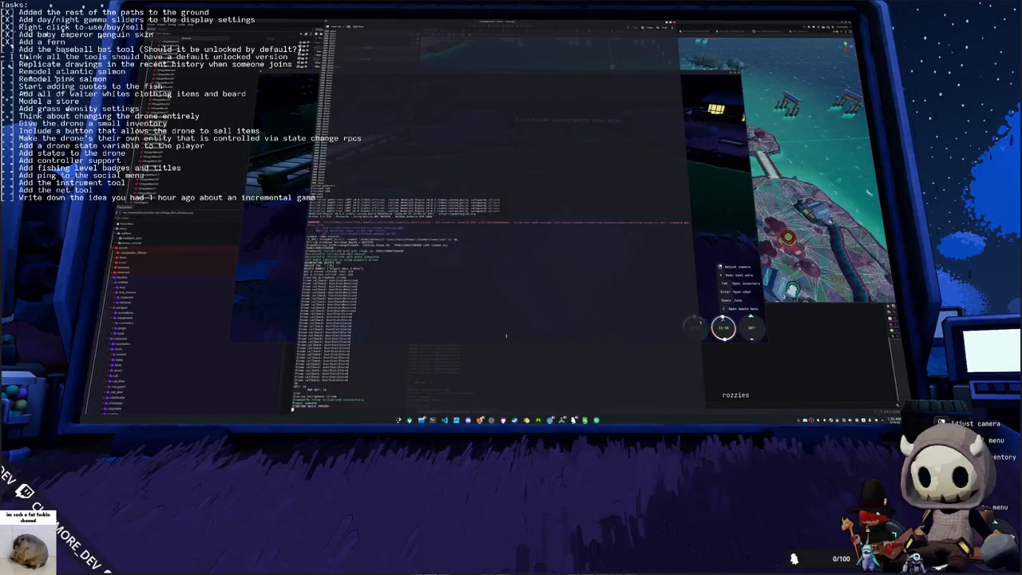
{"action": "type", "text": "git status"}
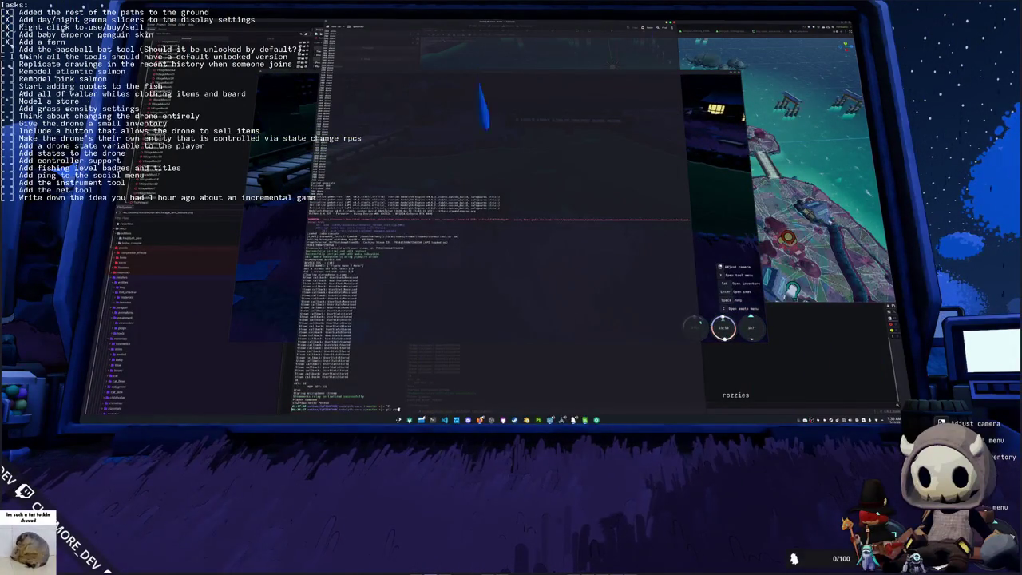
{"action": "key", "text": "Return"}
{"action": "type", "text": "git add *"}
{"action": "key", "text": "Return"}
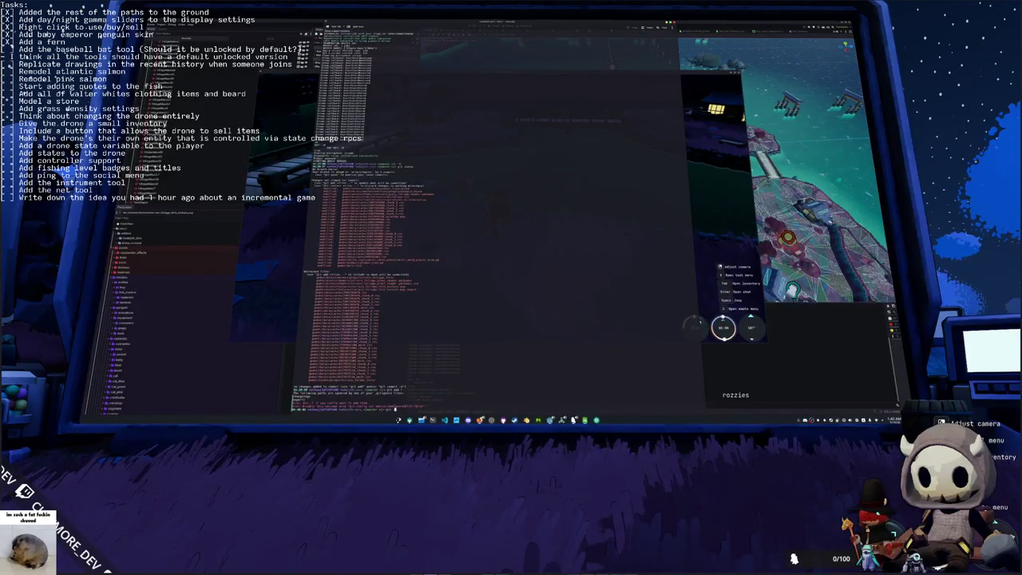
Step: Review the history and status, commit the changes, and bring the game window forward
{"action": "key", "text": "Return"}
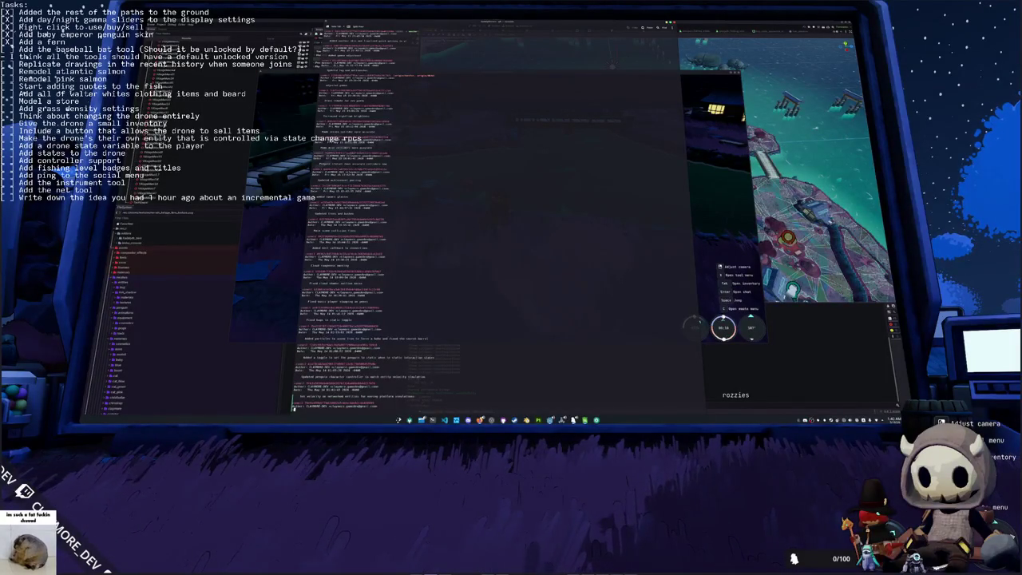
{"action": "key", "text": "Return"}
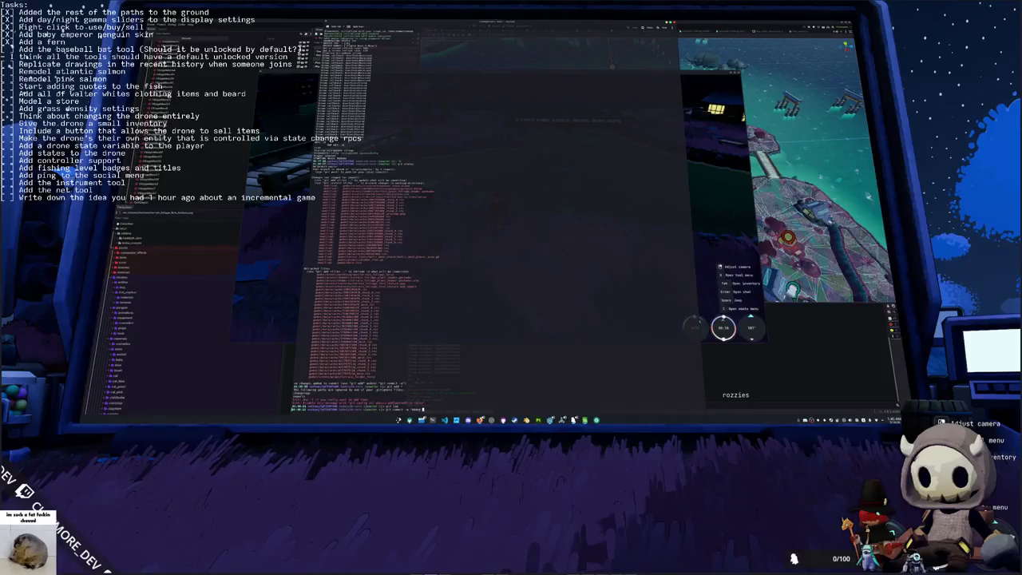
{"action": "key", "text": "Return"}
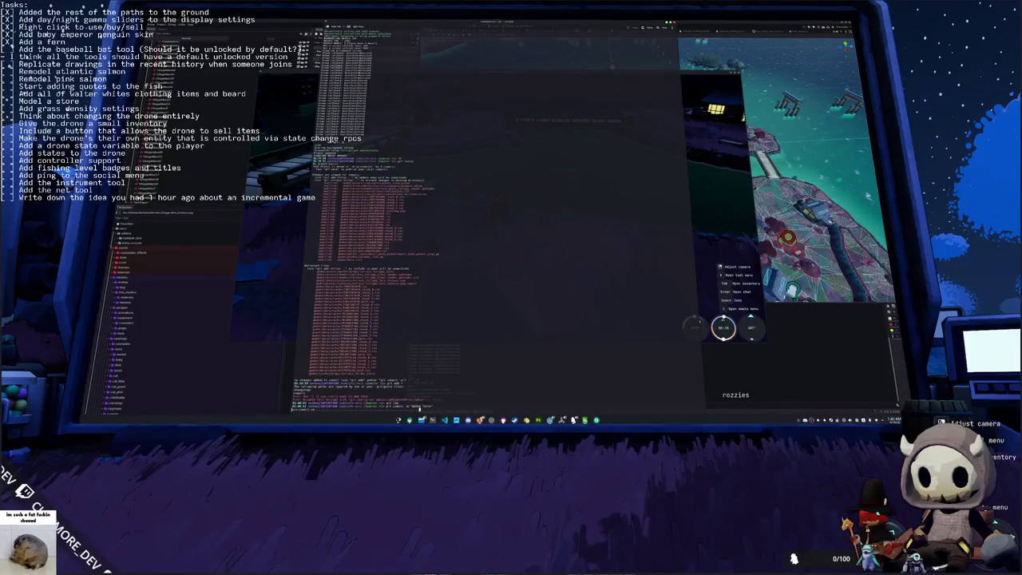
{"action": "key", "text": "alt+Tab"}
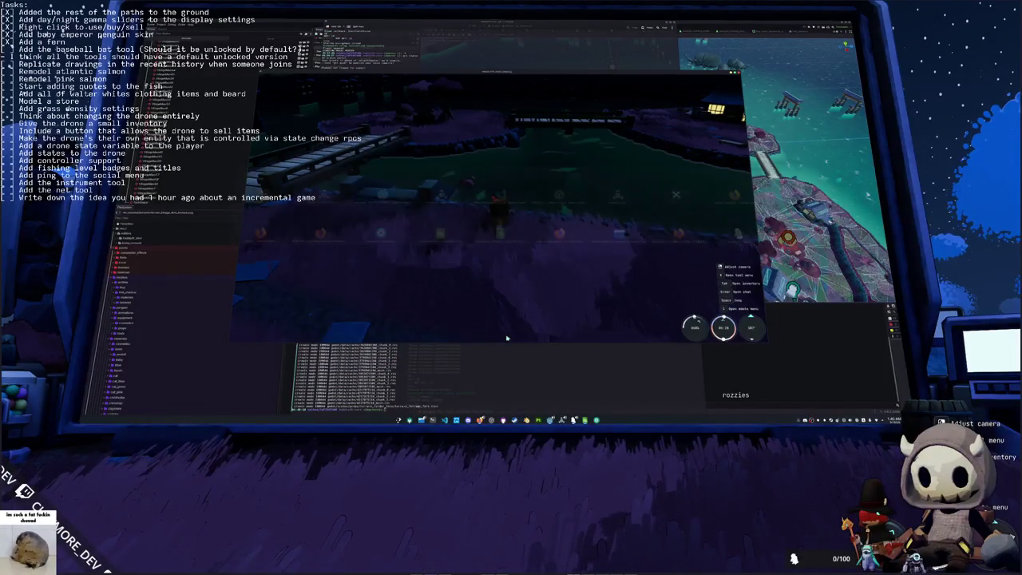
Step: In the penguin scene, switch to top view and change a child node's Z position
{"action": "key", "text": "alt+Tab"}
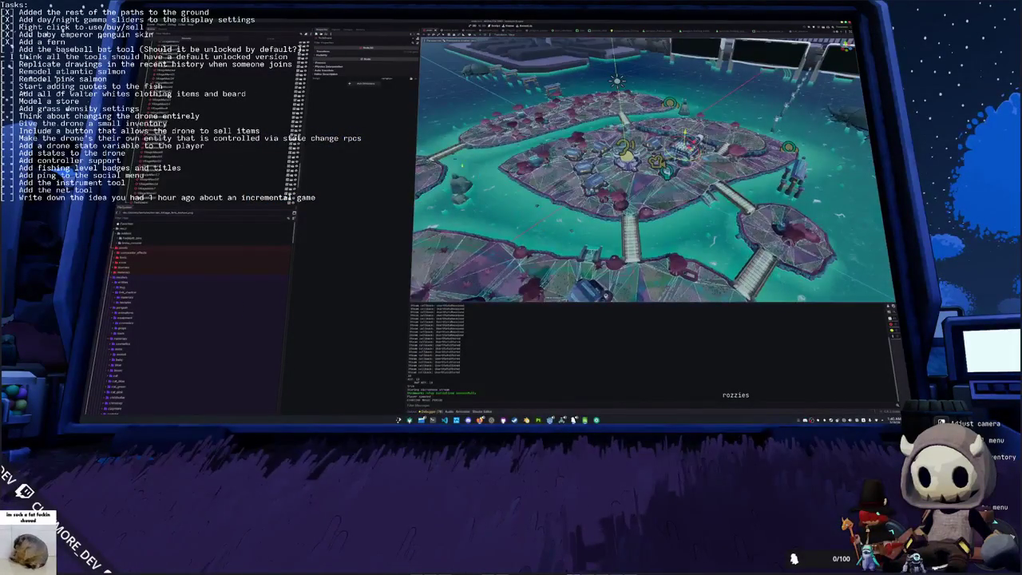
{"action": "key", "text": "ctrl+Tab"}
{"action": "left_click_drag", "start_coordinate": [538, 175], "coordinate": [683, 104]}
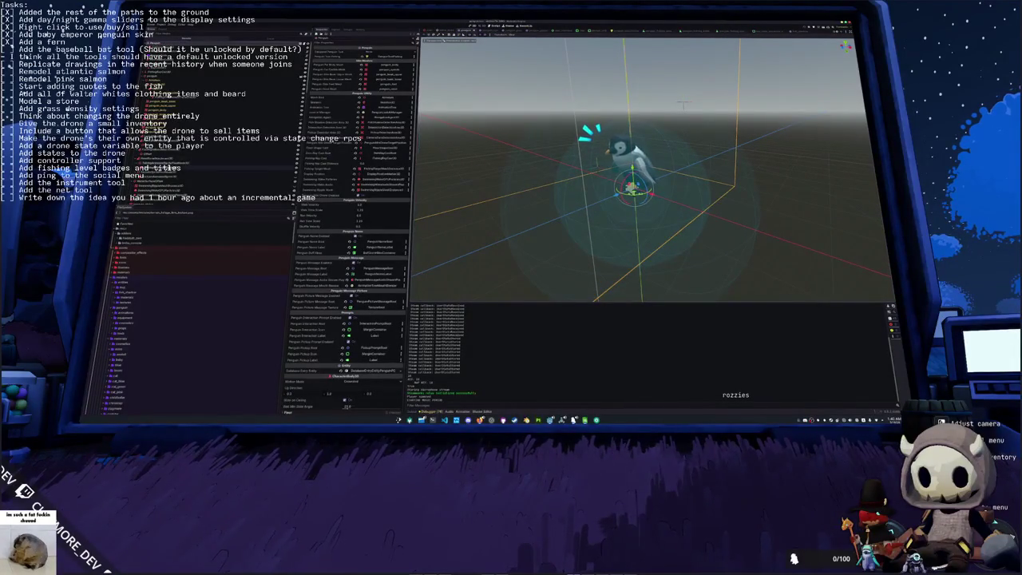
{"action": "left_click", "coordinate": [523, 182]}
{"action": "scroll", "coordinate": [523, 182], "scroll_direction": "down", "scroll_amount": 6}
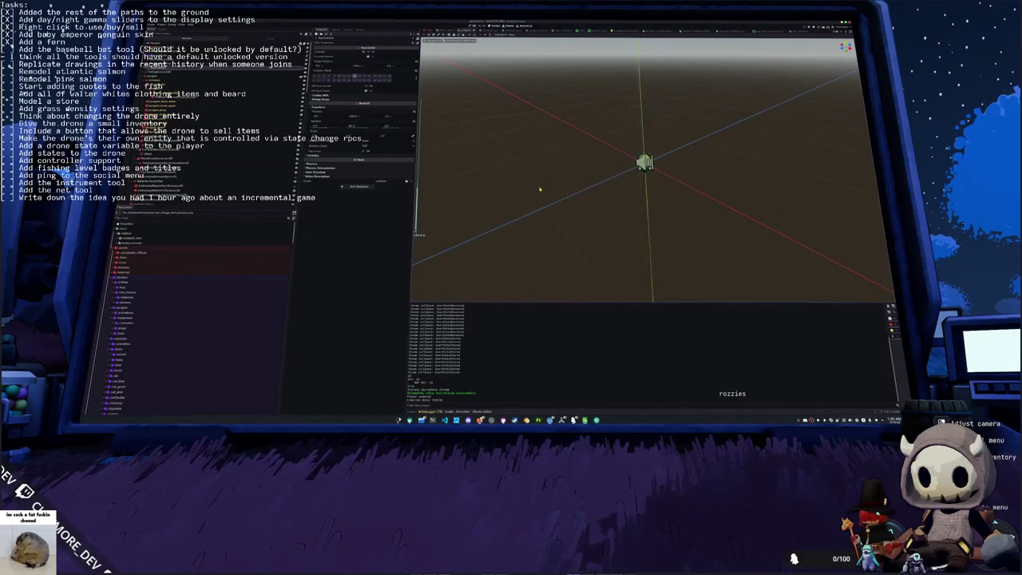
{"action": "scroll", "coordinate": [540, 189], "scroll_direction": "up", "scroll_amount": 4}
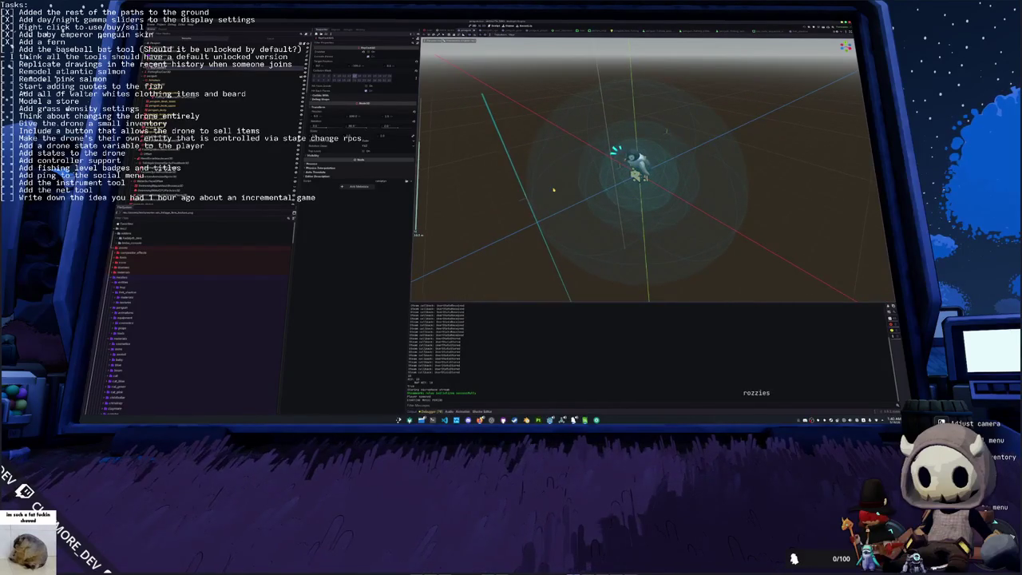
{"action": "mouse_move", "coordinate": [554, 190]}
{"action": "left_mouse_down"}
{"action": "mouse_move", "coordinate": [531, 183]}
{"action": "mouse_move", "coordinate": [547, 183]}
{"action": "left_mouse_up"}
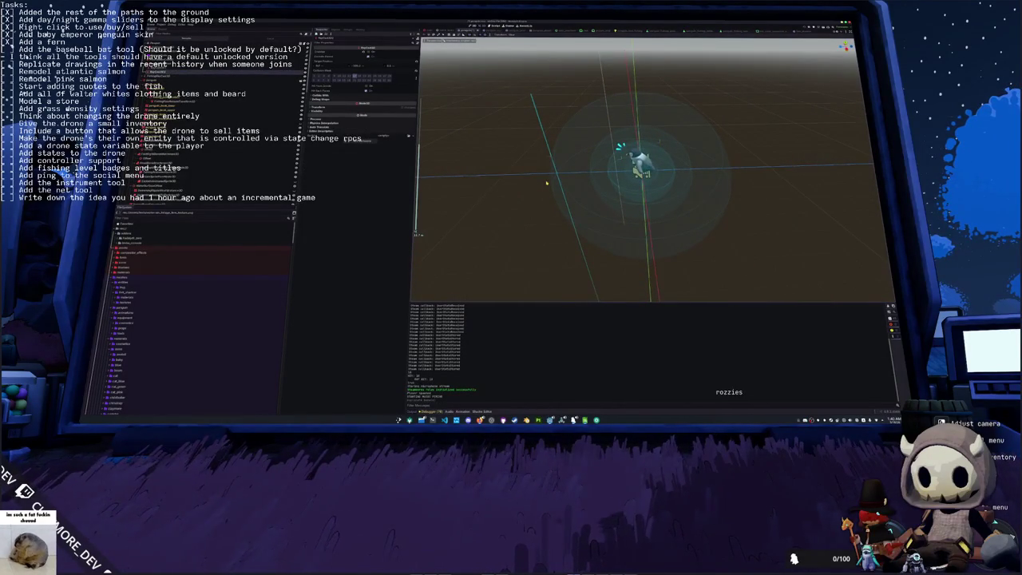
{"action": "key", "text": "KP_7"}
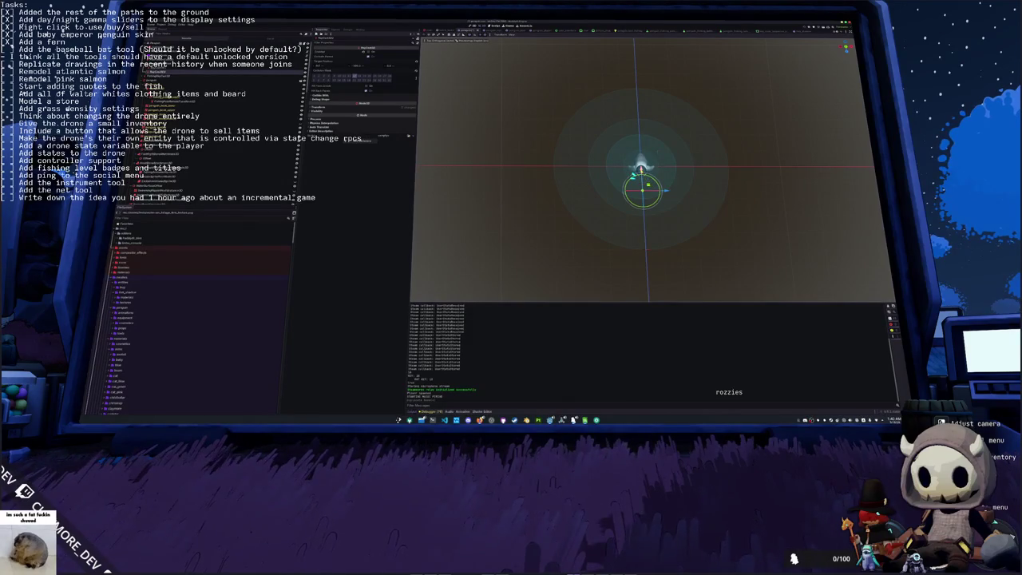
{"action": "left_click", "coordinate": [368, 105]}
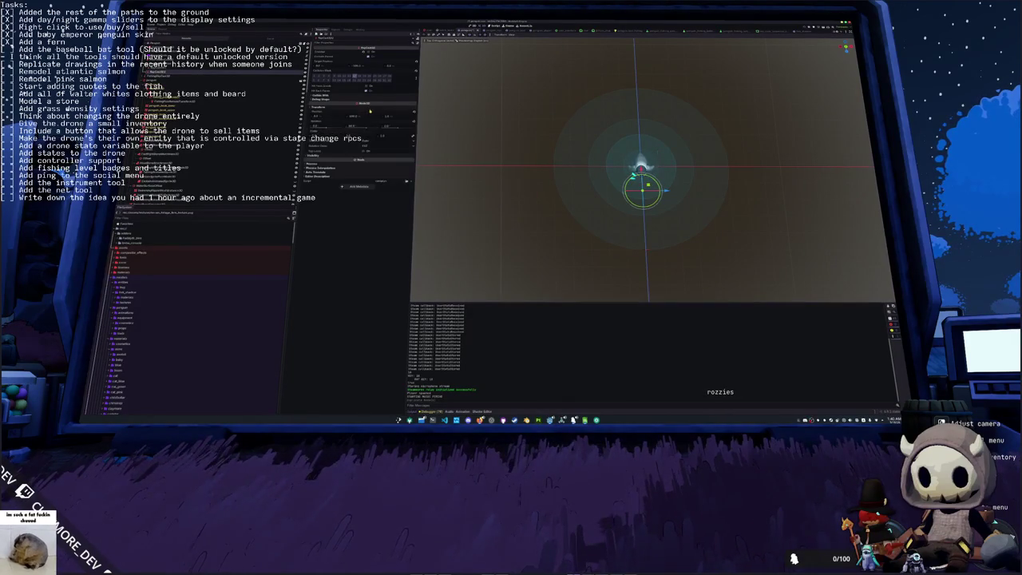
{"action": "left_click", "coordinate": [388, 117]}
{"action": "key", "text": "Return"}
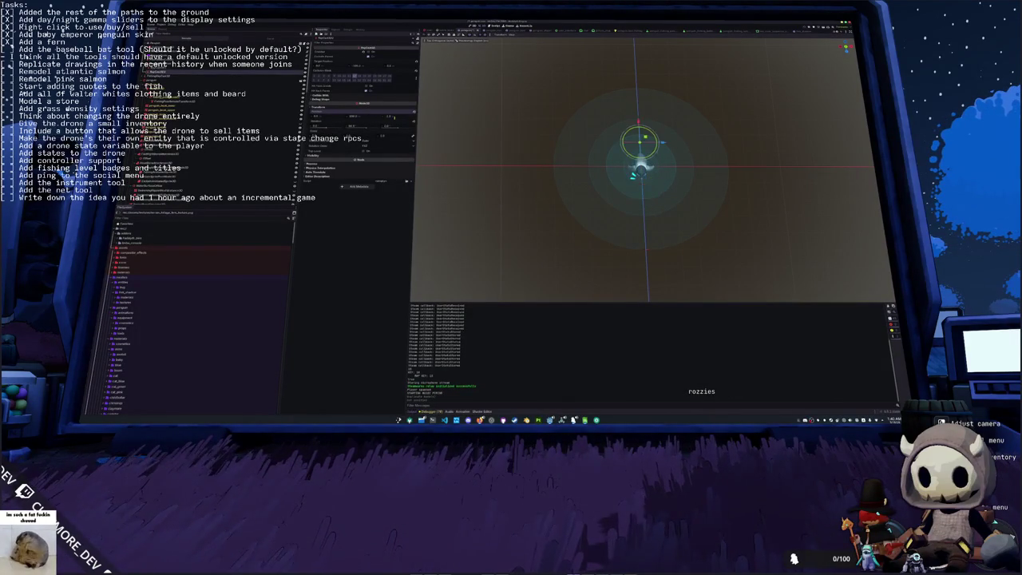
Step: Move the omni light to sit just left of the drone, cancelling the overshooting X slide
{"action": "left_click", "coordinate": [536, 153]}
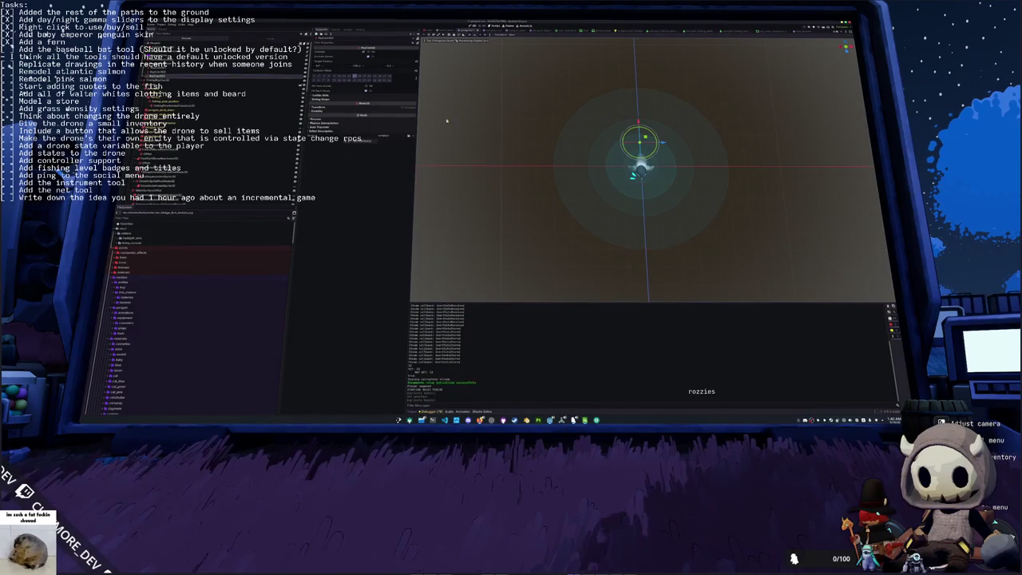
{"action": "mouse_move", "coordinate": [628, 137]}
{"action": "left_mouse_down"}
{"action": "mouse_move", "coordinate": [594, 160]}
{"action": "mouse_move", "coordinate": [603, 164]}
{"action": "left_mouse_up"}
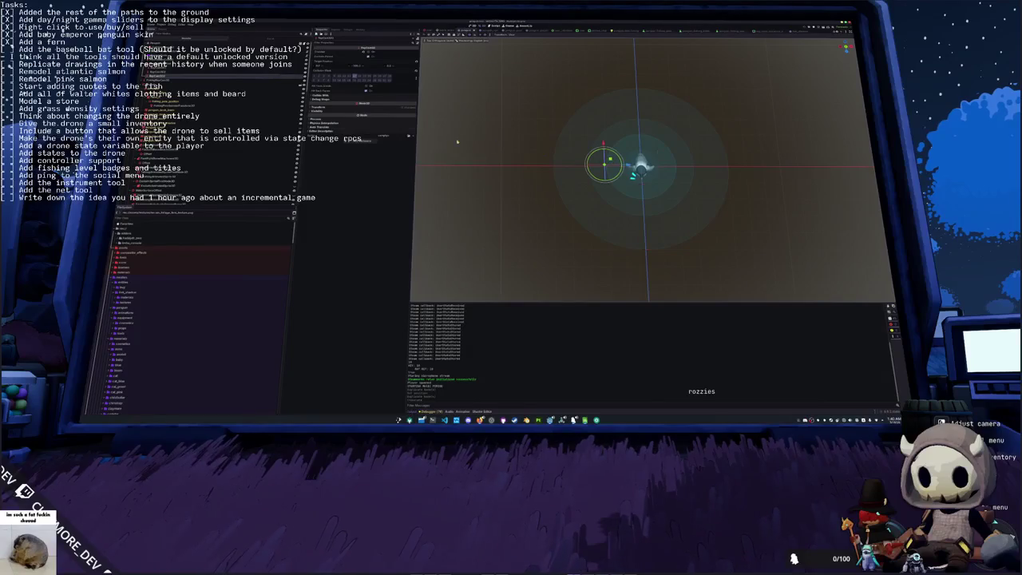
{"action": "key", "text": "ctrl+z"}
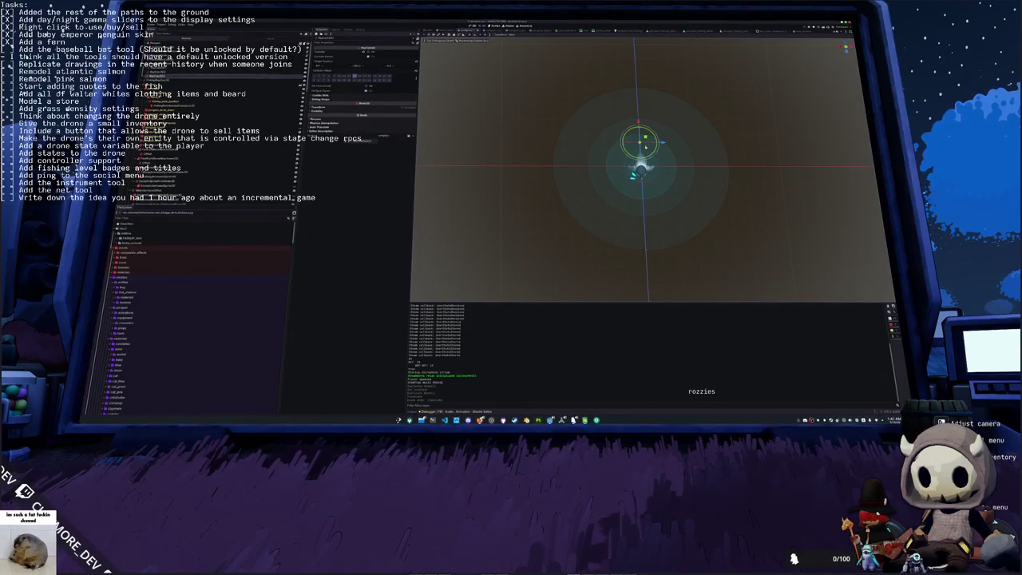
{"action": "left_click_drag", "start_coordinate": [654, 183], "coordinate": [609, 119]}
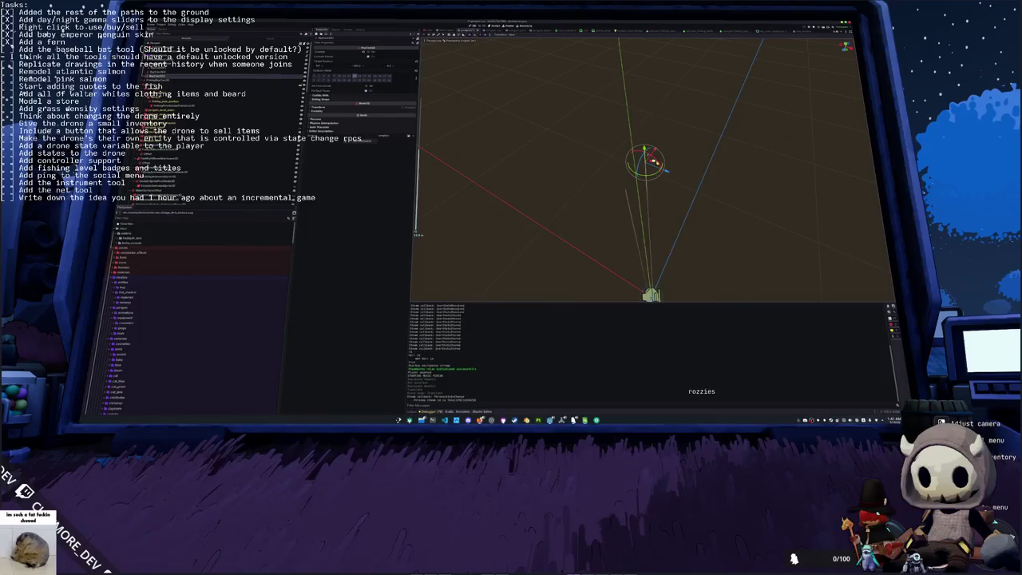
{"action": "key", "text": "KP_7"}
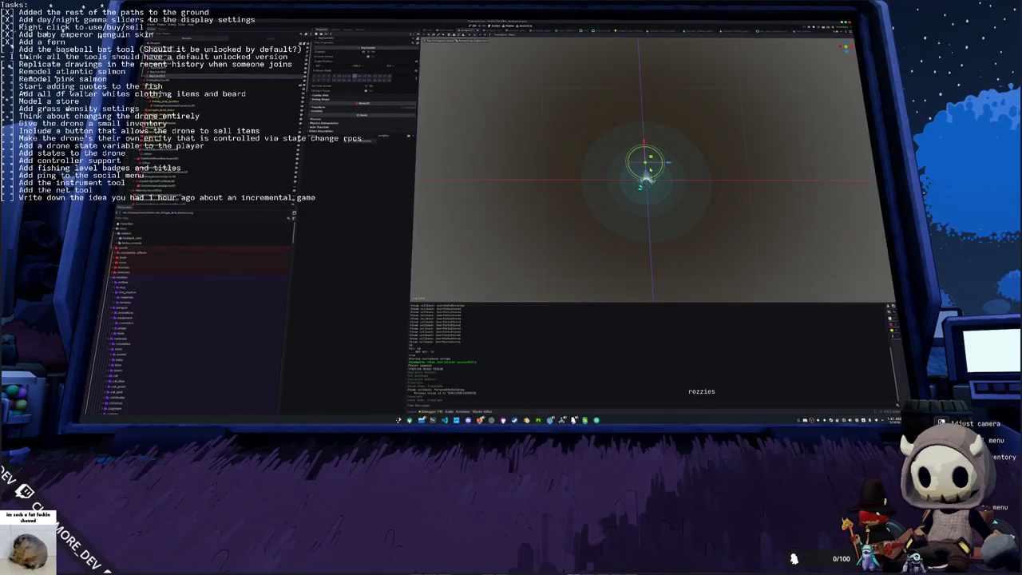
{"action": "left_click_drag", "start_coordinate": [648, 160], "coordinate": [624, 174]}
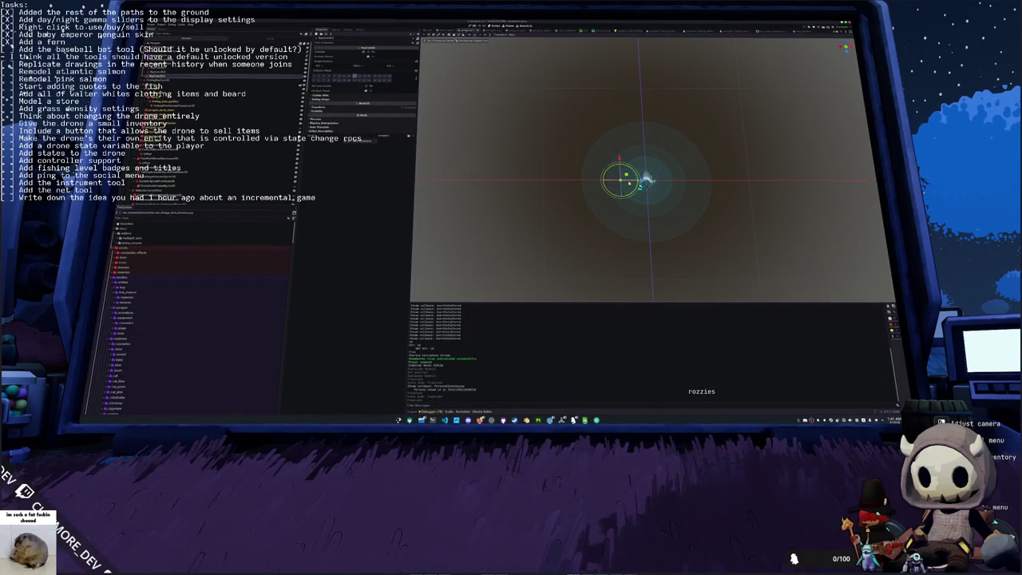
{"action": "left_click", "coordinate": [331, 107]}
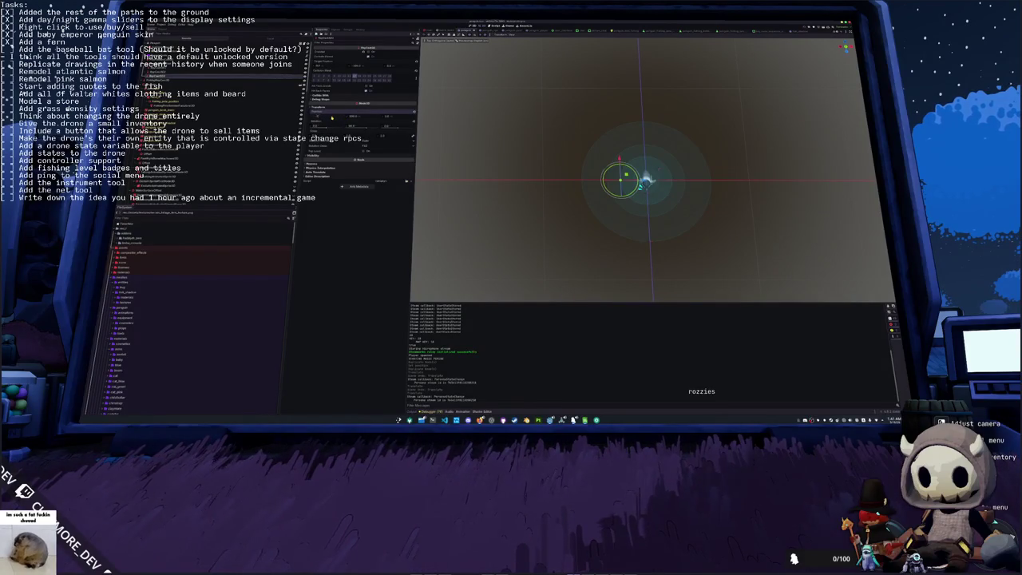
{"action": "left_click_drag", "start_coordinate": [331, 118], "coordinate": [343, 118]}
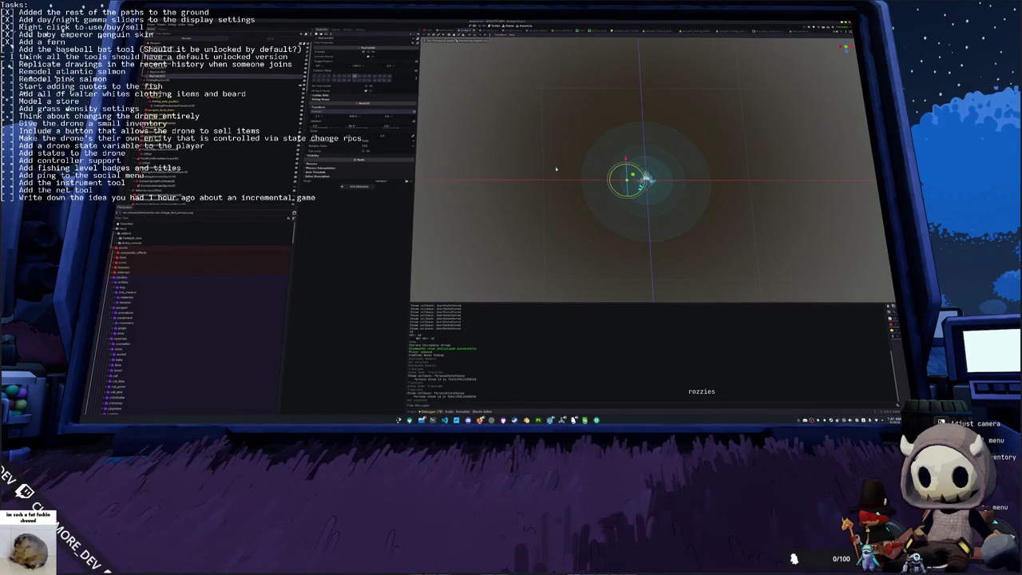
{"action": "left_click_drag", "start_coordinate": [651, 181], "coordinate": [689, 181]}
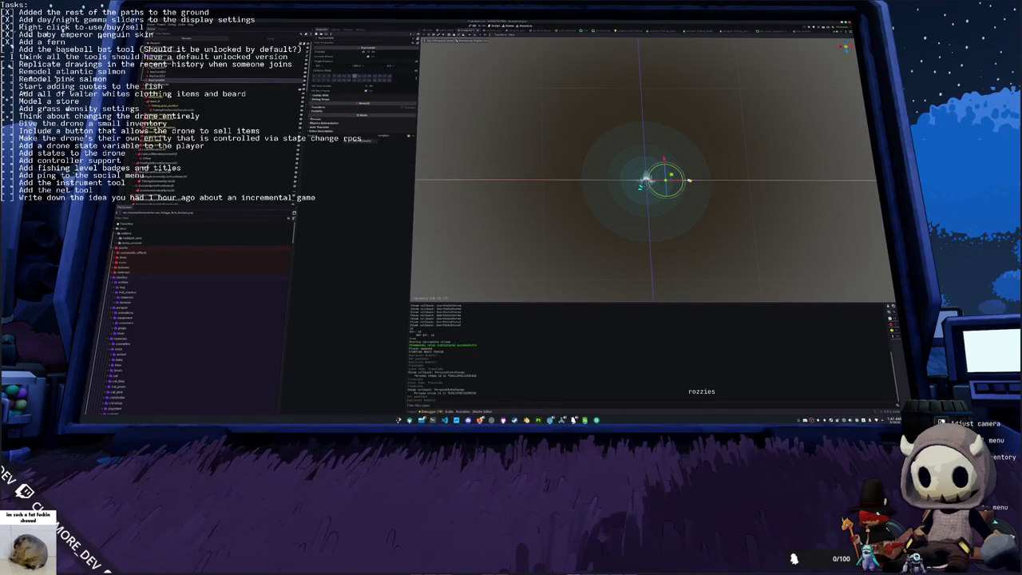
{"action": "key", "text": "Escape"}
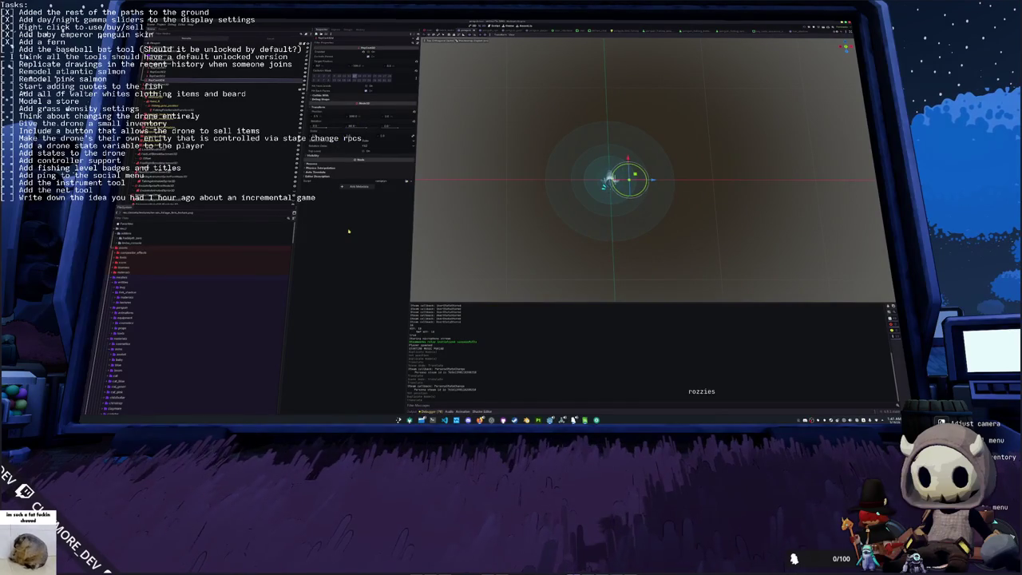
{"action": "left_click", "coordinate": [462, 221]}
{"action": "scroll", "coordinate": [486, 208], "scroll_direction": "up", "scroll_amount": 3}
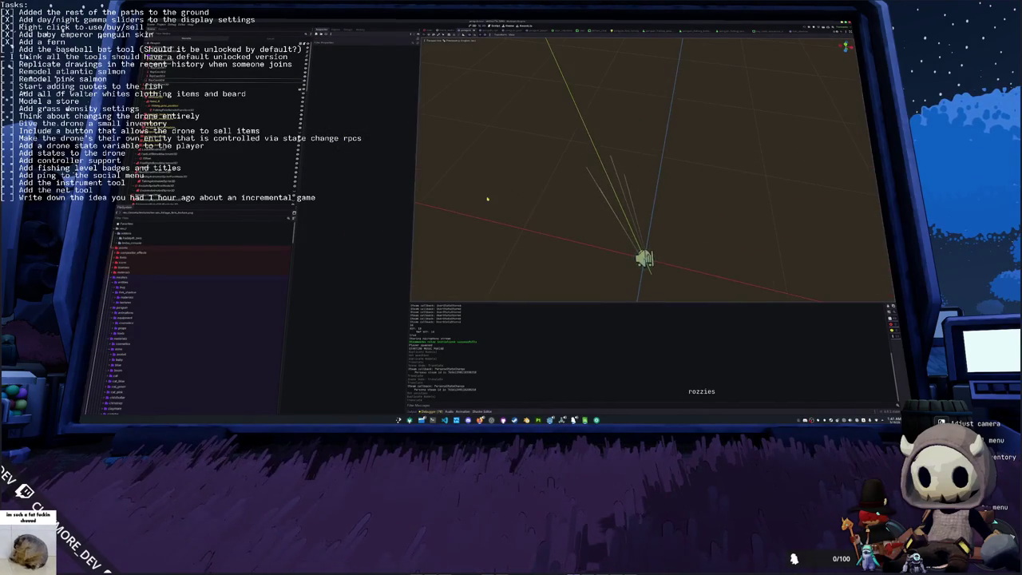
Step: Frame the drone, inspect four of its nodes, then return to the running game
{"action": "key", "text": "f"}
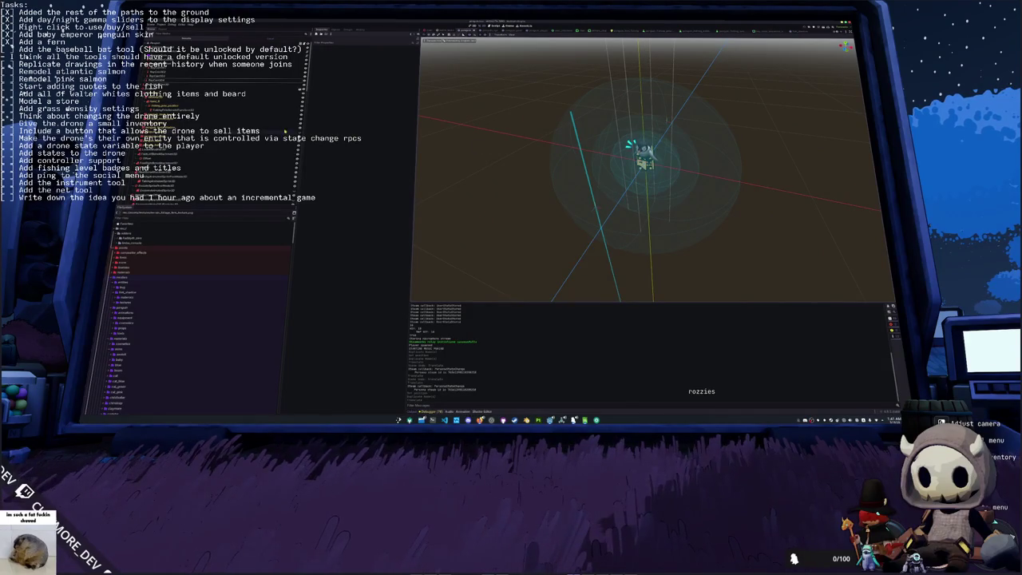
{"action": "left_click", "coordinate": [164, 80]}
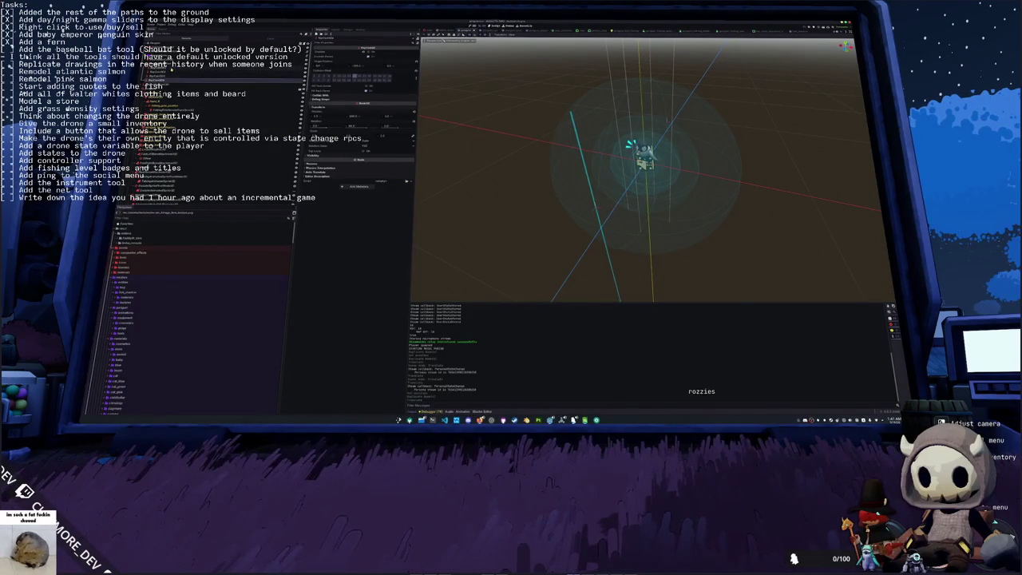
{"action": "left_click", "coordinate": [160, 75]}
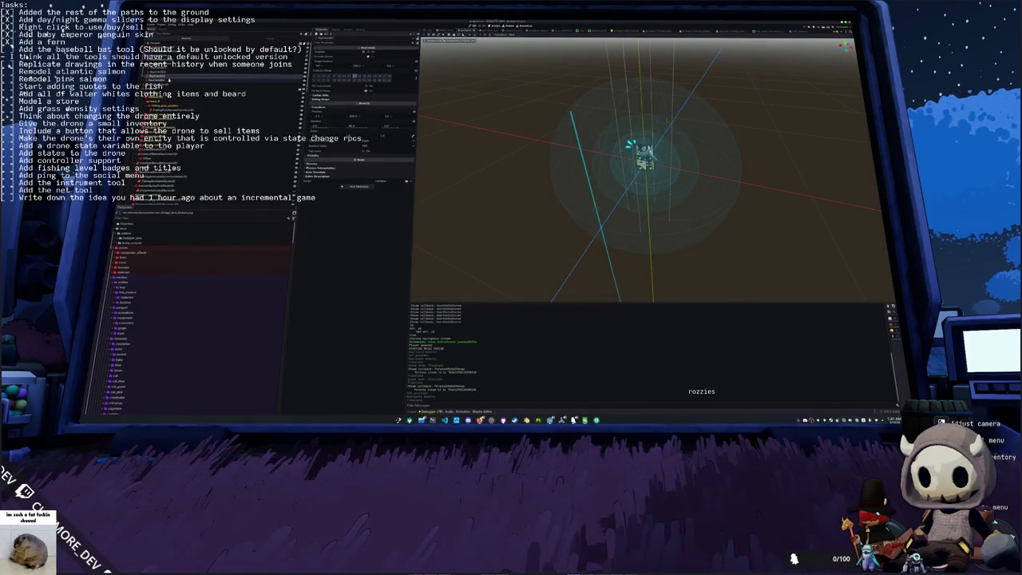
{"action": "left_click", "coordinate": [159, 70]}
{"action": "left_click", "coordinate": [160, 66]}
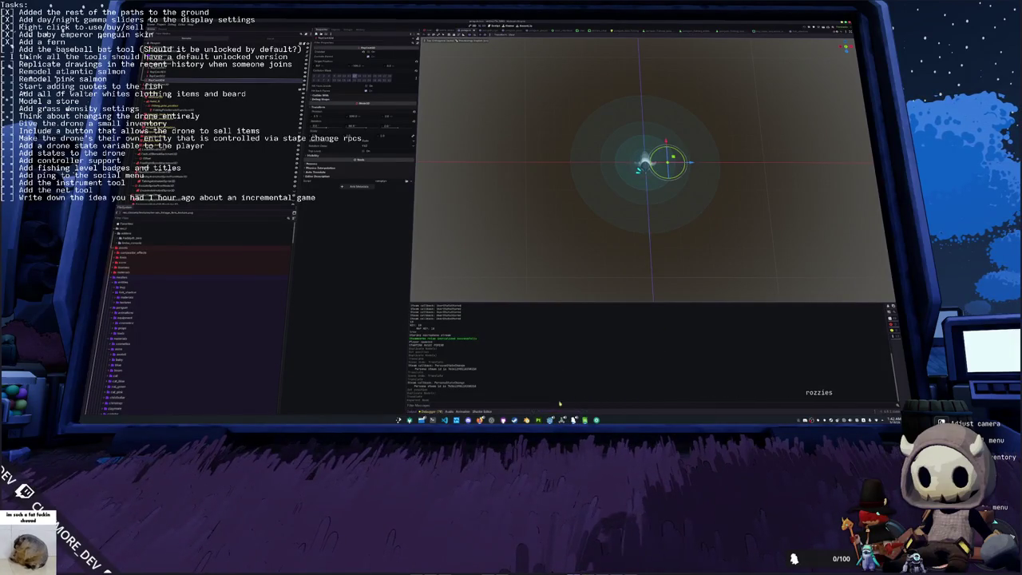
{"action": "key", "text": "Escape"}
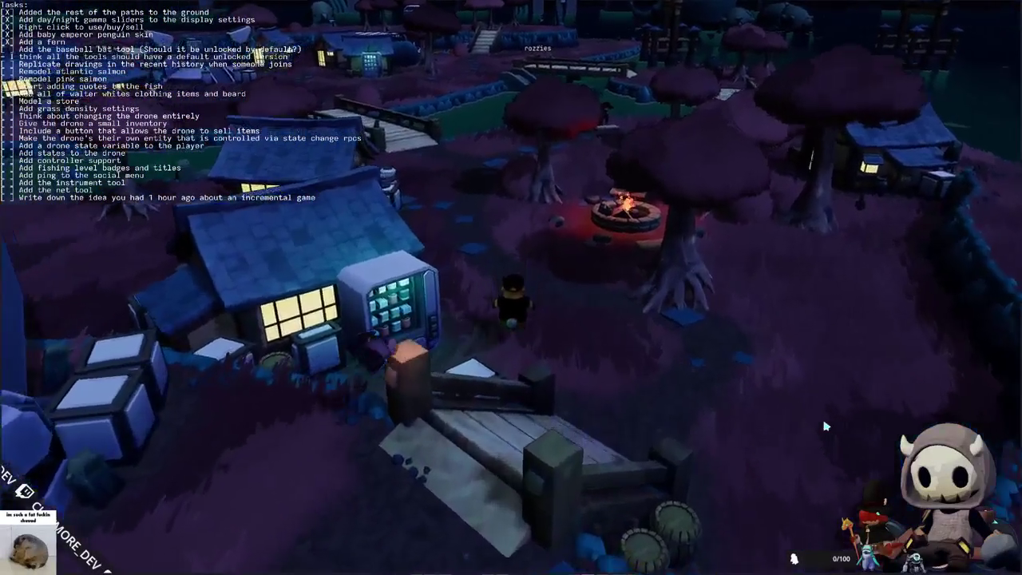
Step: Browse the vending machine shop and inventory options for Red Algae Juice
{"action": "key", "text": "Tab"}
{"action": "key", "text": "Tab"}
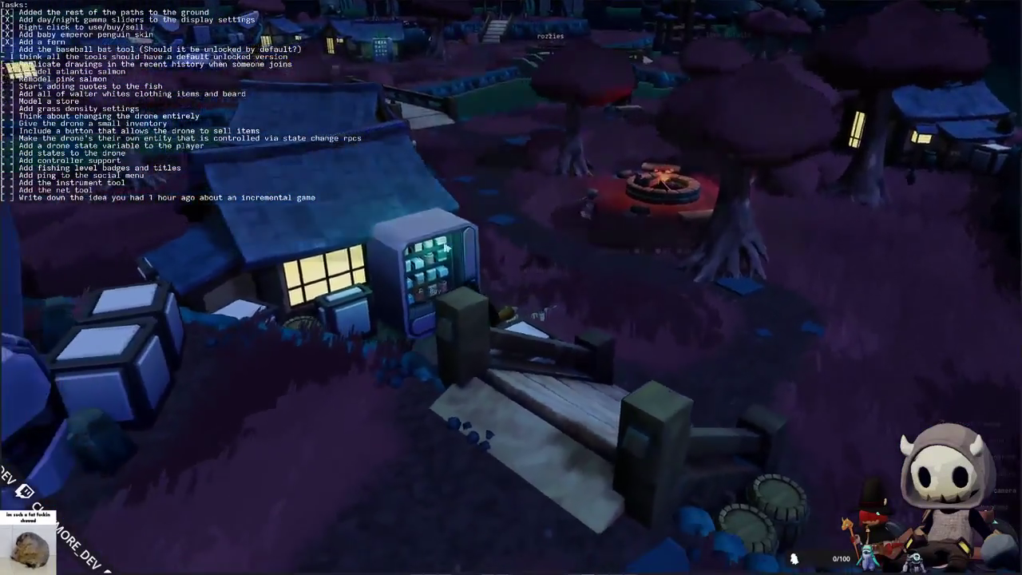
{"action": "right_click", "coordinate": [446, 250]}
{"action": "right_click", "coordinate": [287, 77]}
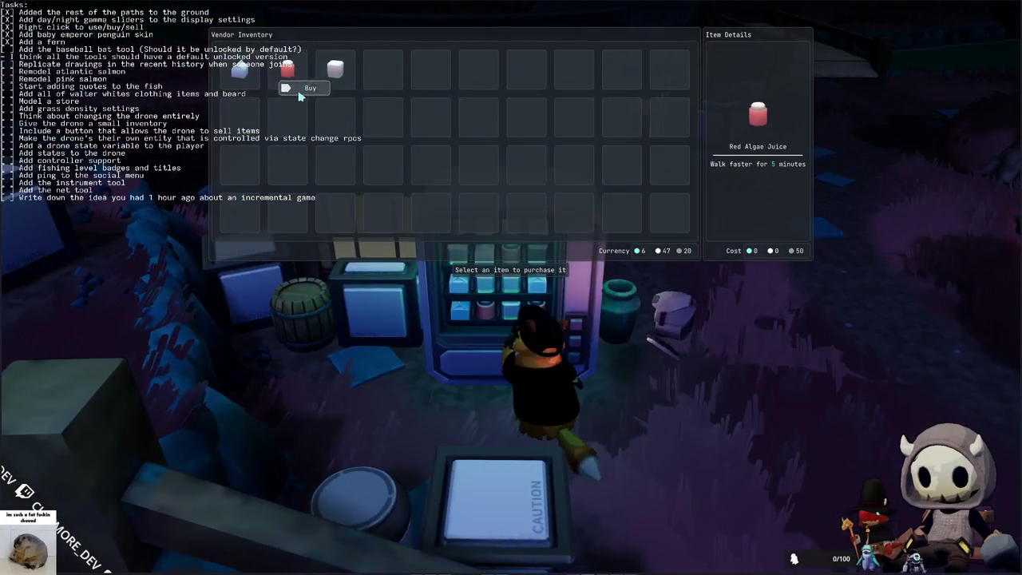
{"action": "key", "text": "Tab"}
{"action": "right_click", "coordinate": [335, 169]}
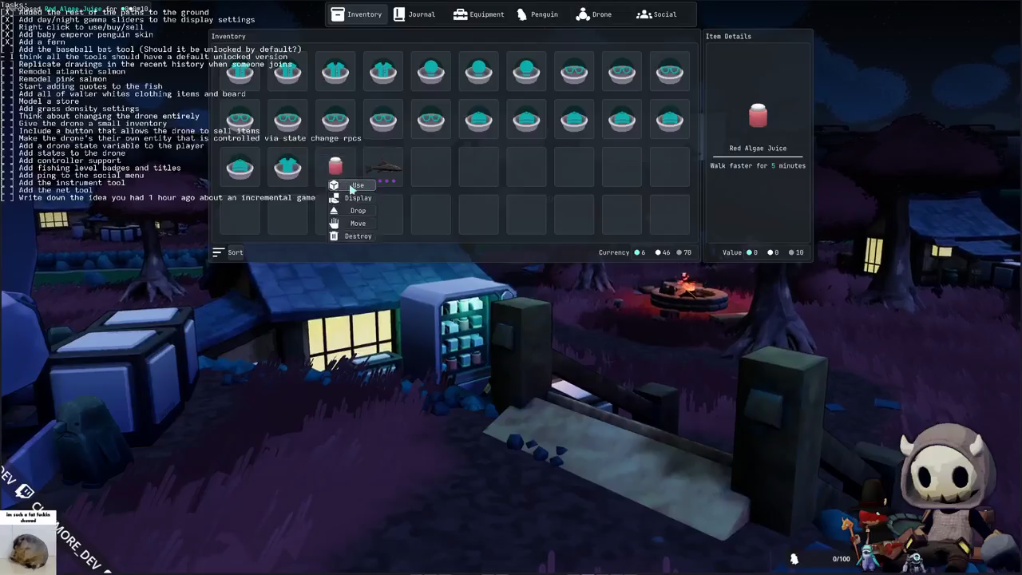
Step: Walk the penguin across the bridge and along the path beside the other player
{"action": "key", "text": "w"}
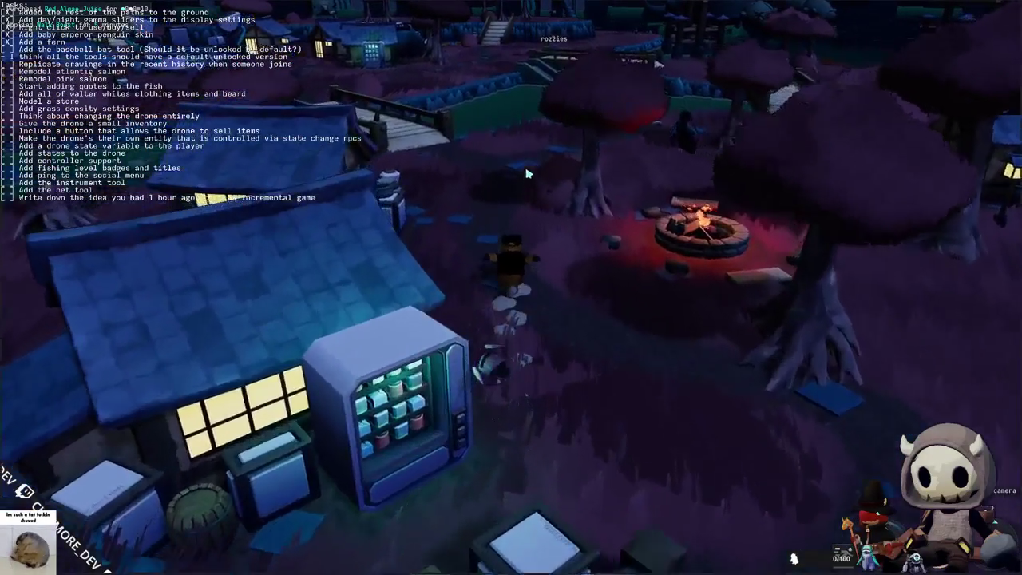
{"action": "key", "text": "w"}
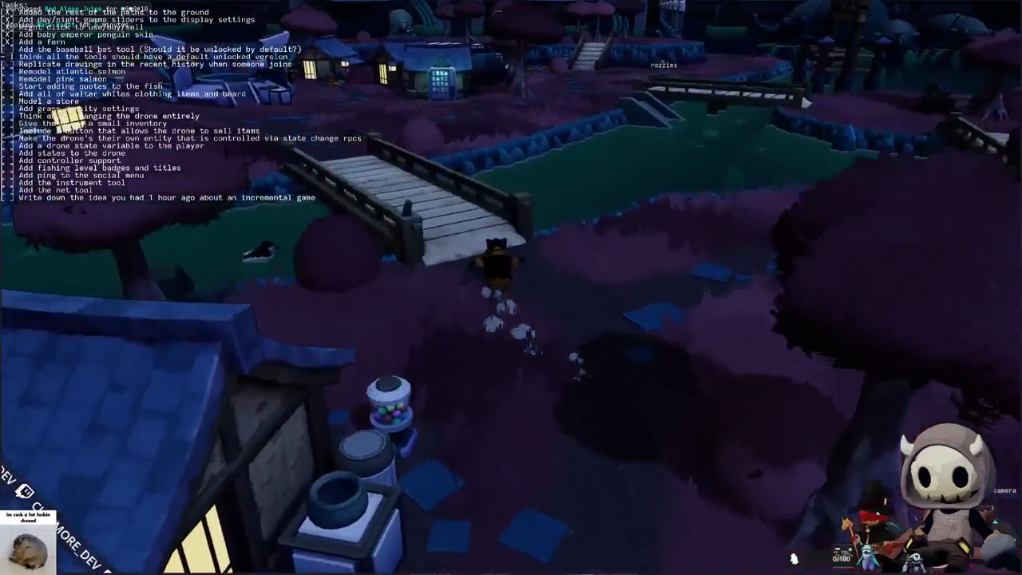
{"action": "key", "text": "w"}
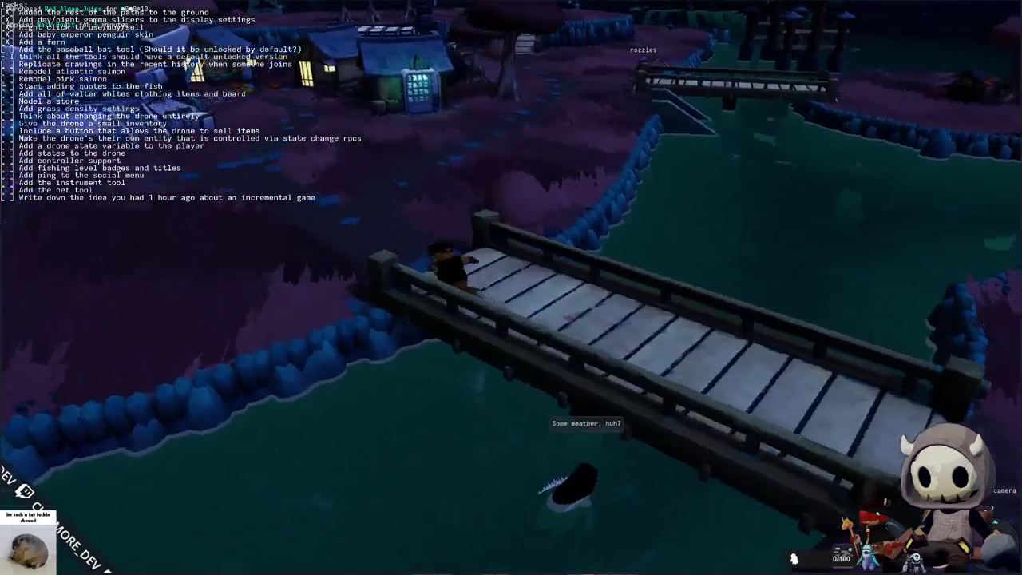
{"action": "key", "text": "w"}
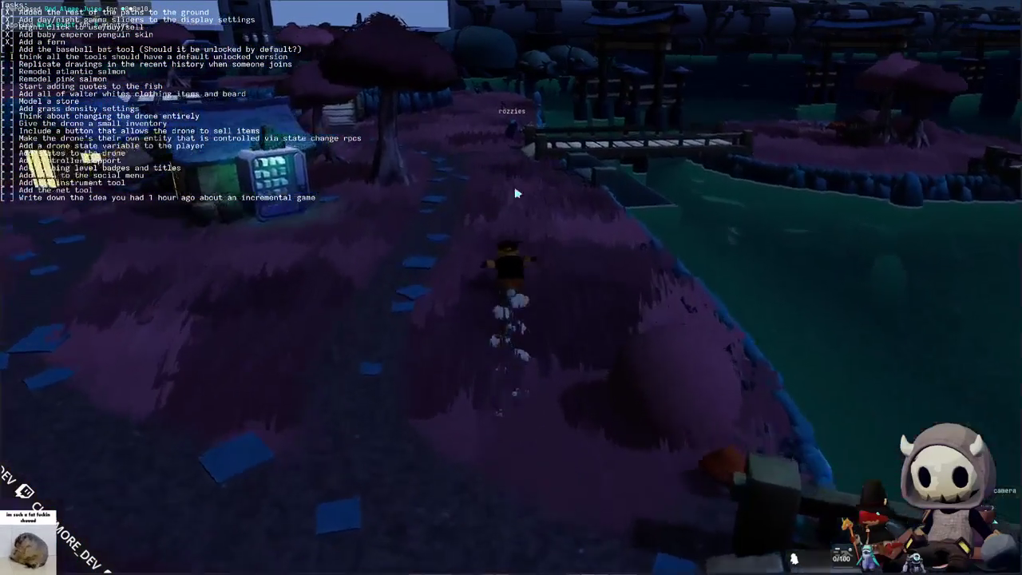
{"action": "key", "text": "w"}
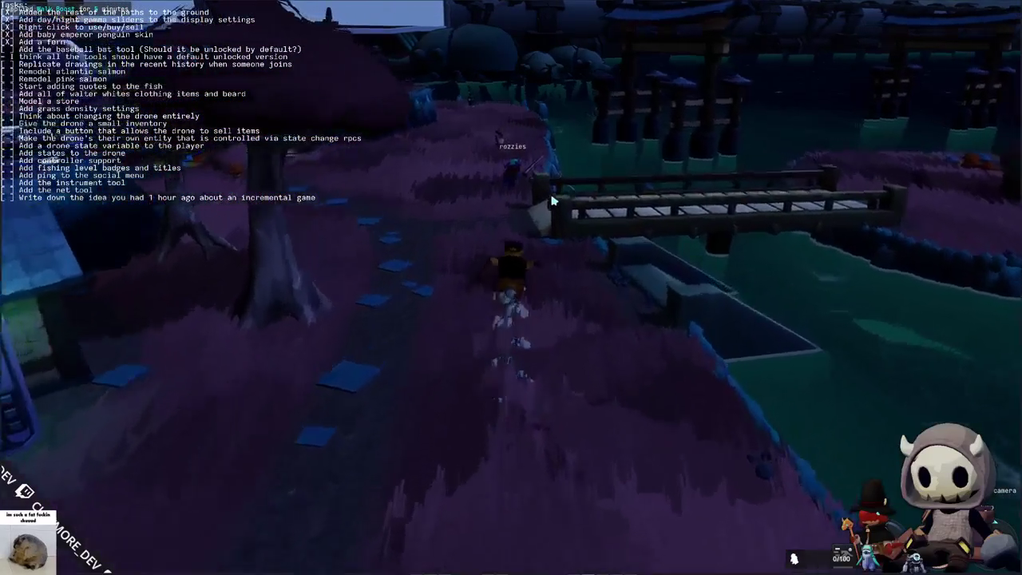
{"action": "key", "text": "w"}
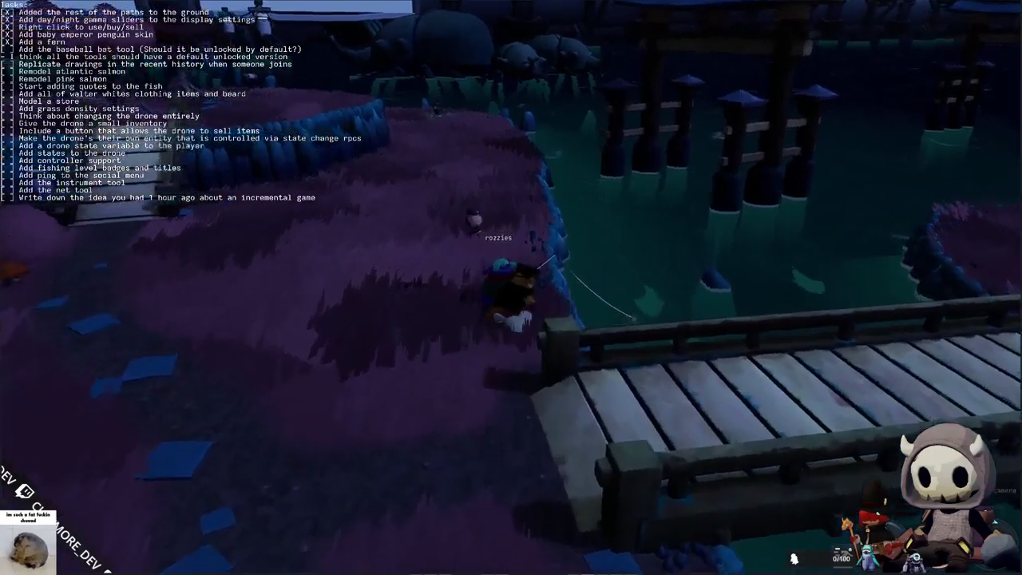
Step: Circle around the other player, ending on its right facing the bridge
{"action": "key", "text": "d"}
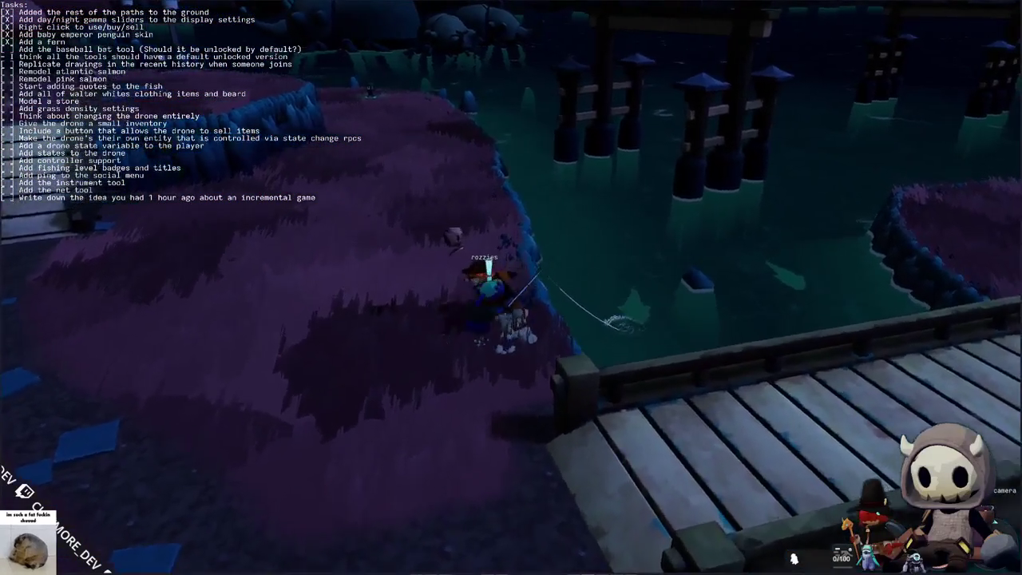
{"action": "key", "text": "a"}
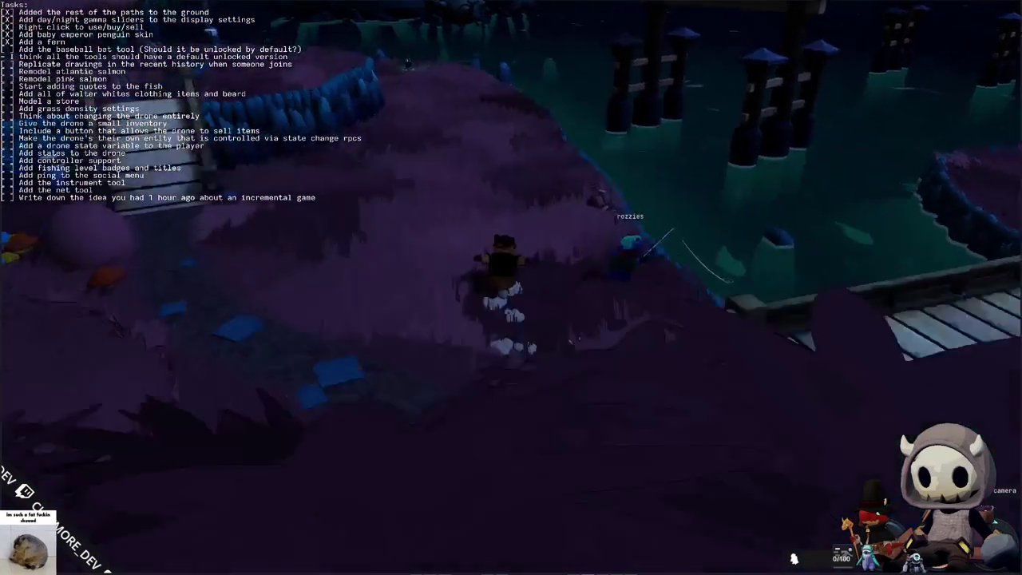
{"action": "key", "text": "d"}
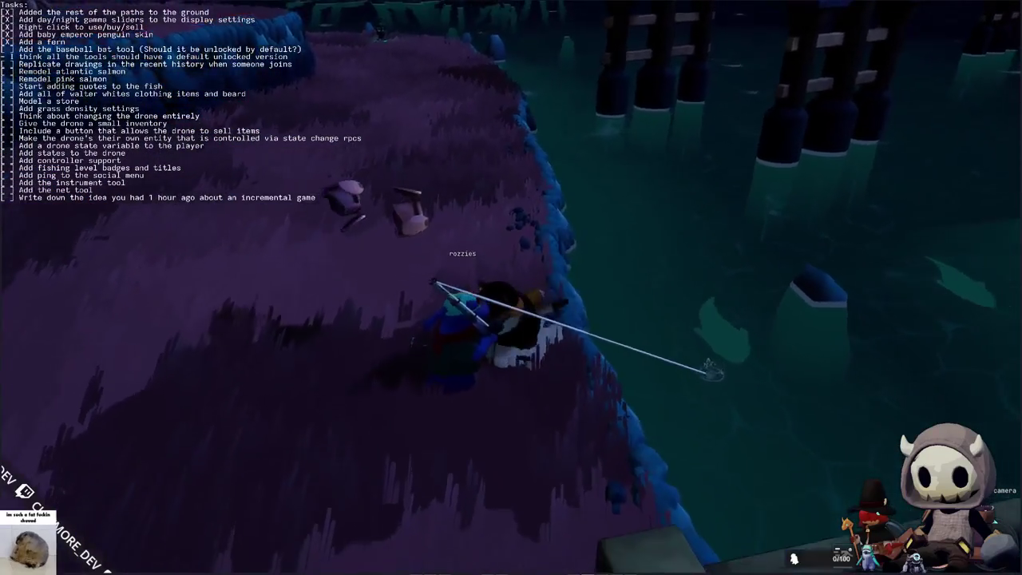
{"action": "key", "text": "s"}
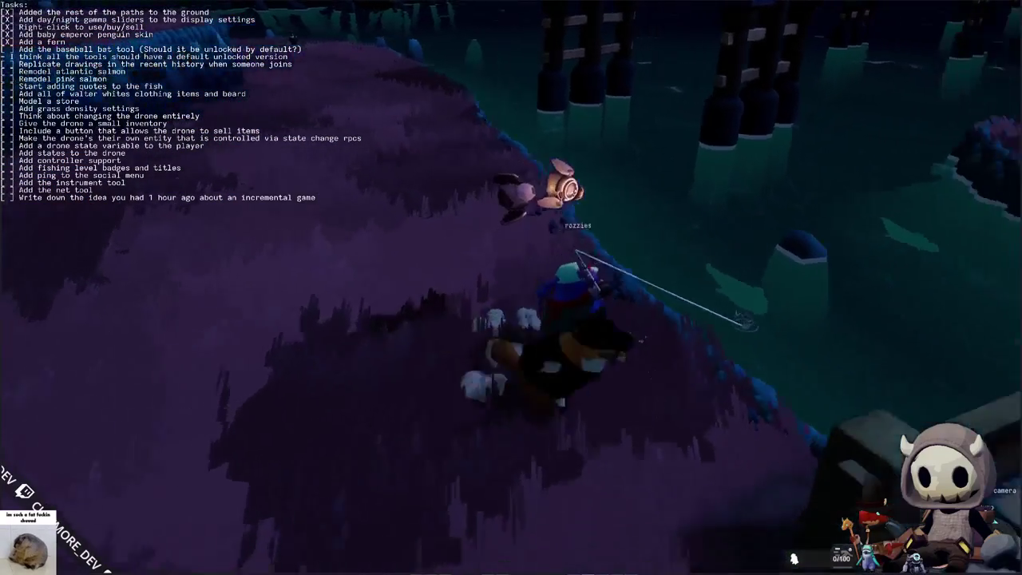
{"action": "key", "text": "d"}
{"action": "key", "text": "d"}
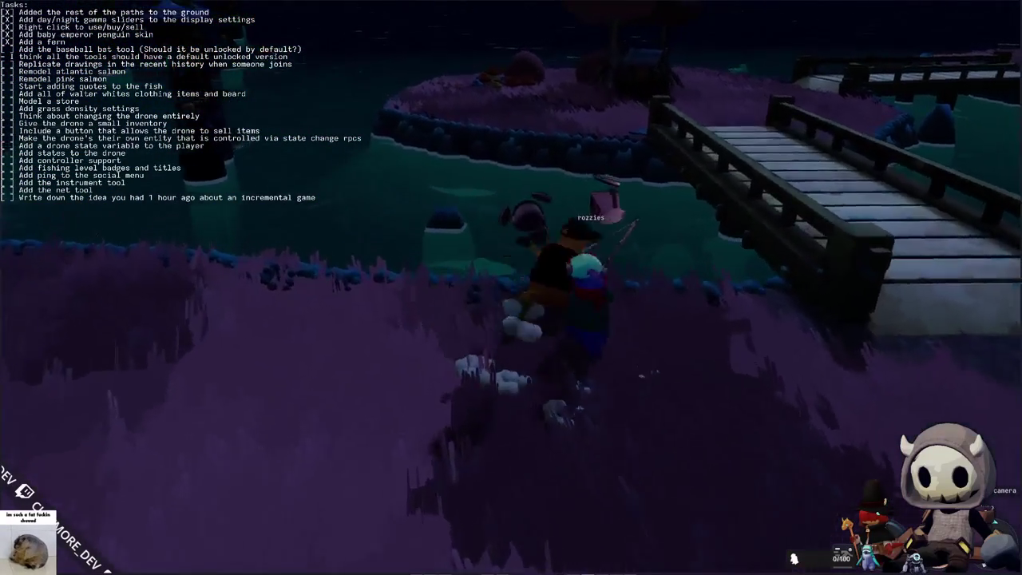
{"action": "key", "text": "a"}
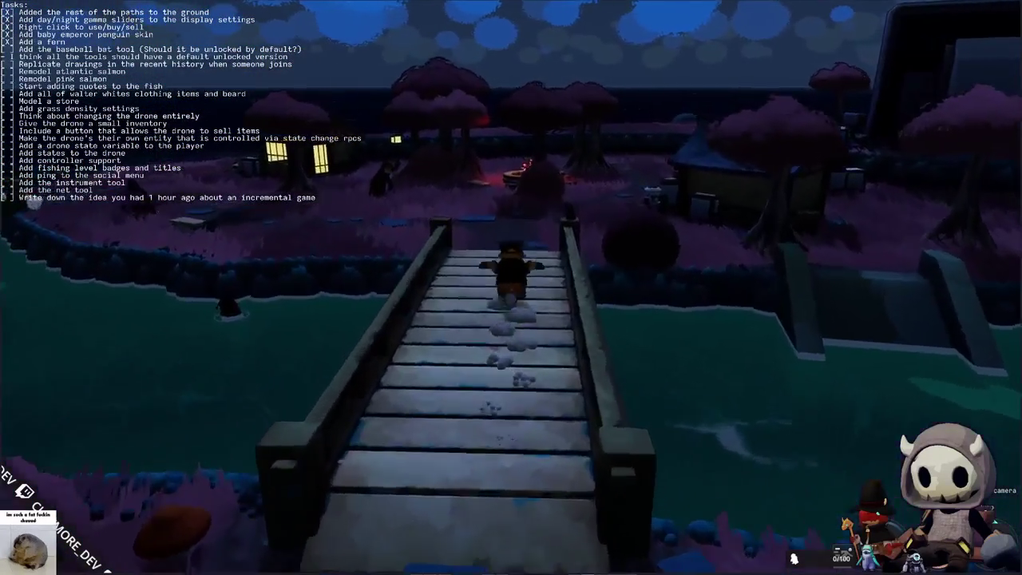
Step: Walk past the campfire and over the small bridge to stand before the giant screen
{"action": "key", "text": "w"}
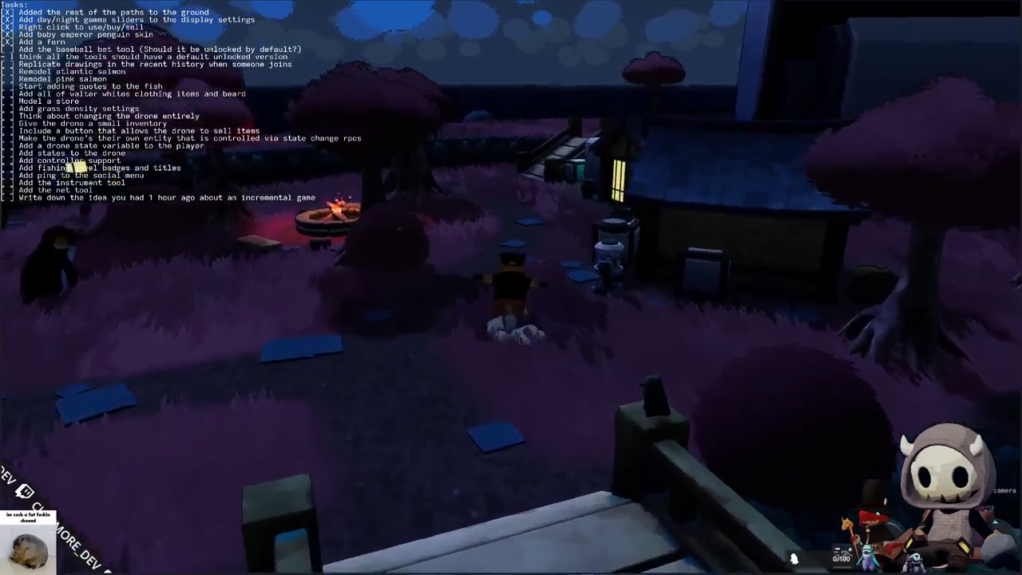
{"action": "key", "text": "w"}
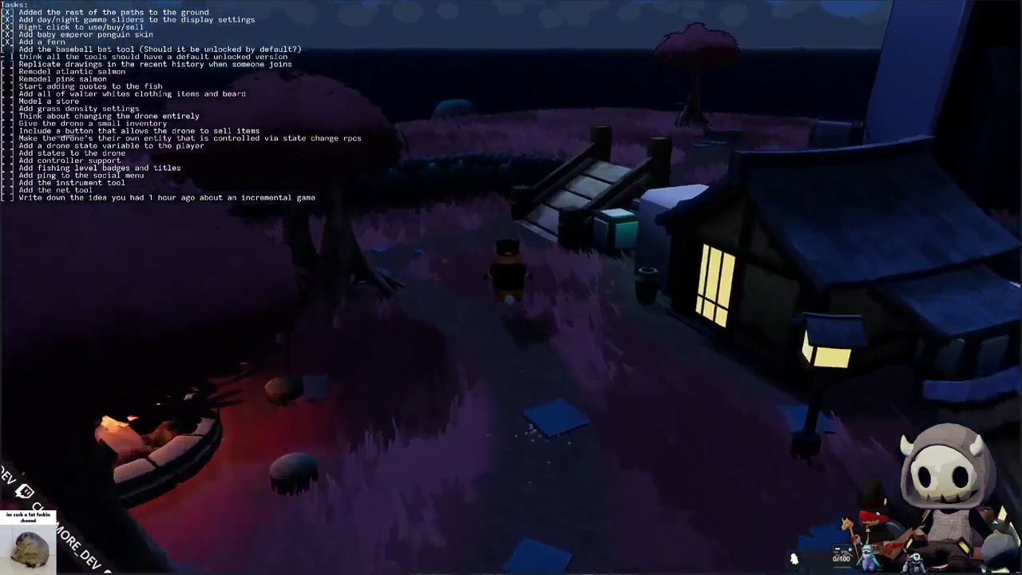
{"action": "key", "text": "w"}
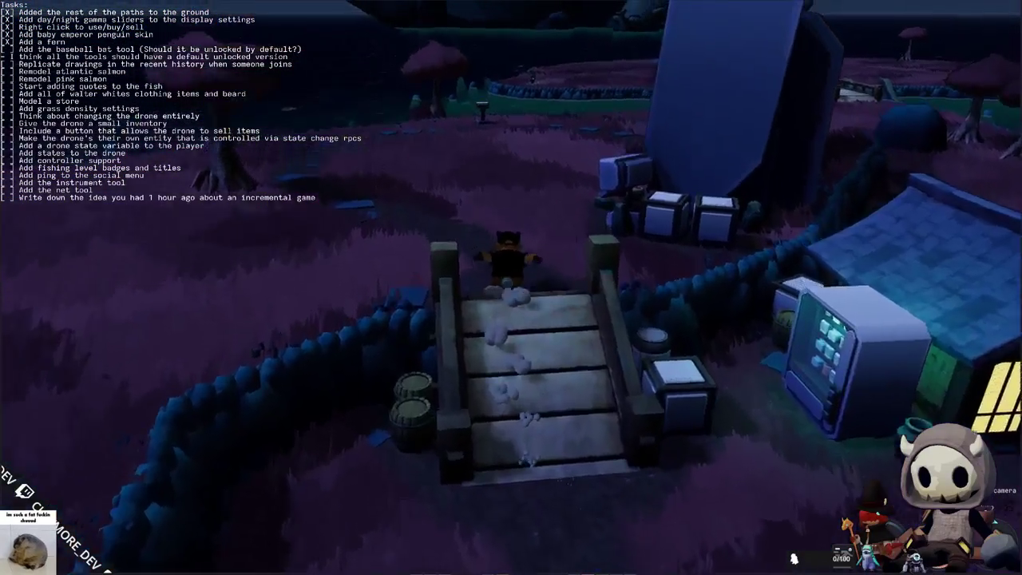
{"action": "key", "text": "w"}
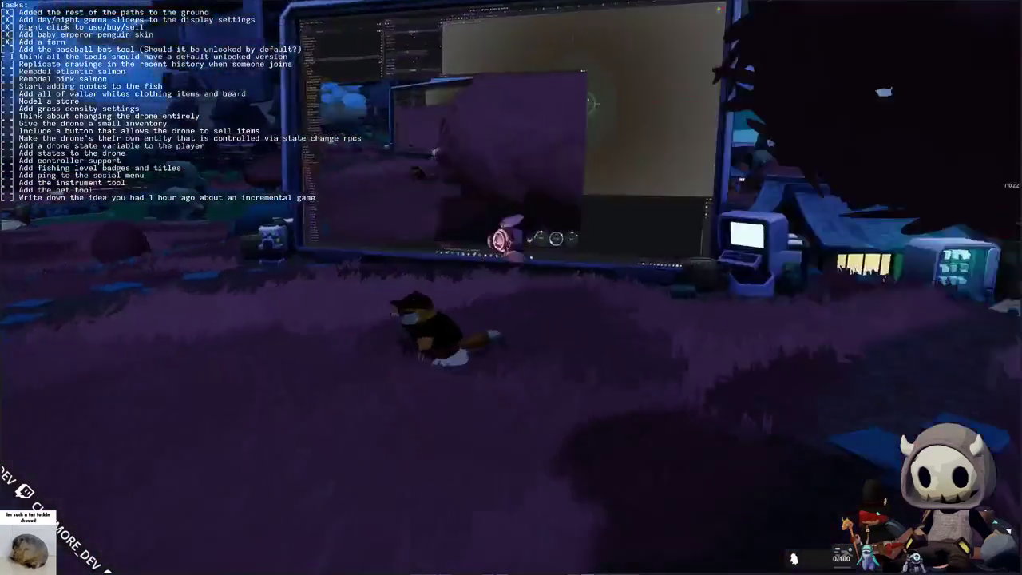
{"action": "key", "text": "s"}
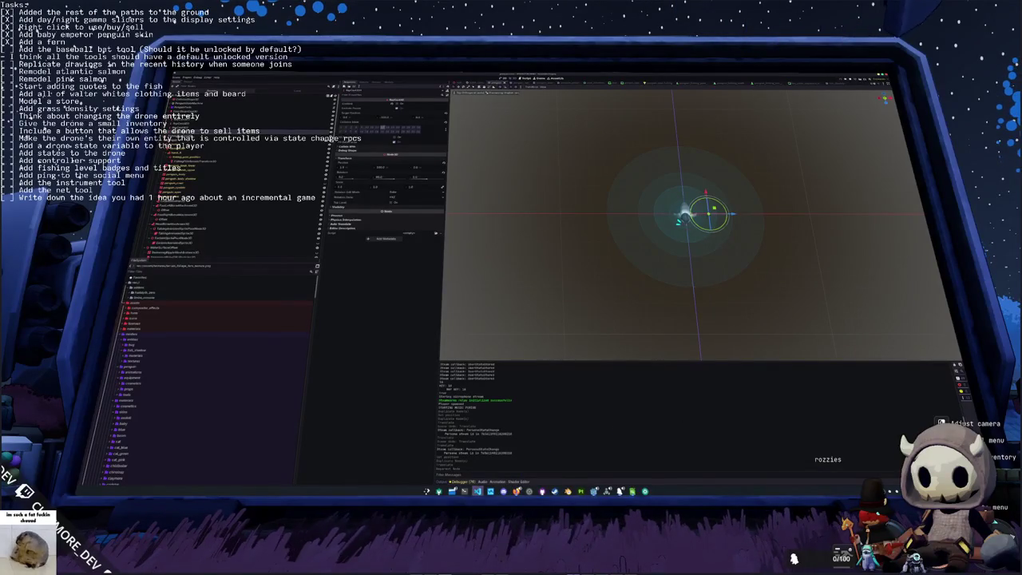
Step: Alt-Tab so the giant in-game monitor mirrors VS Code with the multimesh placer script
{"action": "key", "text": "alt+Tab"}
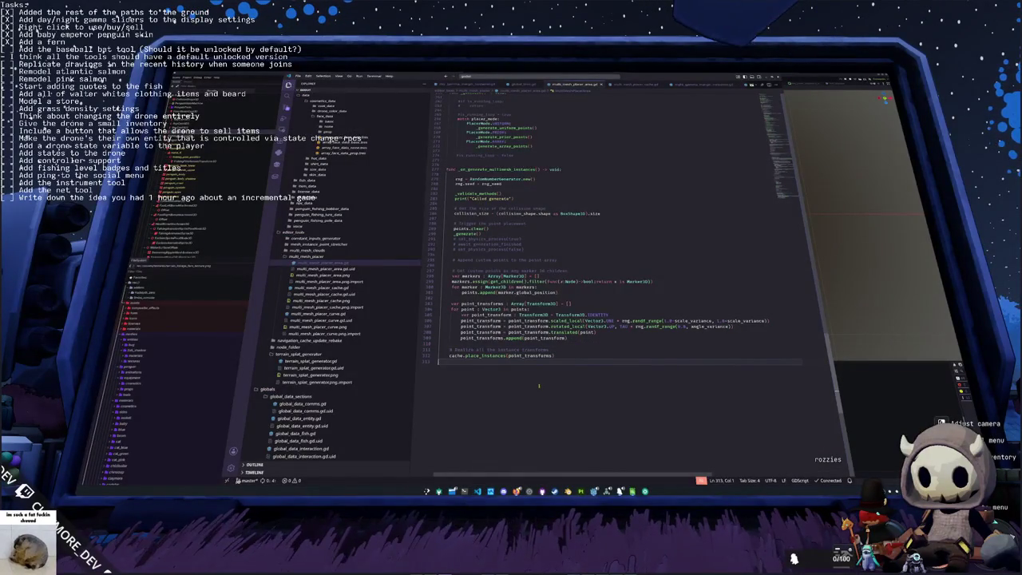
Step: Open penguin.gd with Ctrl+P and search it for item_ddrone
{"action": "key", "text": "ctrl+p"}
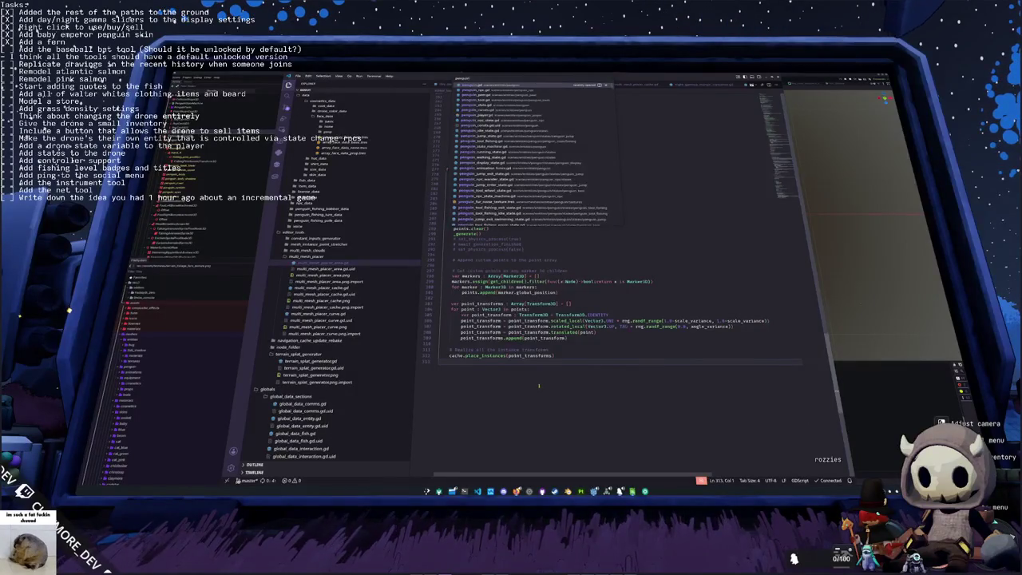
{"action": "key", "text": "Return"}
{"action": "key", "text": "ctrl+f"}
{"action": "type", "text": "item_d"}
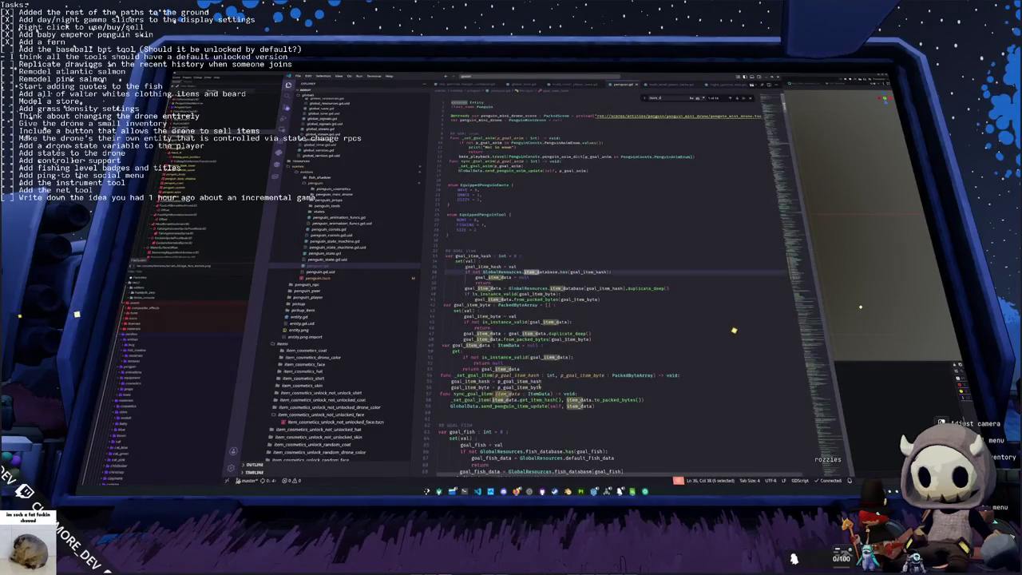
{"action": "type", "text": "drone"}
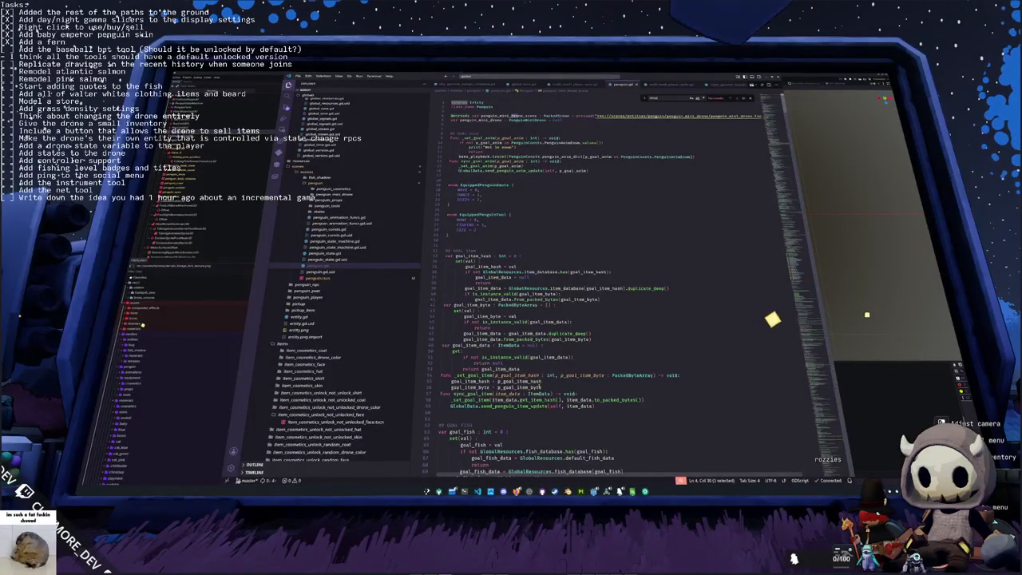
Step: Search penguin.gd for swim, then get_item, then item_ray_cast_root matches
{"action": "key", "text": "ctrl+p"}
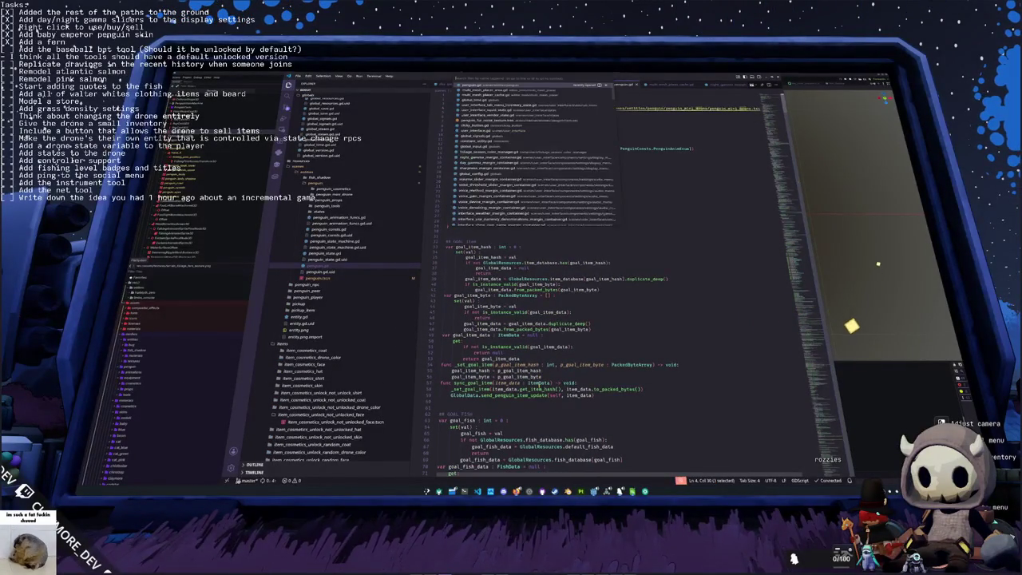
{"action": "key", "text": "Escape"}
{"action": "key", "text": "ctrl+f"}
{"action": "type", "text": "swim"}
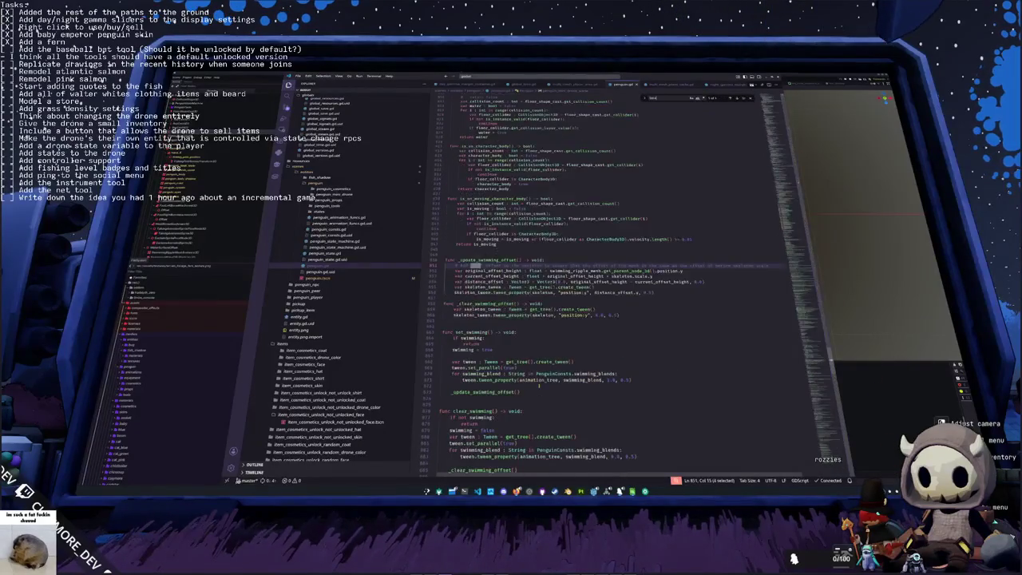
{"action": "key", "text": "BackSpace"}
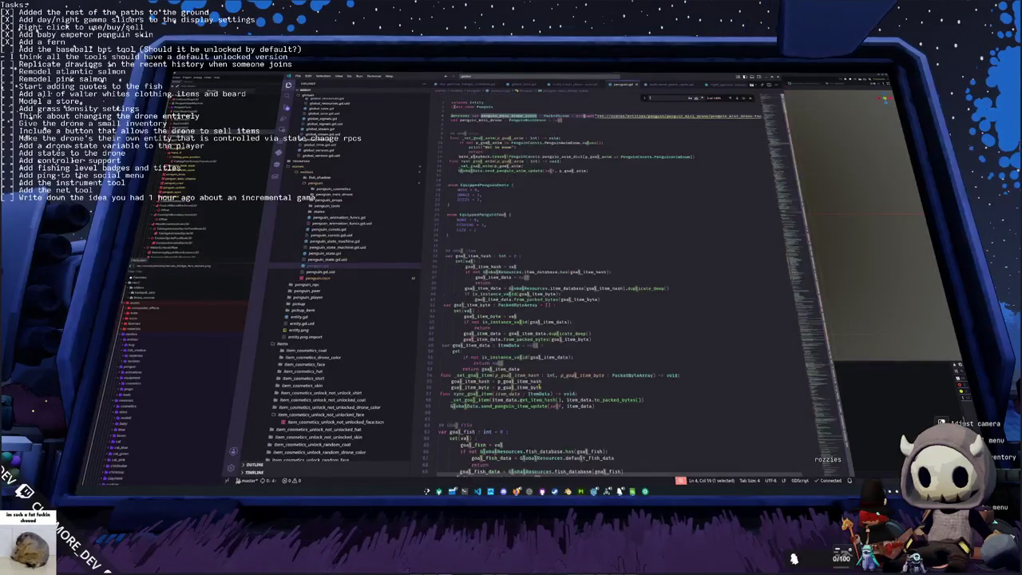
{"action": "type", "text": "get_item"}
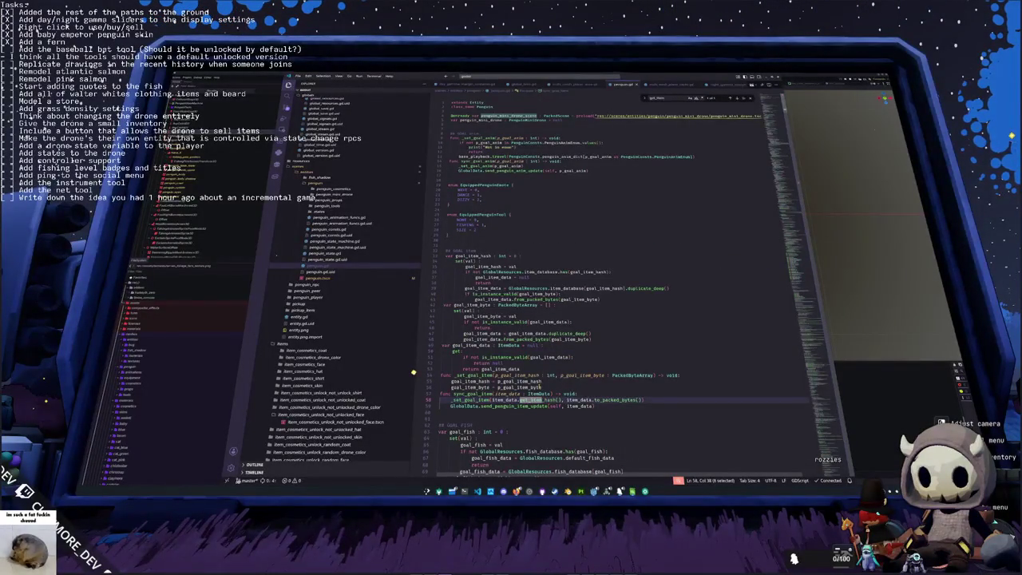
{"action": "key", "text": "ctrl+a"}
{"action": "type", "text": "item"}
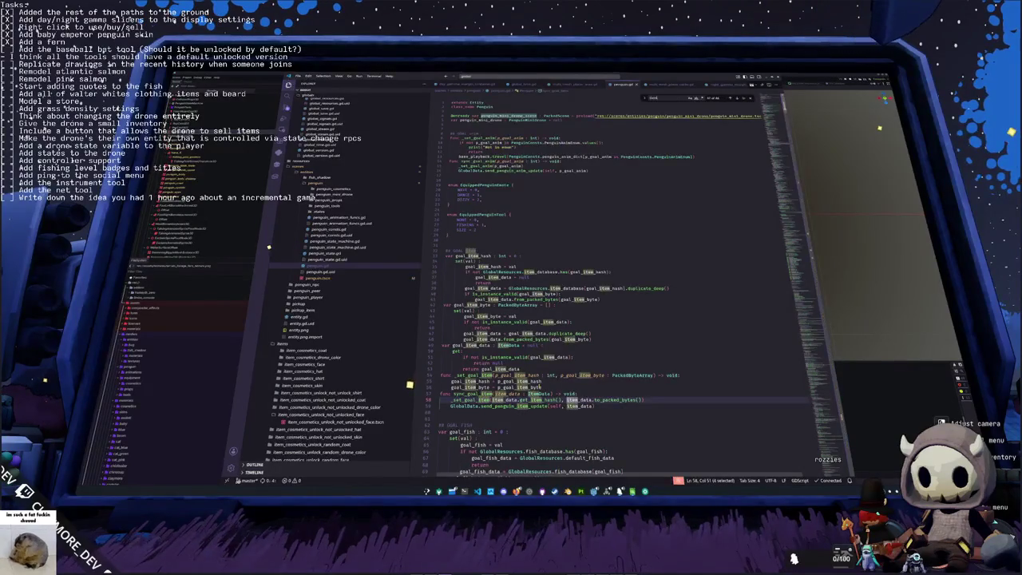
{"action": "type", "text": "_ray_cast_root"}
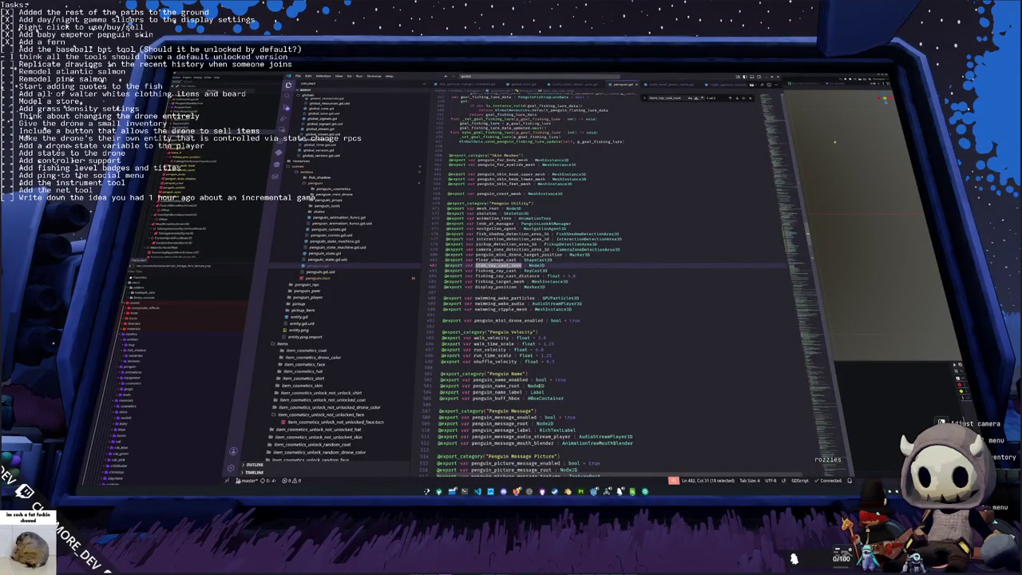
{"action": "key", "text": "Return"}
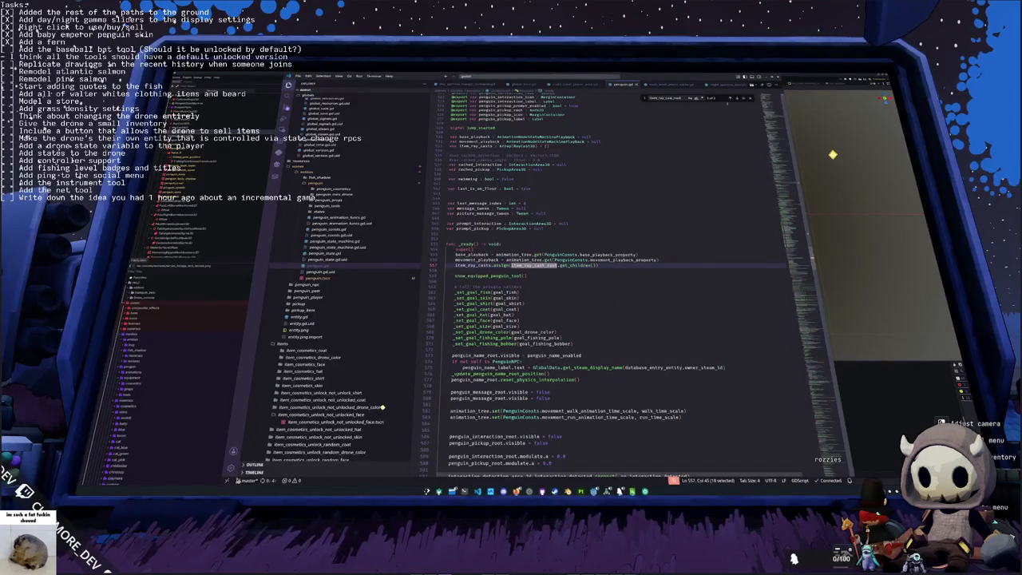
Step: Select item_ray_casts on line 557, close the search, and return to Godot
{"action": "double_click", "coordinate": [461, 264]}
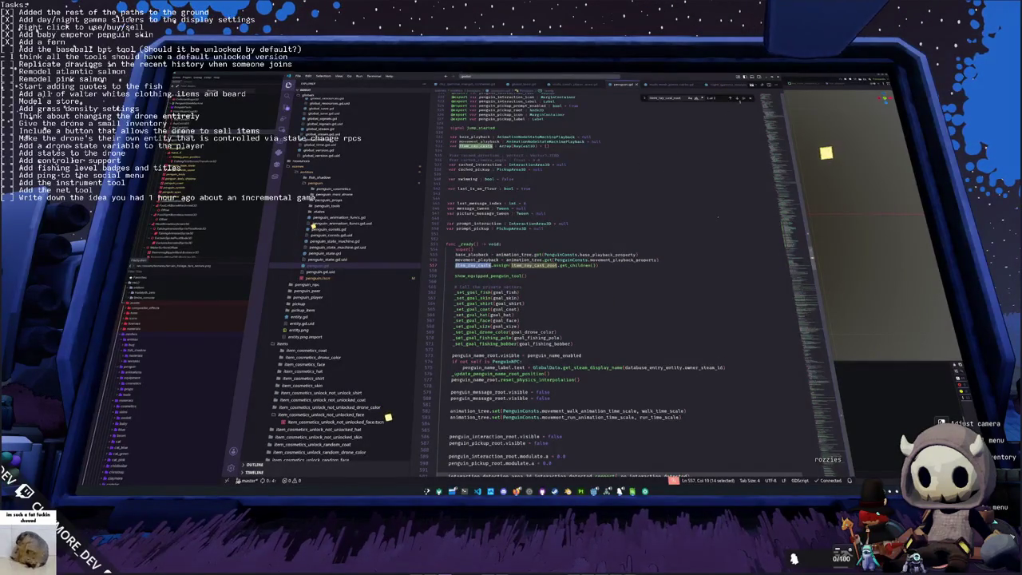
{"action": "key", "text": "Escape"}
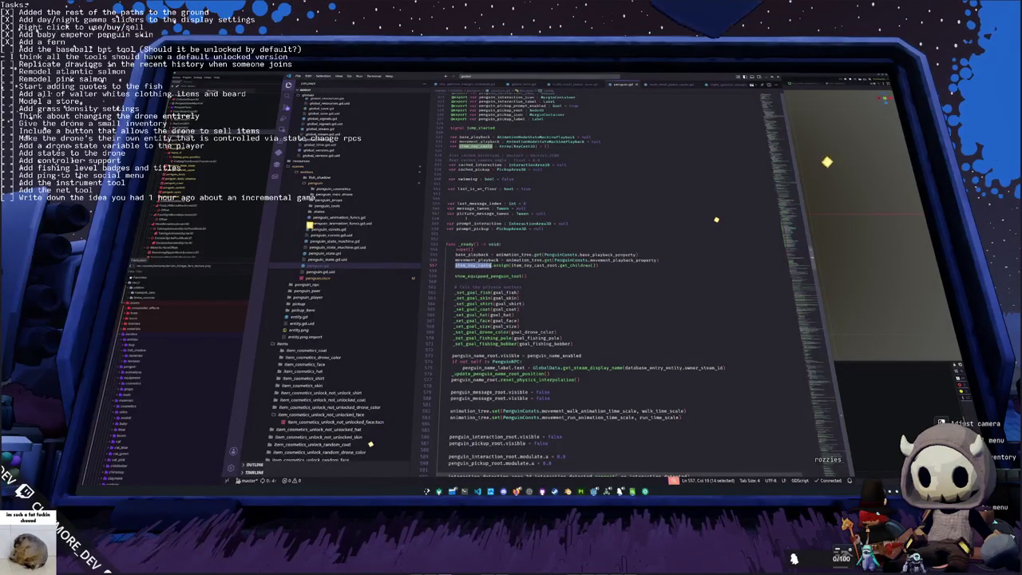
{"action": "key", "text": "alt+Tab"}
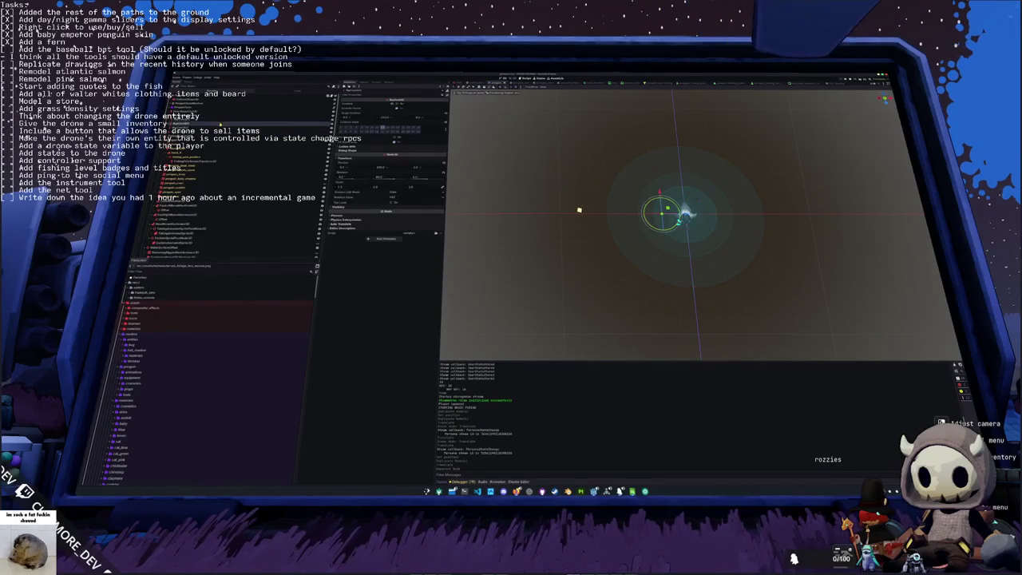
Step: Save, switch to the penguin scene to inspect two light nodes, save again, return to penguin.gd
{"action": "key", "text": "ctrl+s"}
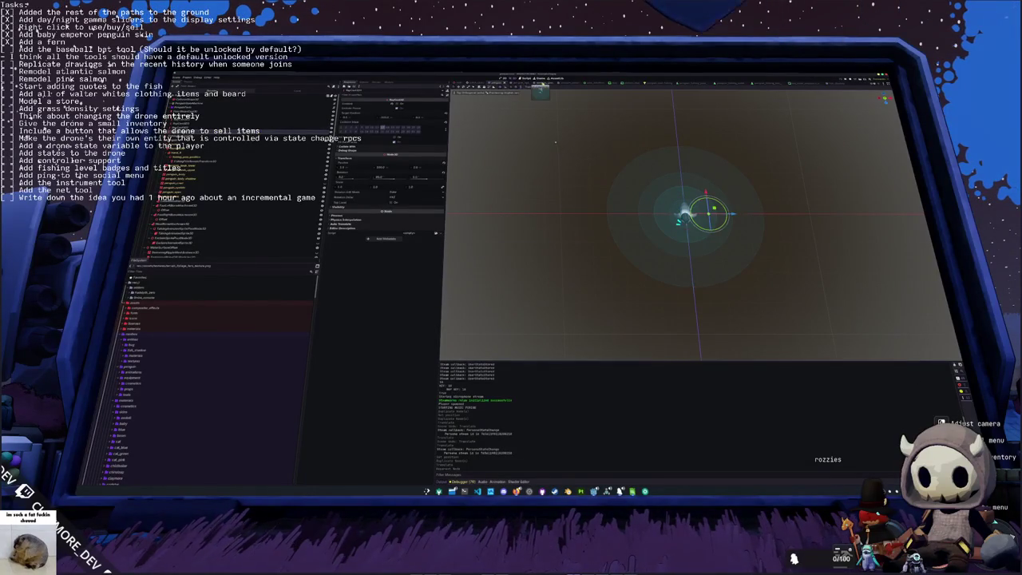
{"action": "key", "text": "ctrl+Tab"}
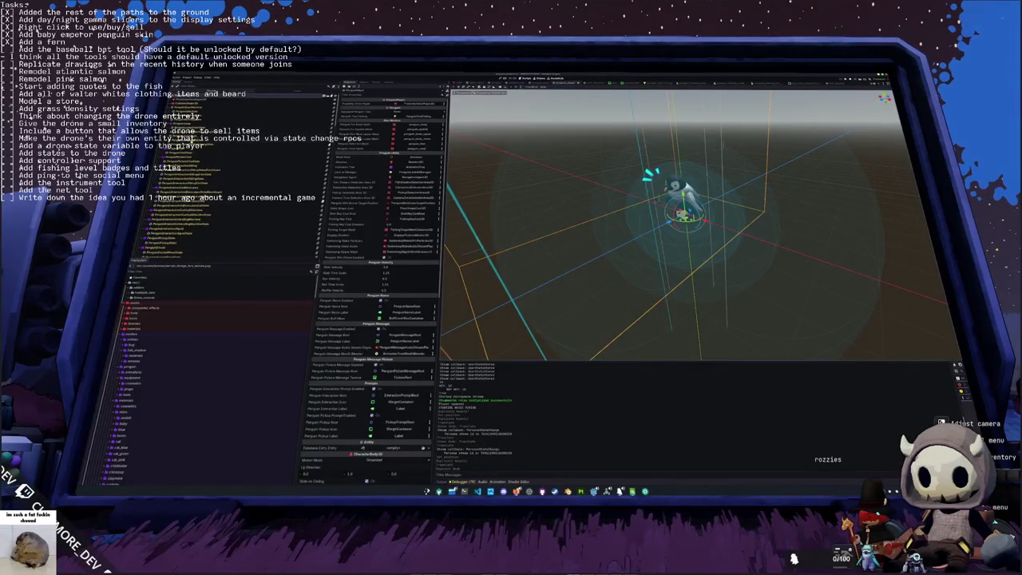
{"action": "left_click", "coordinate": [159, 207]}
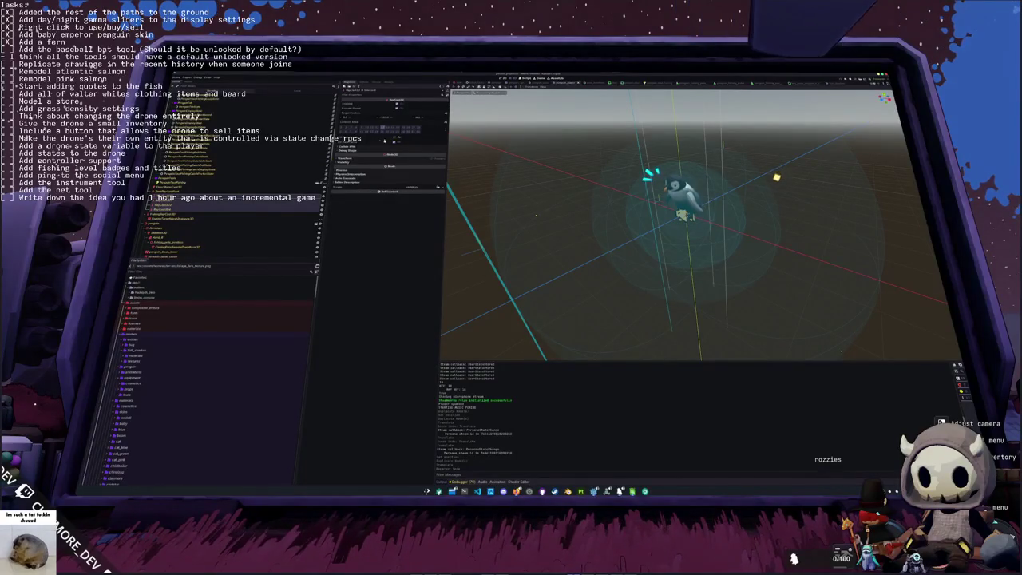
{"action": "left_click", "coordinate": [160, 209]}
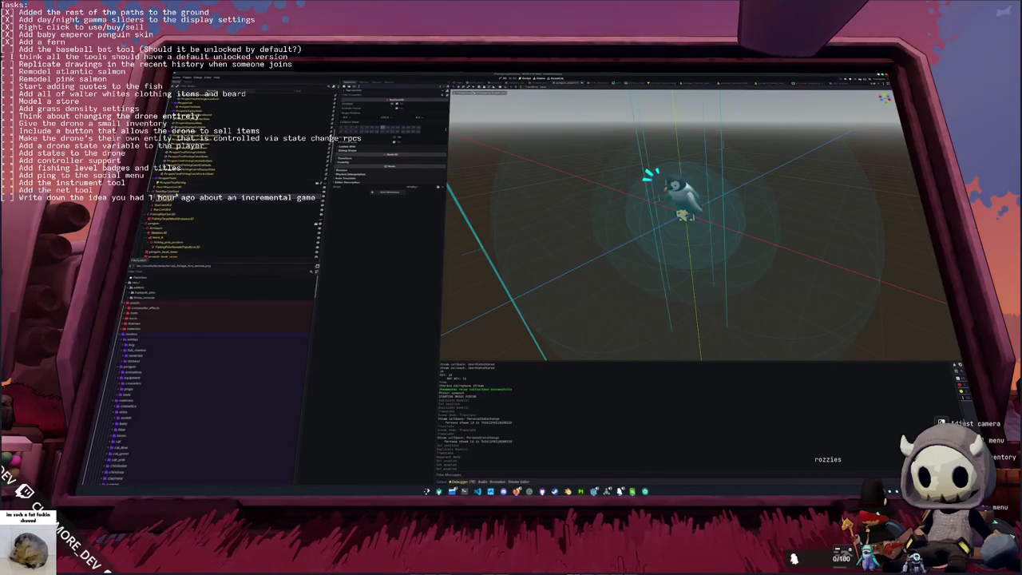
{"action": "key", "text": "ctrl+s"}
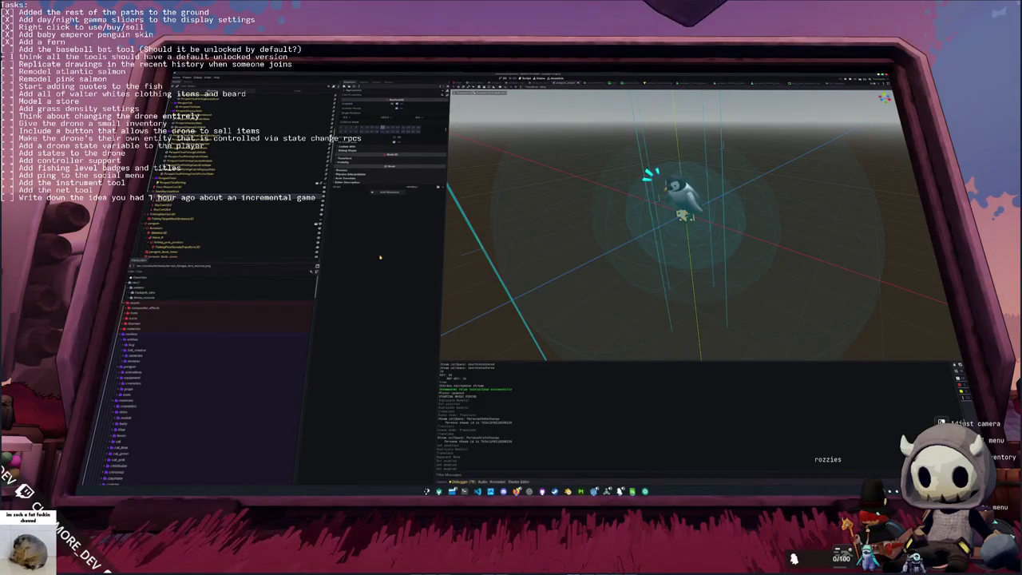
{"action": "key", "text": "alt+Tab"}
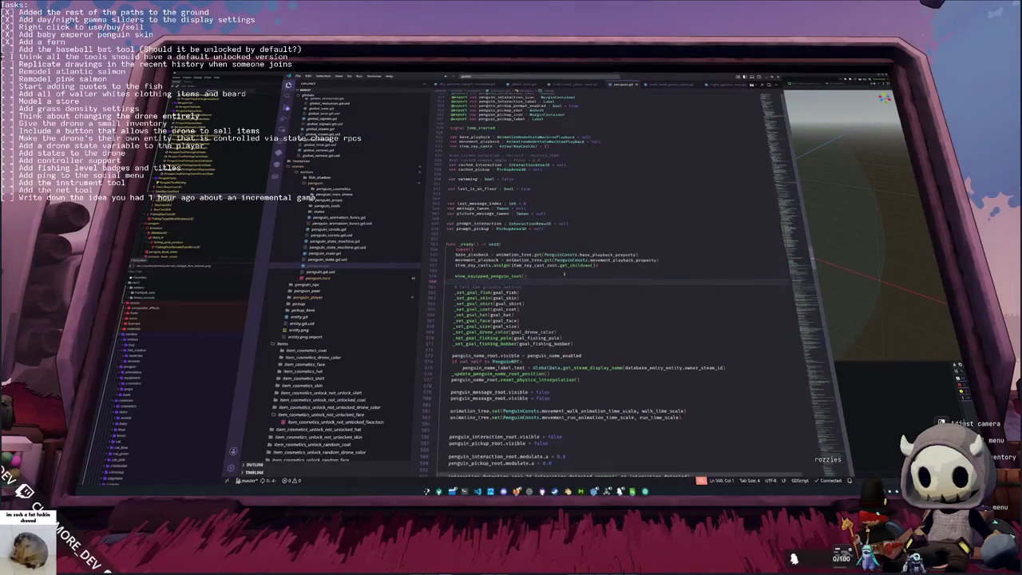
Step: Scroll penguin.gd down to the colliding_ray_casts.map line near line 1004
{"action": "scroll", "coordinate": [563, 274], "scroll_direction": "down", "scroll_amount": 15}
{"action": "scroll", "coordinate": [684, 289], "scroll_direction": "down", "scroll_amount": 15}
{"action": "scroll", "coordinate": [808, 372], "scroll_direction": "down", "scroll_amount": 15}
{"action": "scroll", "coordinate": [705, 335], "scroll_direction": "down", "scroll_amount": 5}
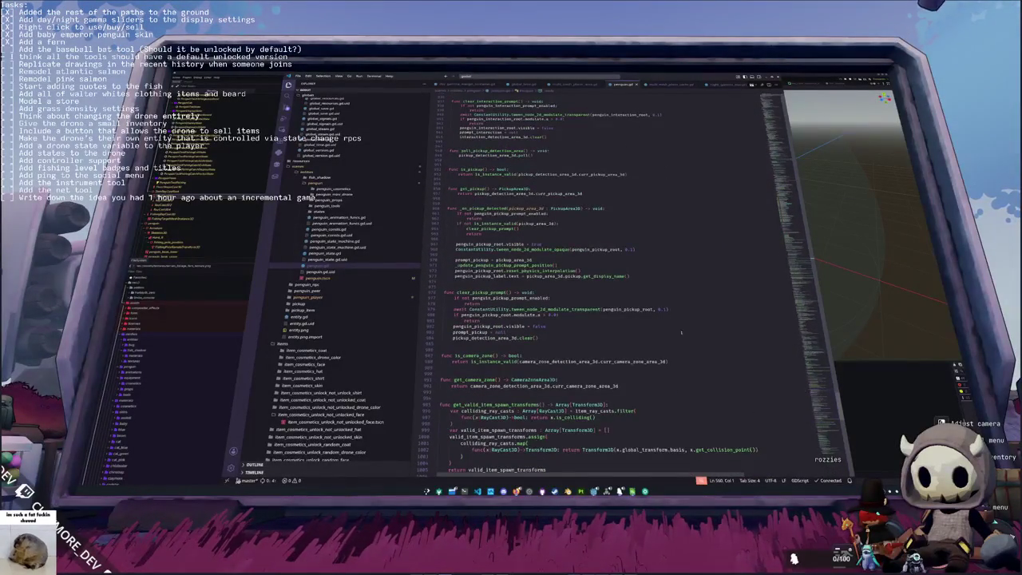
{"action": "scroll", "coordinate": [599, 288], "scroll_direction": "down", "scroll_amount": 5}
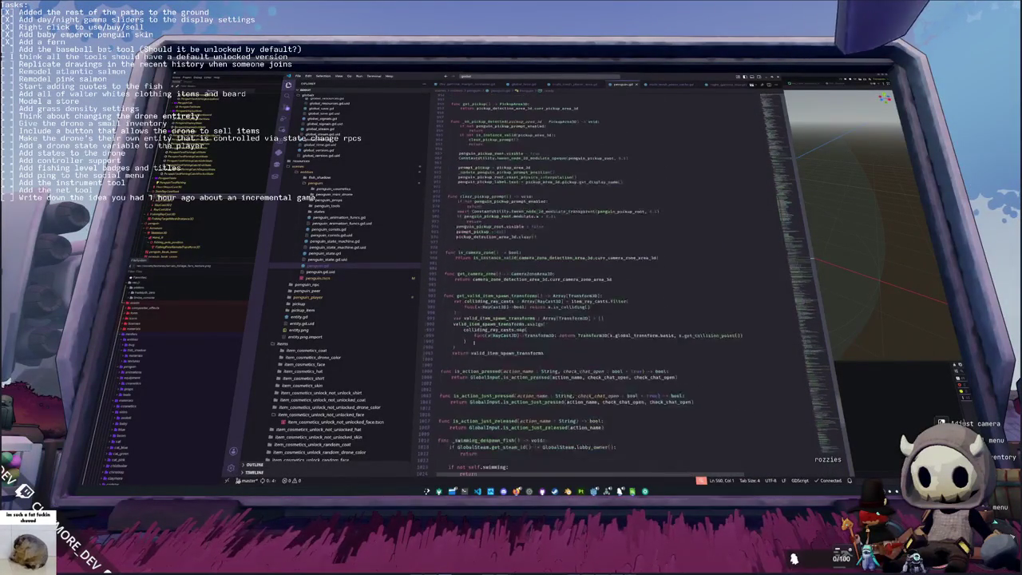
{"action": "left_click", "coordinate": [629, 346]}
{"action": "scroll", "coordinate": [629, 326], "scroll_direction": "down", "scroll_amount": 2}
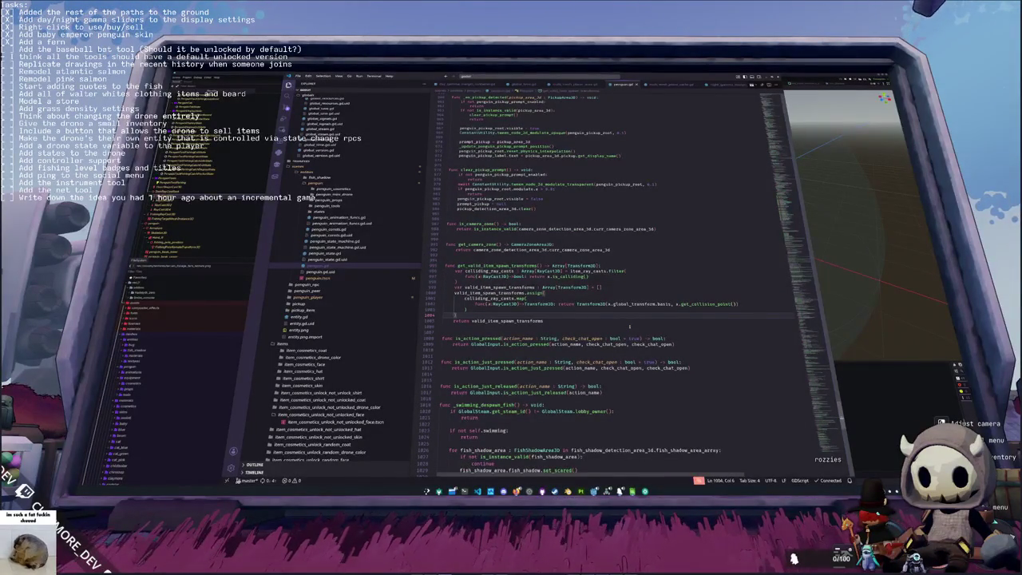
{"action": "key", "text": "Up"}
{"action": "key", "text": "Up"}
{"action": "key", "text": "Up"}
Step: Search for 'item_spawn' and select the get_valid_item_spawn_transforms function name
{"action": "key", "text": "ctrl+f"}
{"action": "type", "text": "item_spawn"}
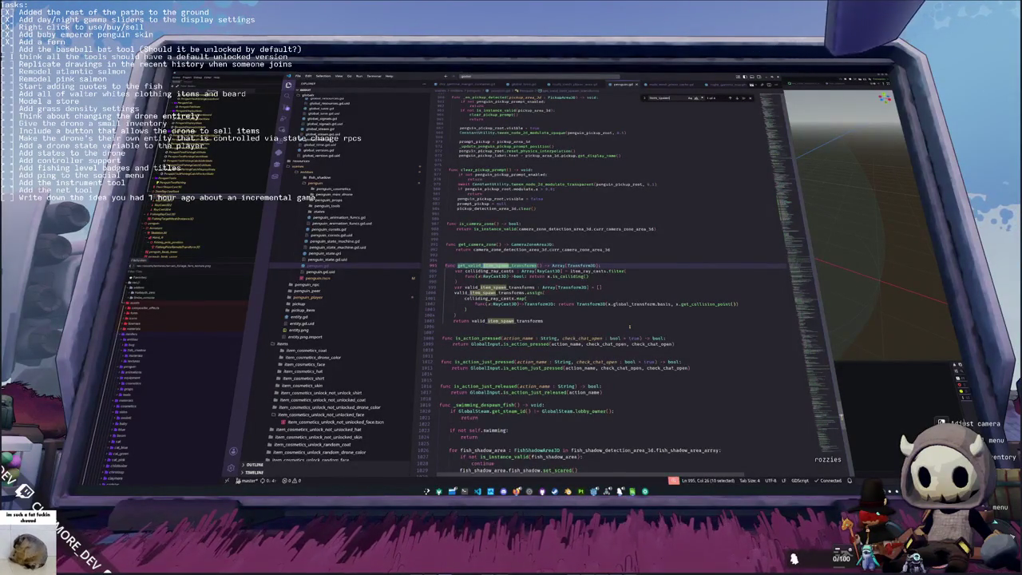
{"action": "key", "text": "Escape"}
{"action": "key", "text": "Down"}
{"action": "key", "text": "Down"}
{"action": "key", "text": "Down"}
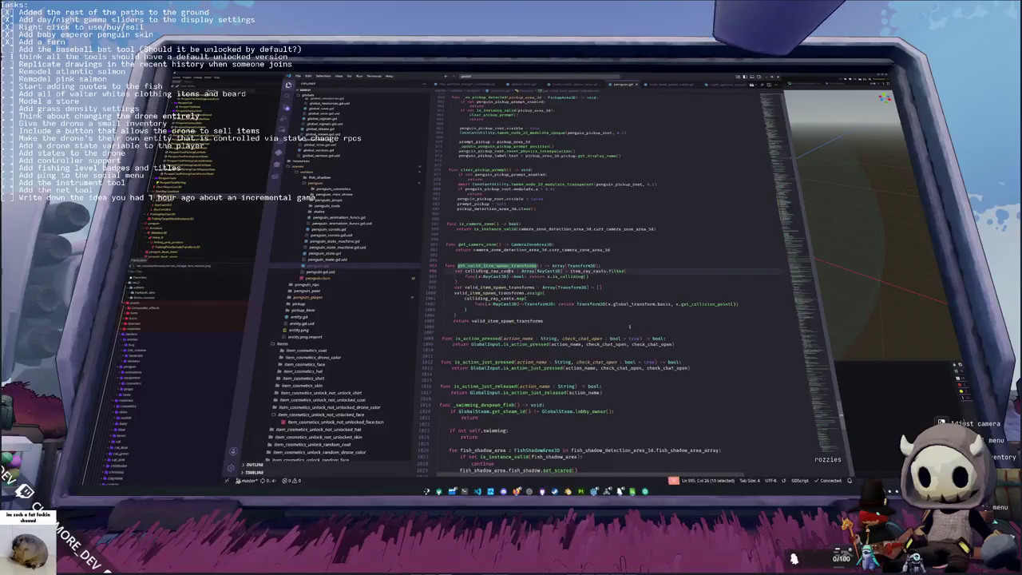
{"action": "key", "text": "Down"}
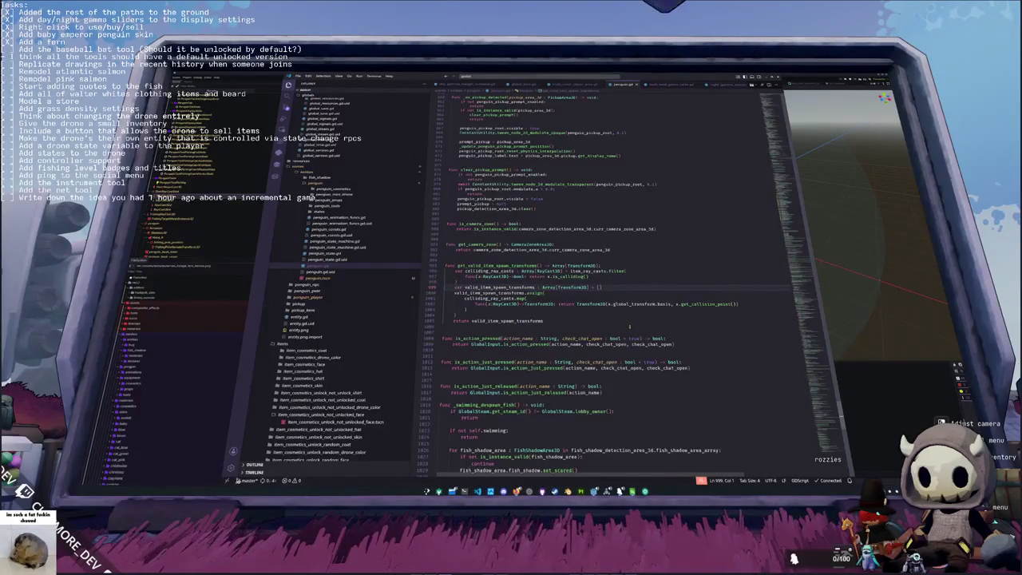
{"action": "key", "text": "Up"}
{"action": "key", "text": "Up"}
{"action": "key", "text": "Up"}
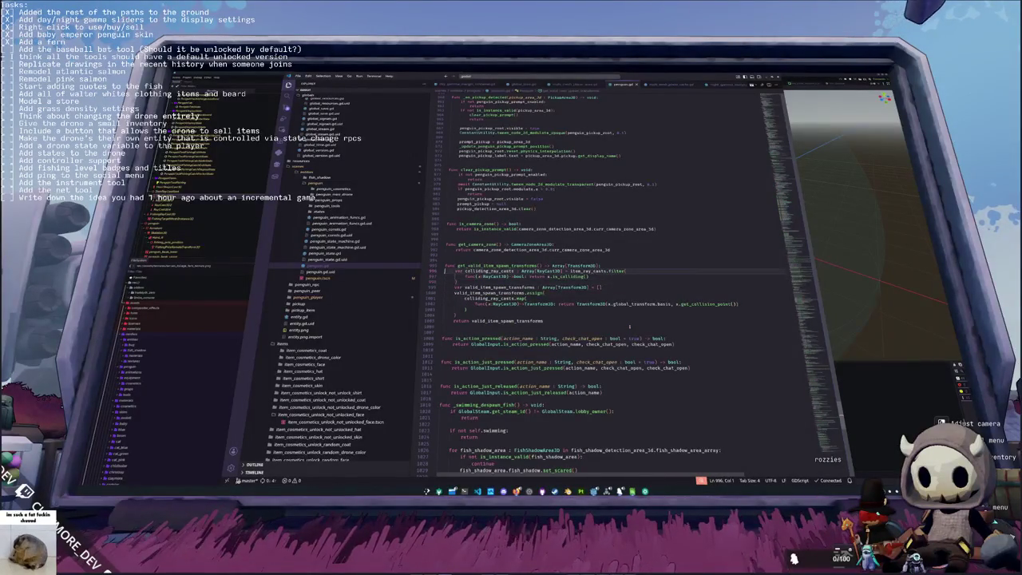
{"action": "key", "text": "Down"}
{"action": "key", "text": "Down"}
{"action": "key", "text": "Down"}
{"action": "key", "text": "Down"}
{"action": "key", "text": "Down"}
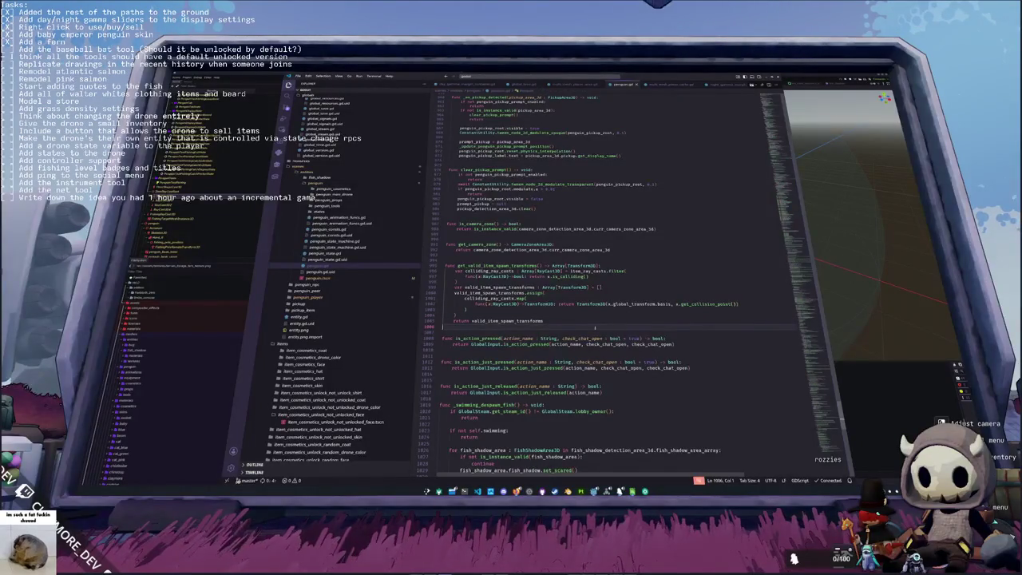
{"action": "left_click", "coordinate": [520, 314]}
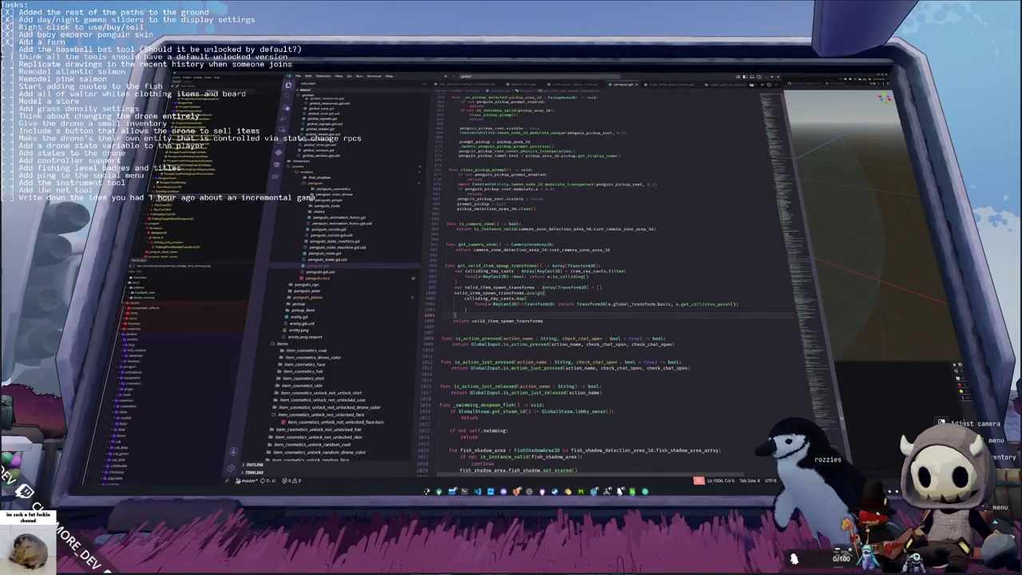
{"action": "double_click", "coordinate": [479, 266]}
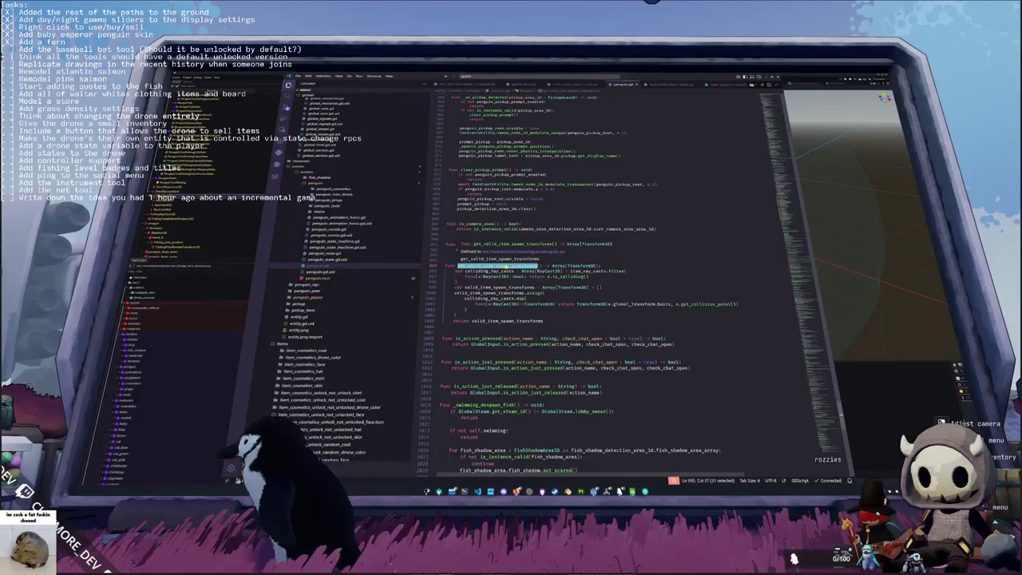
Step: Open the penguin_tool_fishing_catch_pocket state script via quick file search
{"action": "key", "text": "ctrl+p"}
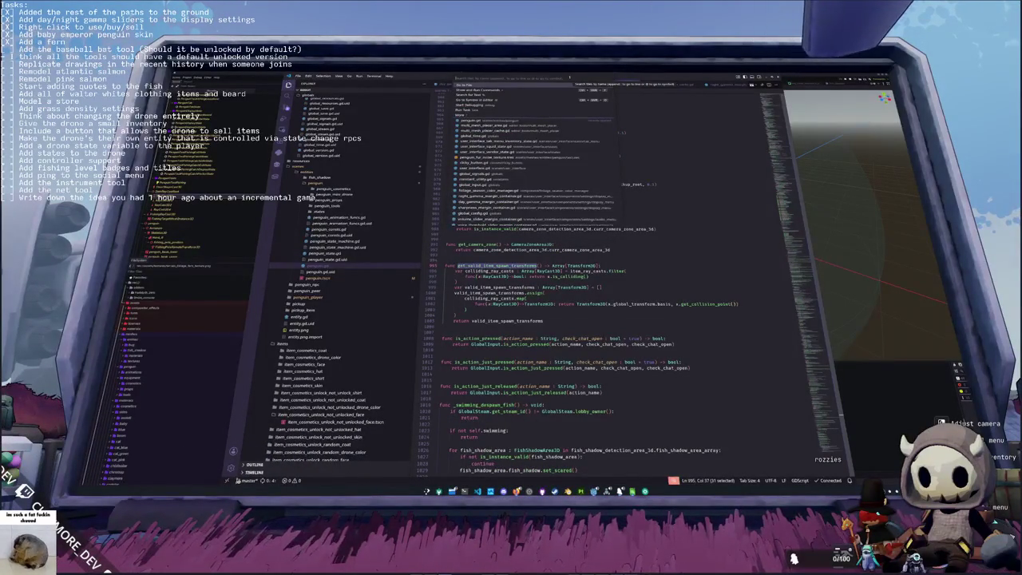
{"action": "type", "text": "penguin_tool_fis"}
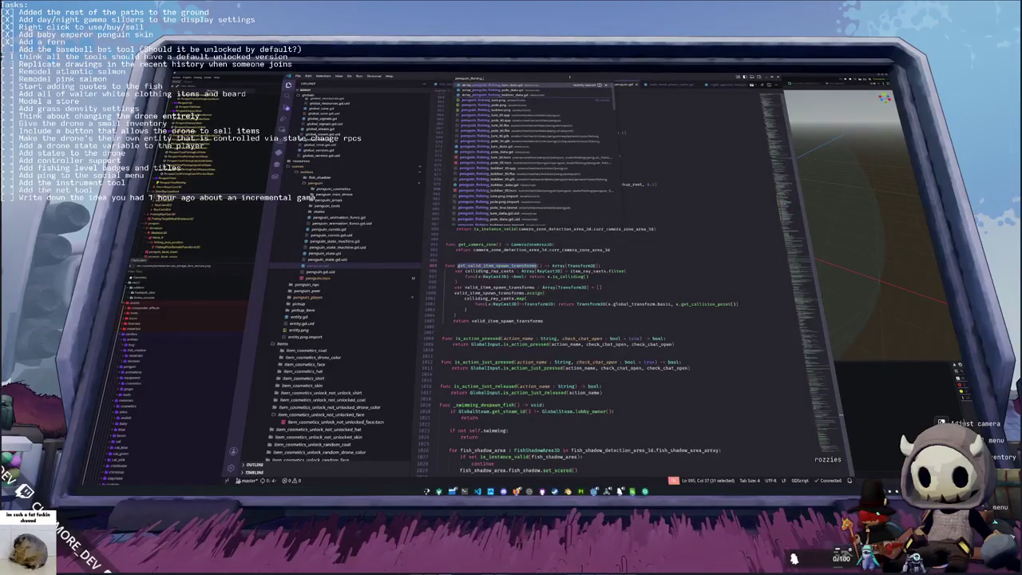
{"action": "type", "text": "hing_catch_pocket"}
{"action": "key", "text": "Return"}
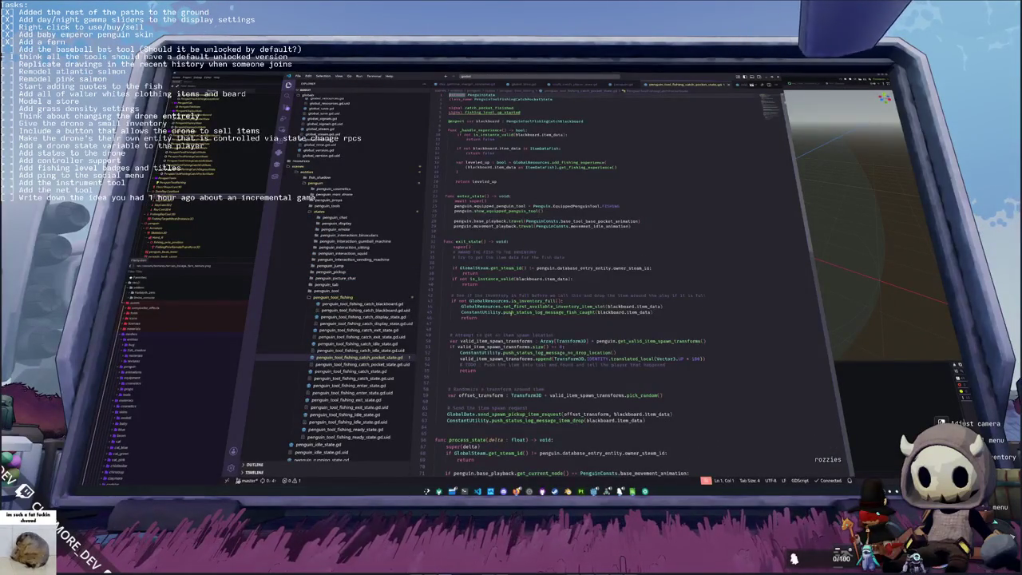
Step: Scroll through exit_state and select the return on line 55
{"action": "scroll", "coordinate": [498, 307], "scroll_direction": "down", "scroll_amount": 1}
{"action": "left_click", "coordinate": [499, 308]}
{"action": "left_click", "coordinate": [658, 302]}
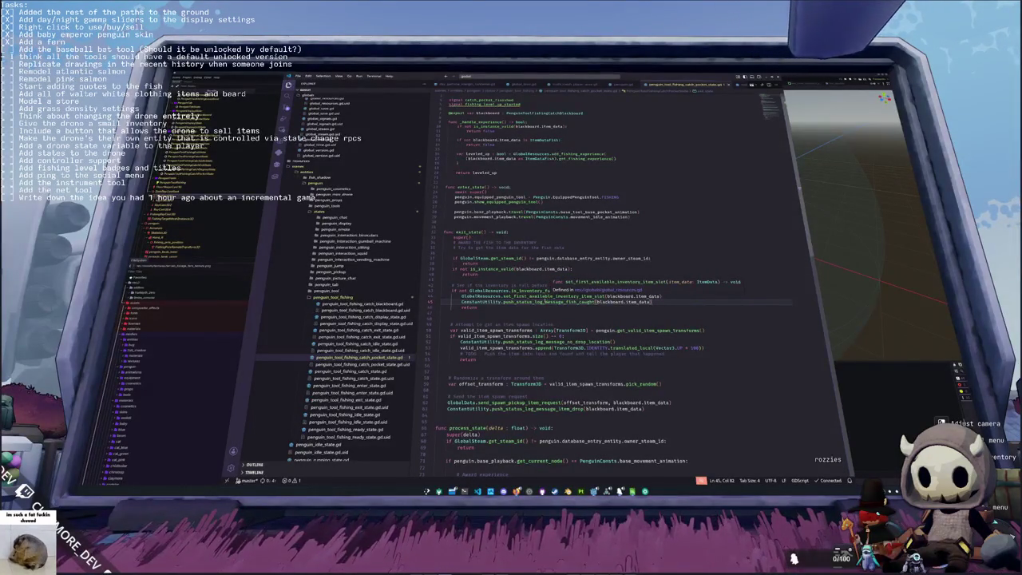
{"action": "scroll", "coordinate": [559, 303], "scroll_direction": "down", "scroll_amount": 1}
{"action": "left_click", "coordinate": [479, 283]}
{"action": "scroll", "coordinate": [534, 296], "scroll_direction": "down", "scroll_amount": 1}
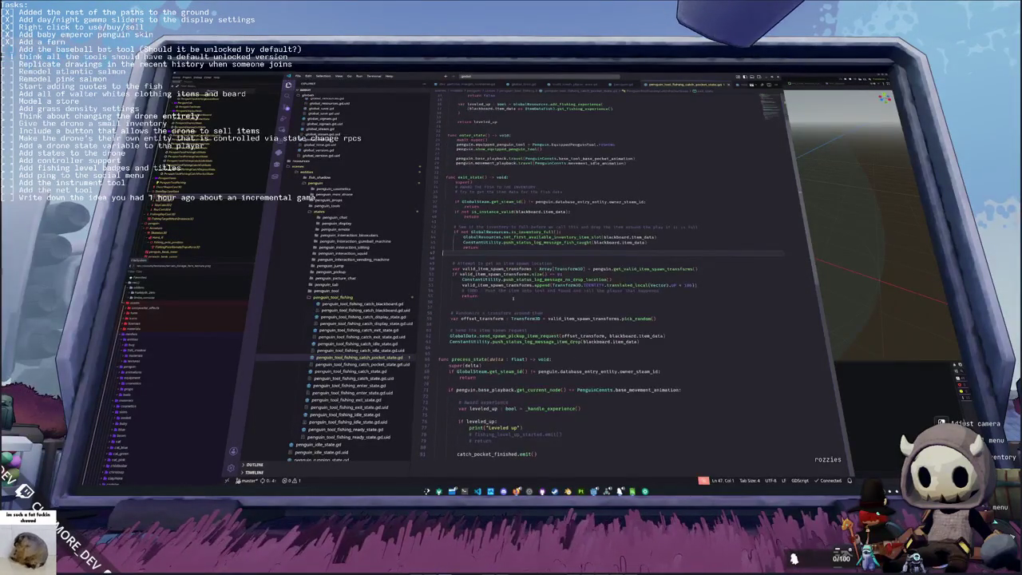
{"action": "double_click", "coordinate": [471, 296]}
Step: Insert lines above the return and type the comment 'a debug spawn location for the item'
{"action": "key", "text": "Home"}
{"action": "key", "text": "Return"}
{"action": "key", "text": "Return"}
{"action": "key", "text": "Return"}
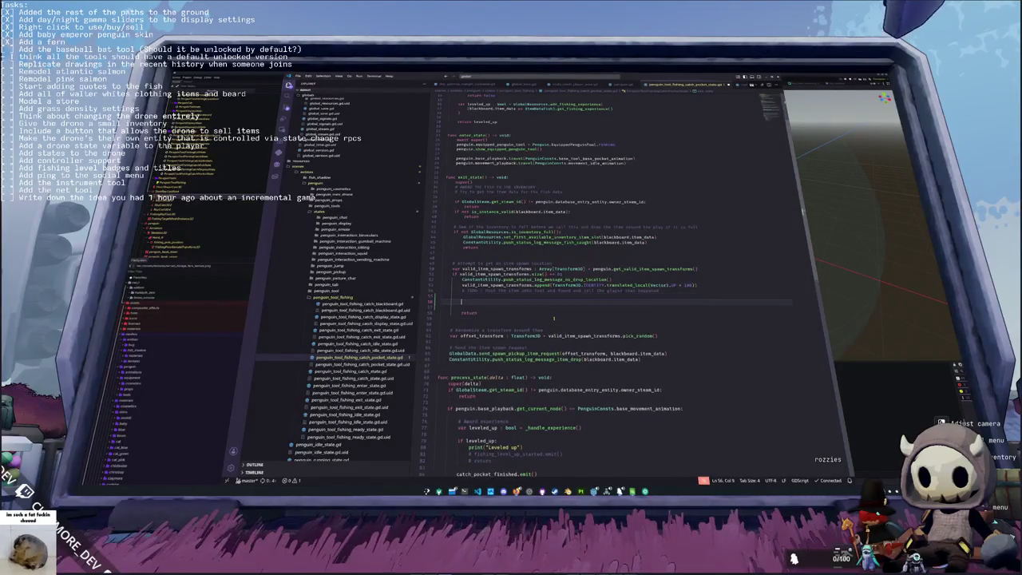
{"action": "key", "text": "BackSpace"}
{"action": "key", "text": "BackSpace"}
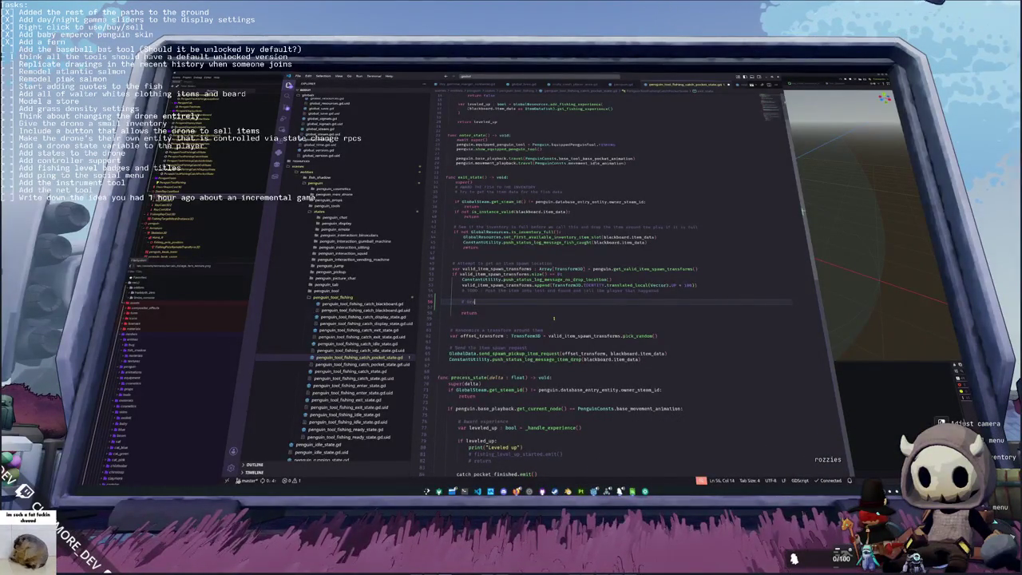
{"action": "type", "text": "a debug spawn lo"}
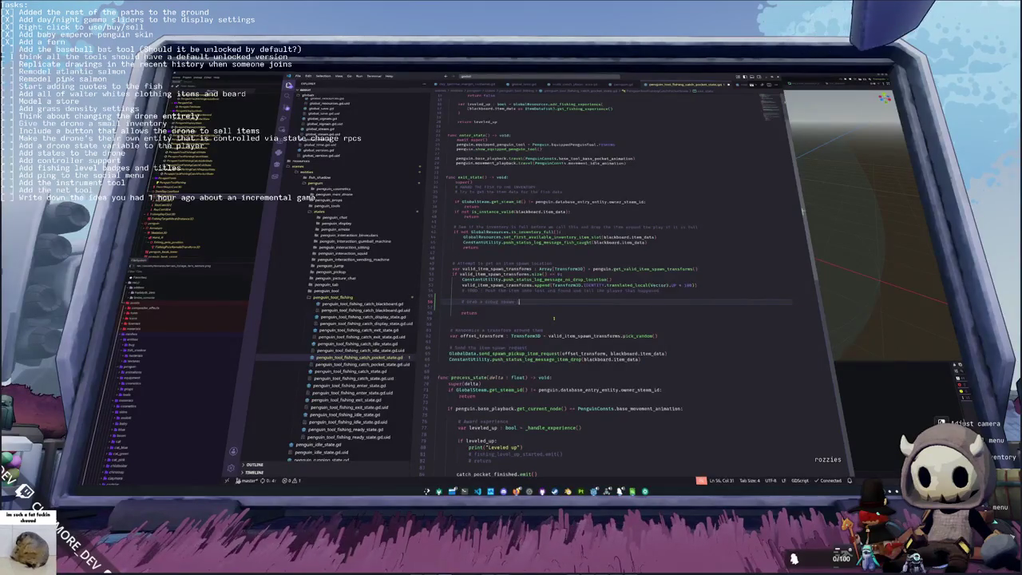
{"action": "type", "text": "cation for the item"}
{"action": "key", "text": "Return"}
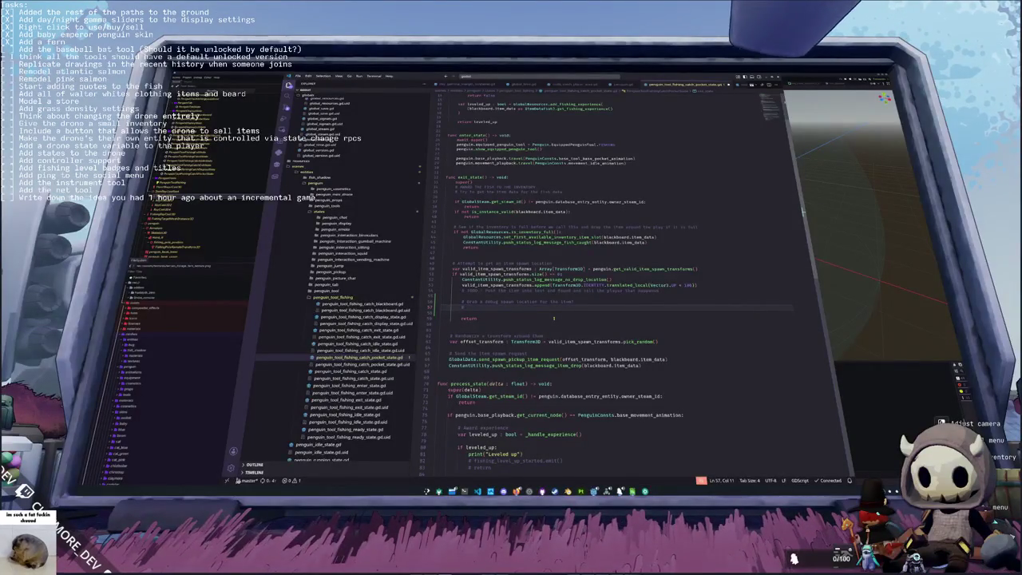
{"action": "key", "text": "BackSpace"}
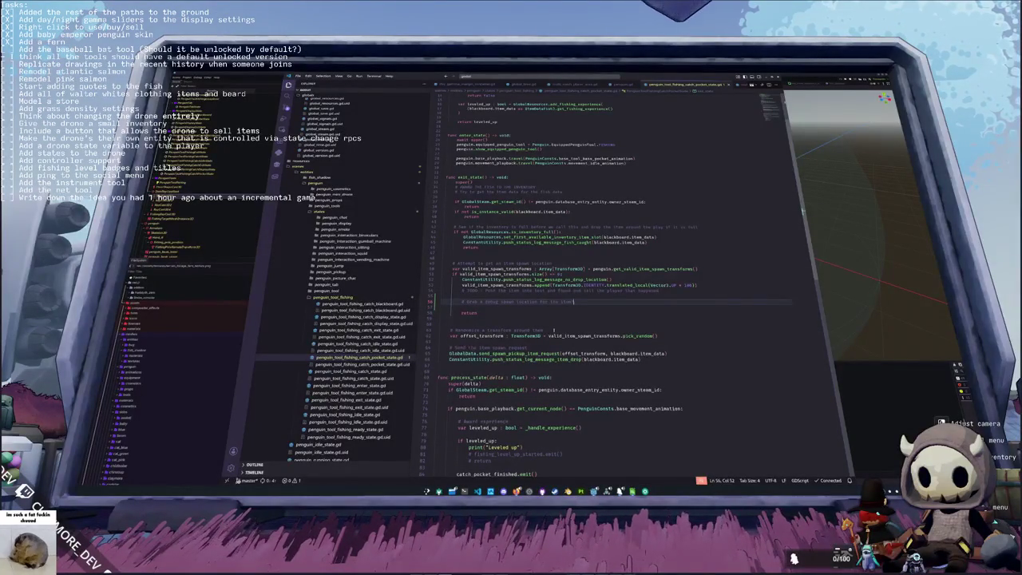
Step: Run the game with F5 in Godot, then return to the blank line above the comment
{"action": "key", "text": "alt+Tab"}
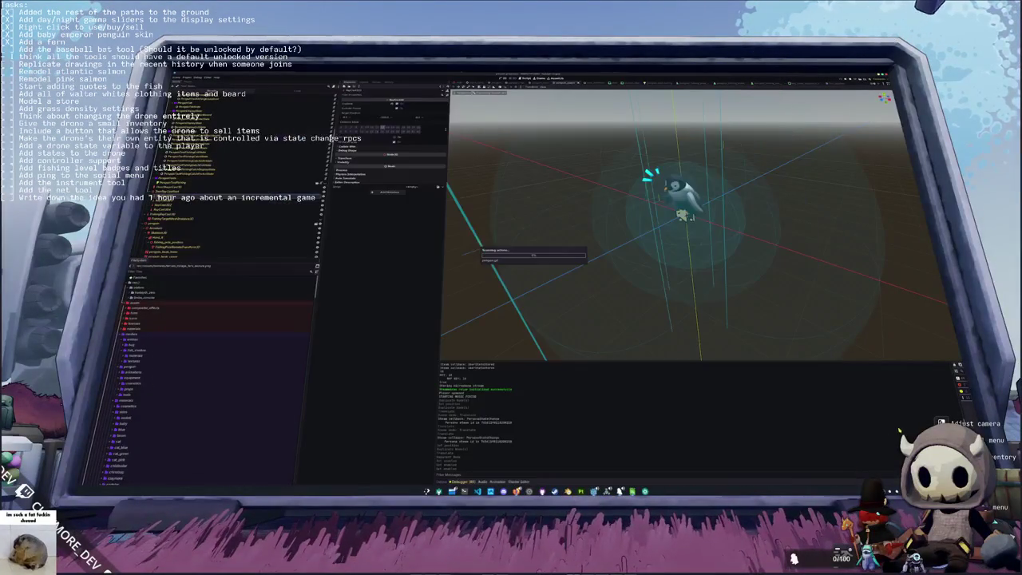
{"action": "key", "text": "F5"}
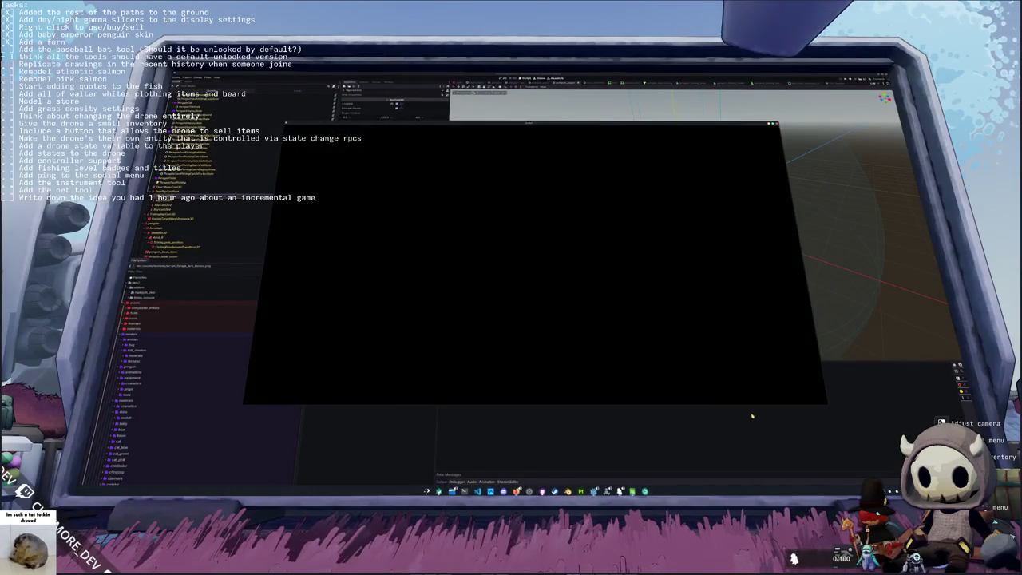
{"action": "key", "text": "alt+Tab"}
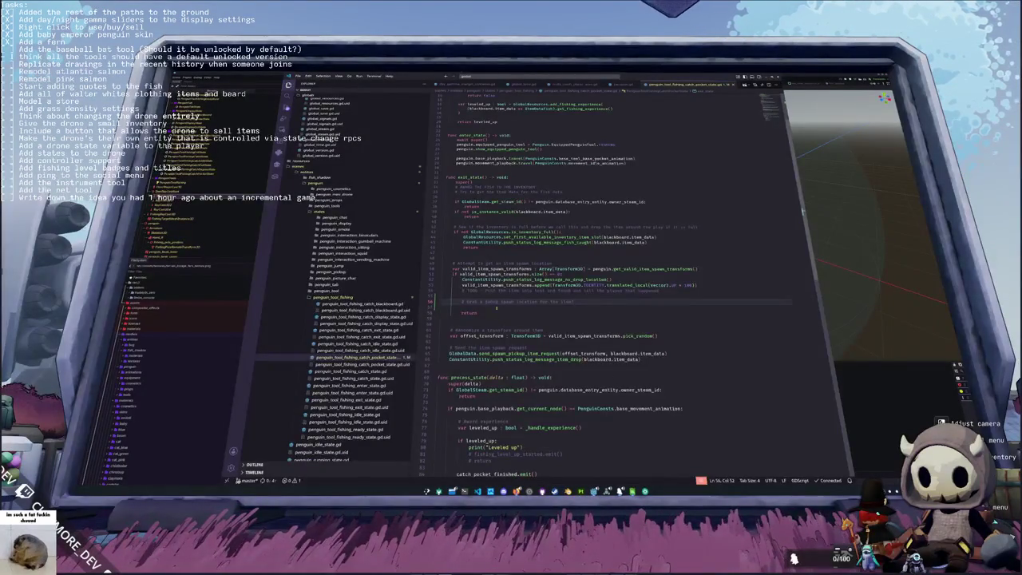
{"action": "left_click", "coordinate": [499, 295]}
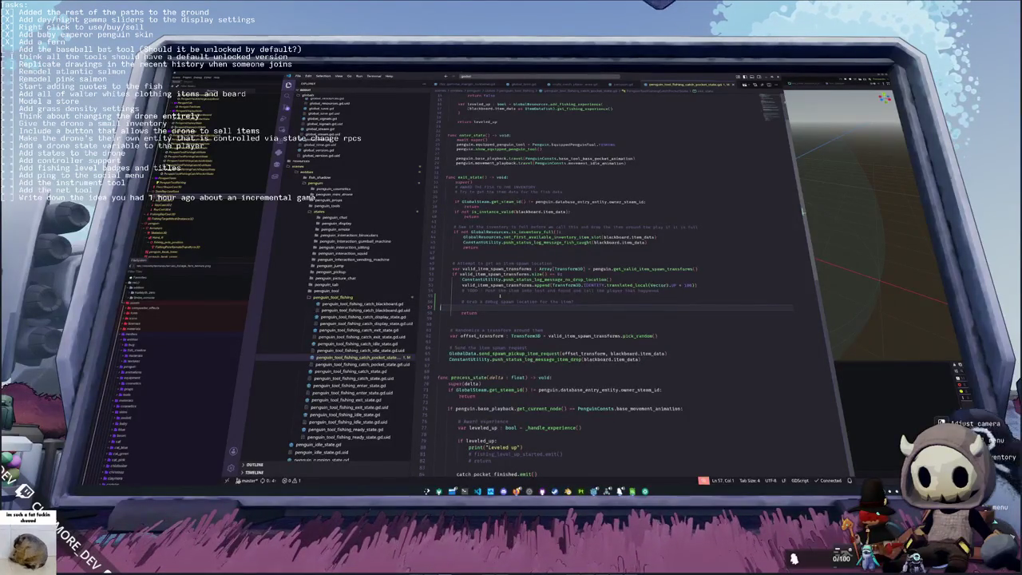
Step: Switch to Godot and bring up Quick Open Scene with Shift+Alt+O
{"action": "key", "text": "alt+Tab"}
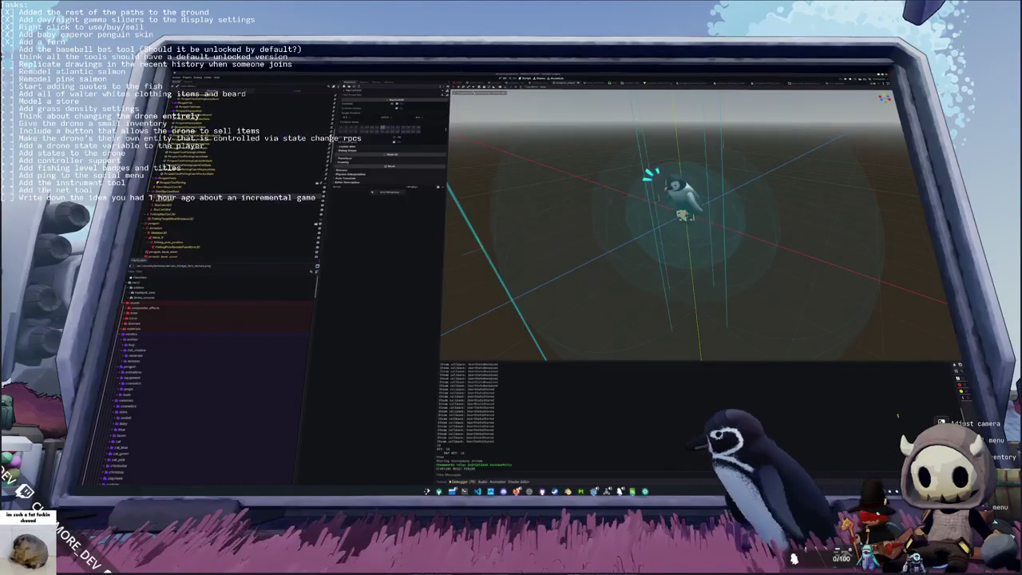
{"action": "key", "text": "shift+alt+o"}
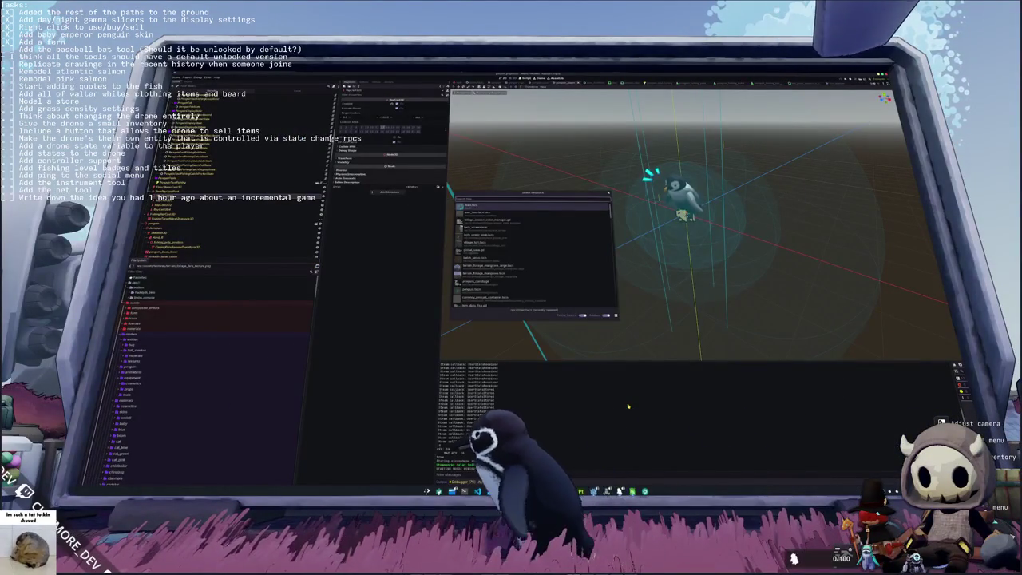
Step: Open the island map scene, zoom and orbit to a low angle over it, then return to the script
{"action": "key", "text": "Return"}
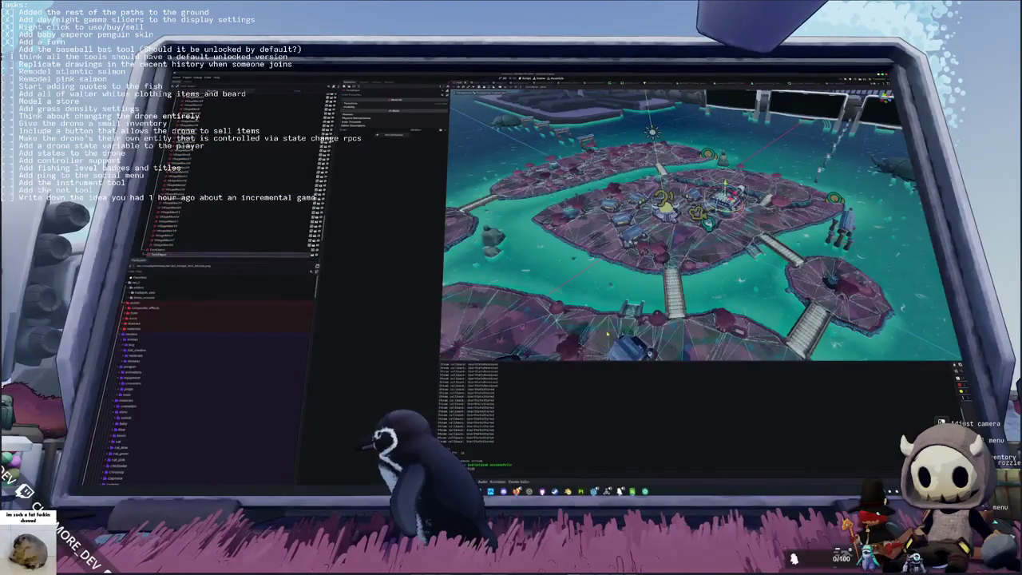
{"action": "scroll", "coordinate": [700, 226], "scroll_direction": "up", "scroll_amount": 5}
{"action": "scroll", "coordinate": [700, 225], "scroll_direction": "down", "scroll_amount": 5}
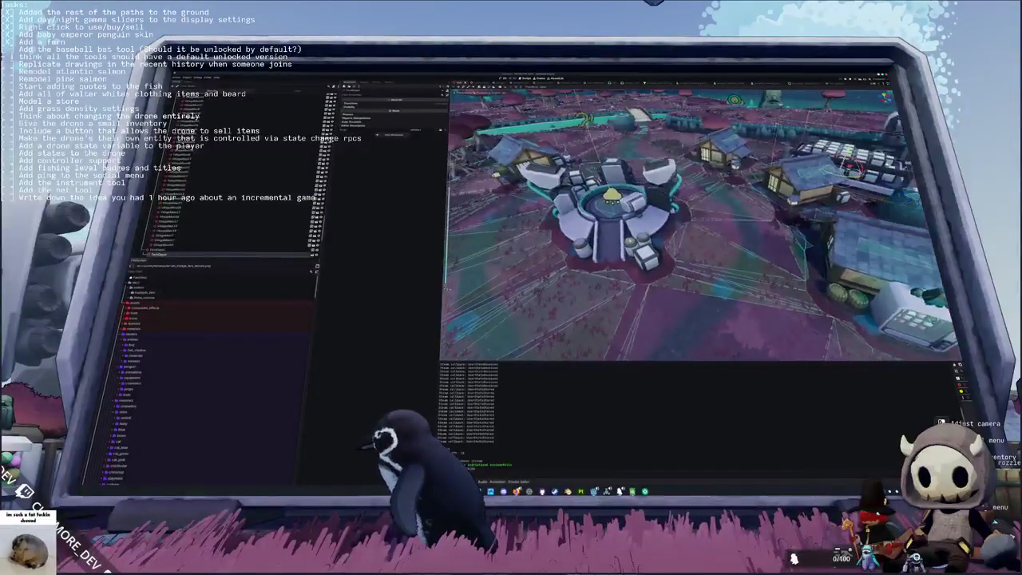
{"action": "mouse_move", "coordinate": [700, 225]}
{"action": "left_mouse_down"}
{"action": "mouse_move", "coordinate": [741, 222]}
{"action": "mouse_move", "coordinate": [742, 200]}
{"action": "left_mouse_up"}
{"action": "scroll", "coordinate": [700, 225], "scroll_direction": "up", "scroll_amount": 3}
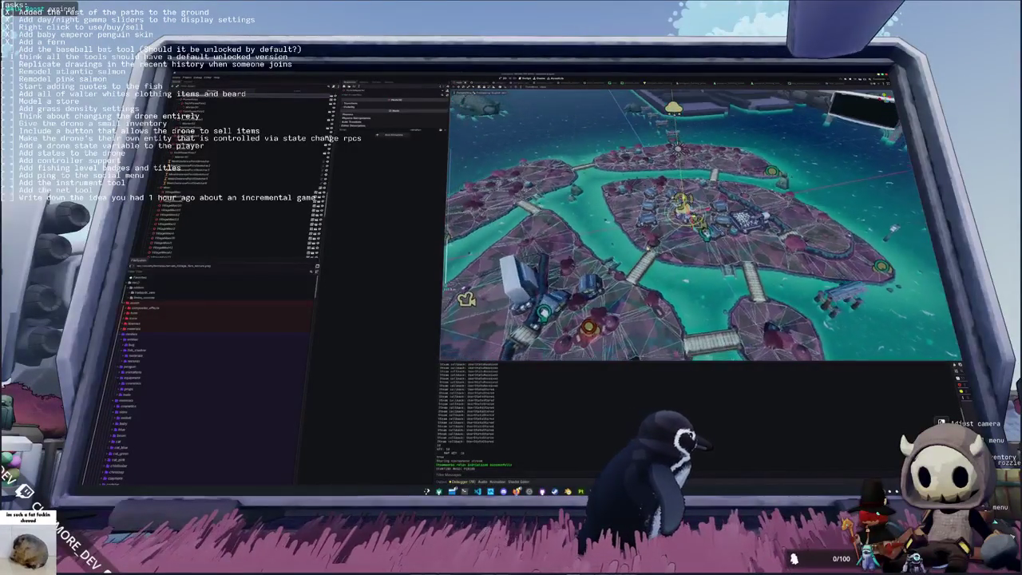
{"action": "key", "text": "alt+Tab"}
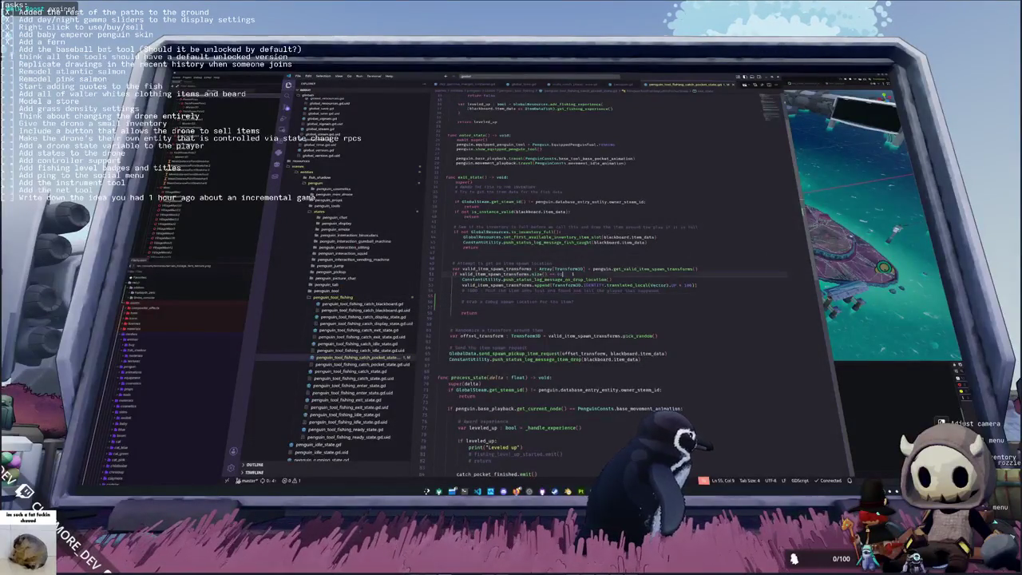
Step: Select lines 51–56 collecting valid spawn transforms, then Alt-Tab to Godot
{"action": "left_click_drag", "start_coordinate": [443, 274], "coordinate": [599, 304]}
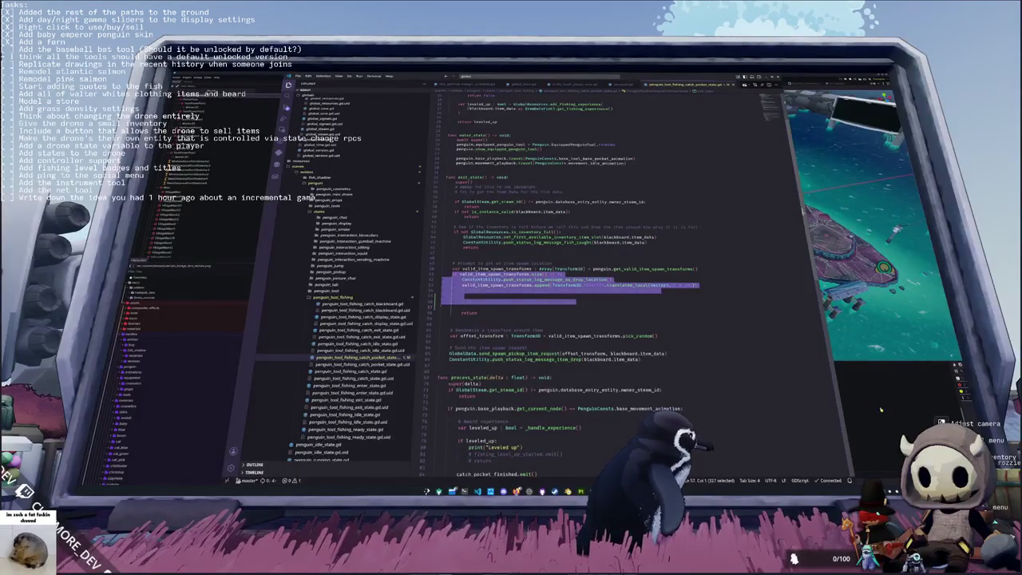
{"action": "key", "text": "alt+Tab"}
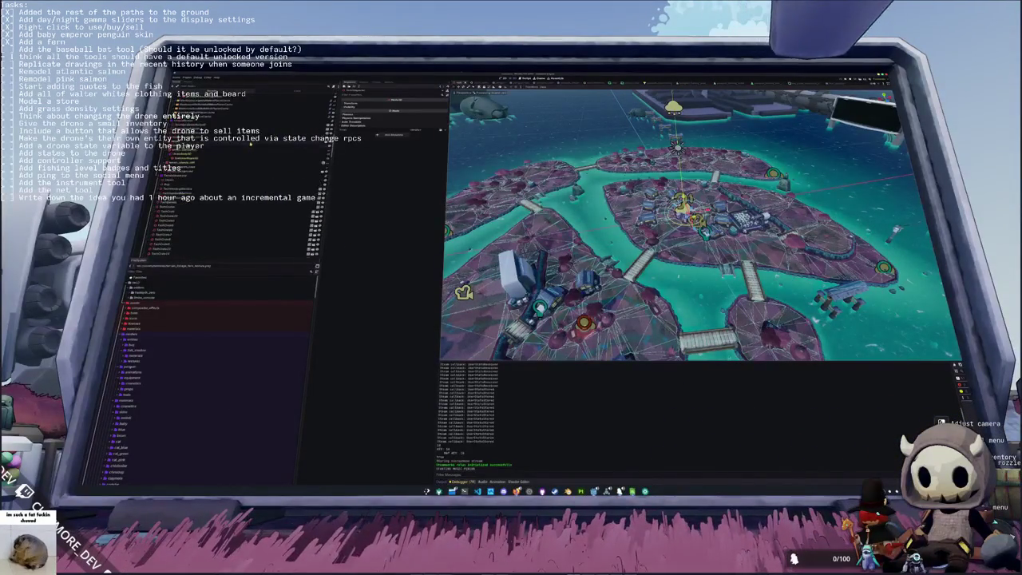
Step: Open the penguin scene and select the small object below the penguin
{"action": "left_click", "coordinate": [268, 161]}
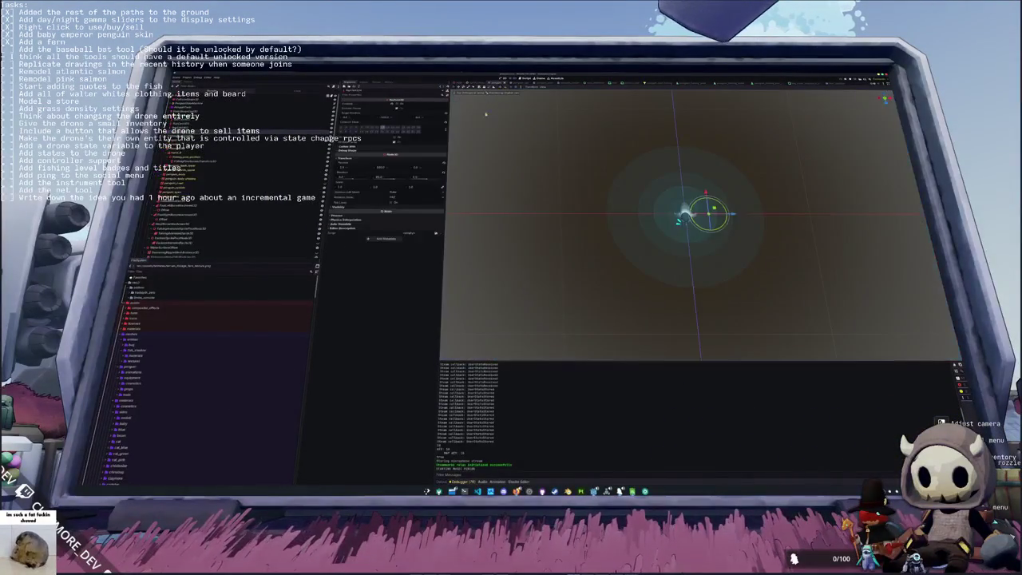
{"action": "left_click", "coordinate": [202, 120]}
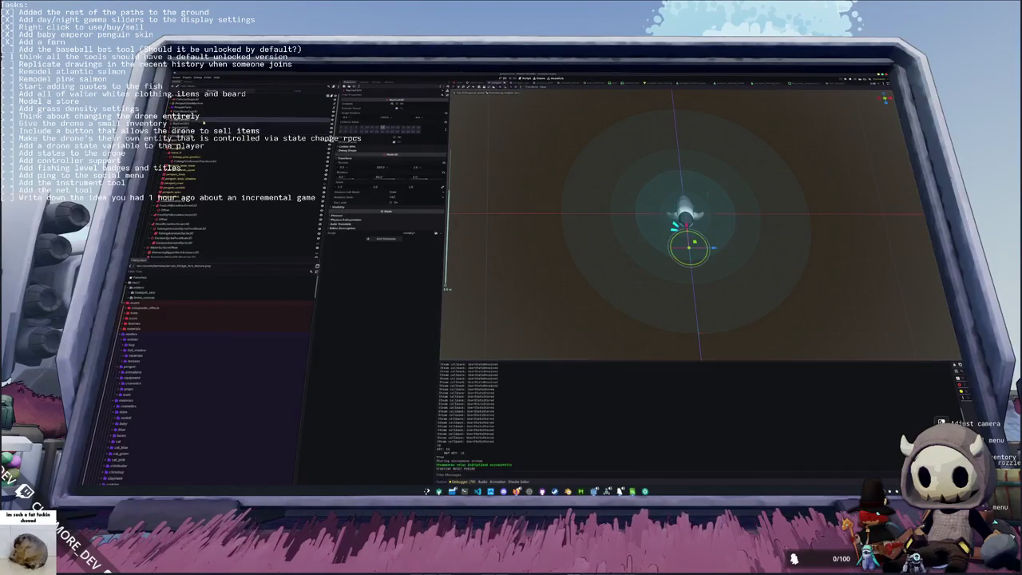
{"action": "left_click", "coordinate": [201, 124]}
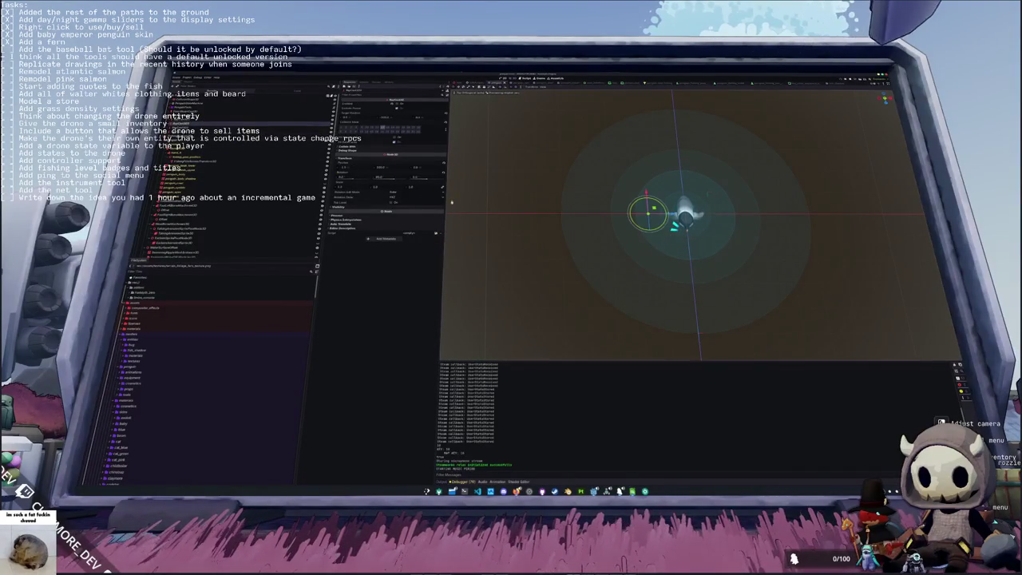
{"action": "left_click", "coordinate": [202, 127]}
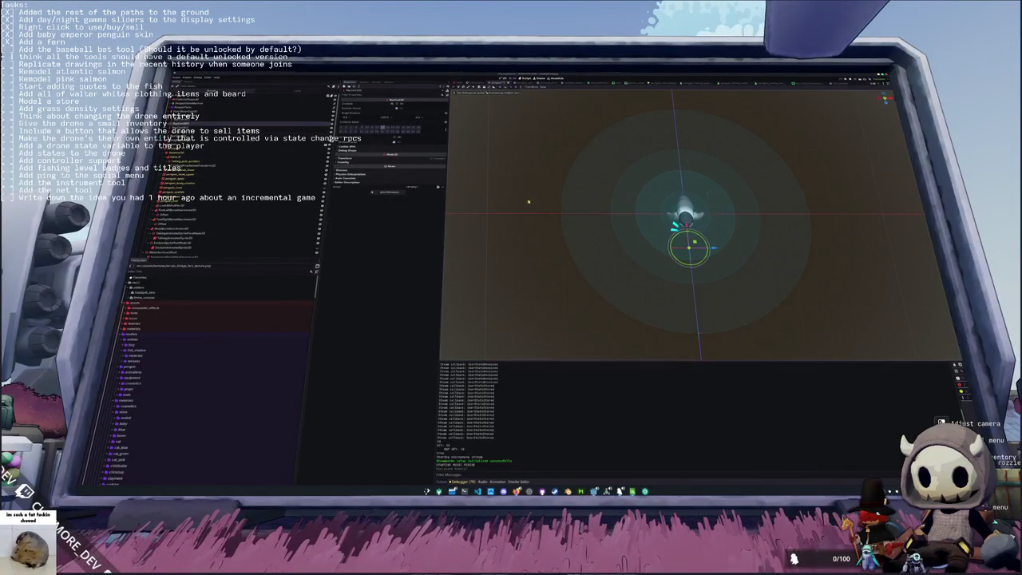
Step: Move the object with the gizmo and G, then nudge its Transform position value
{"action": "left_click_drag", "start_coordinate": [690, 253], "coordinate": [659, 237]}
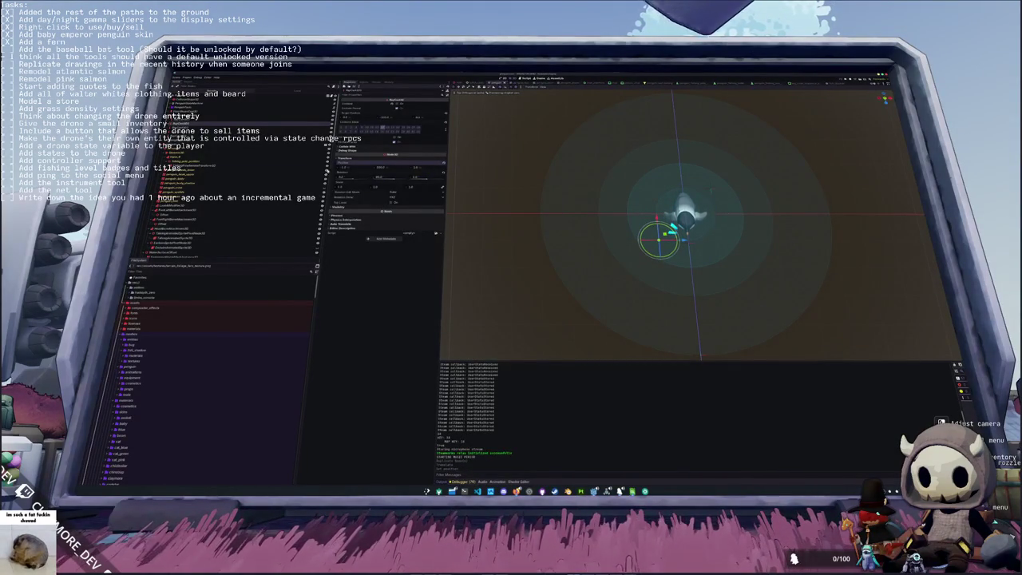
{"action": "key", "text": "ctrl+z"}
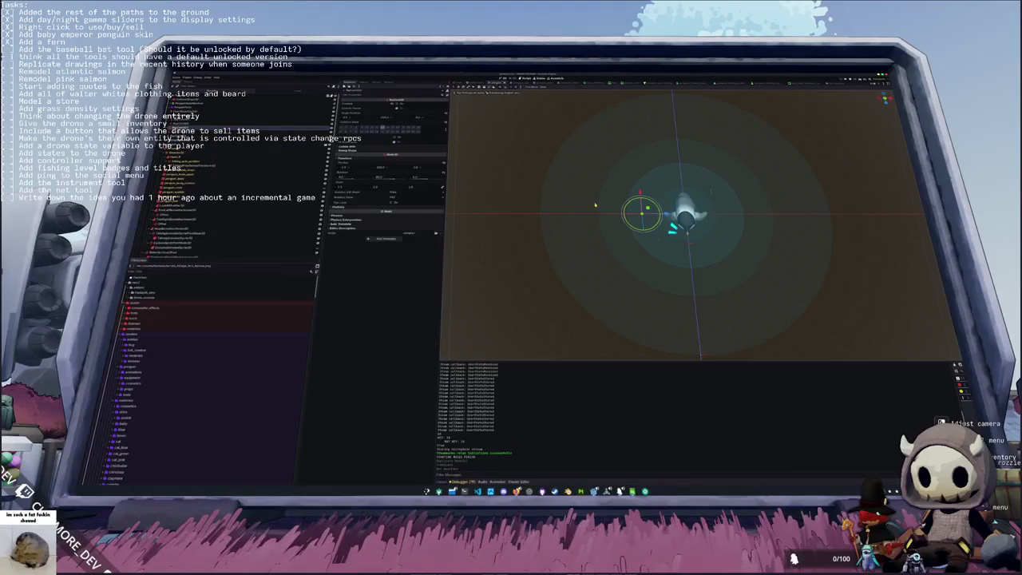
{"action": "key", "text": "g"}
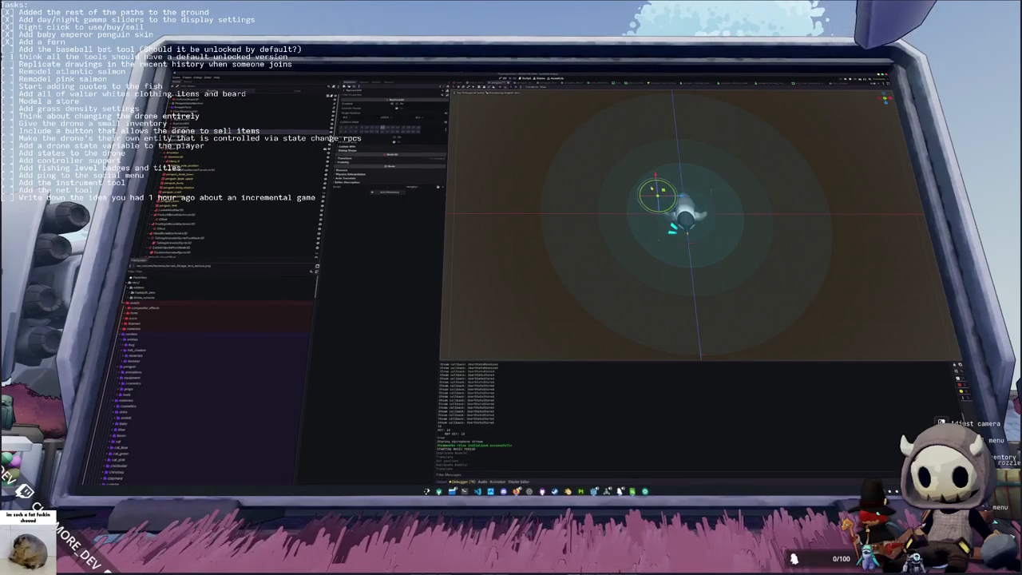
{"action": "left_click", "coordinate": [388, 157]}
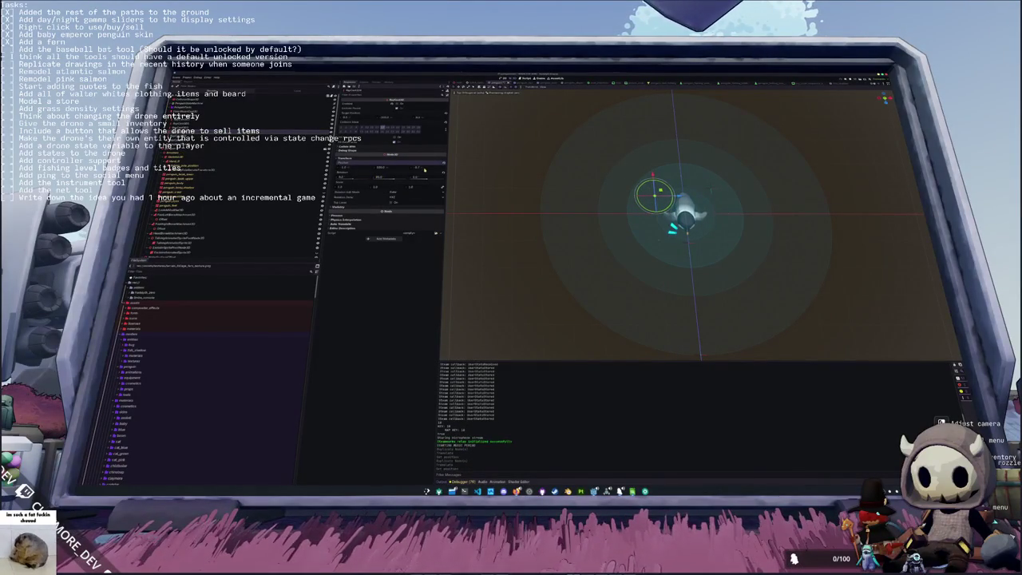
{"action": "left_click_drag", "start_coordinate": [422, 168], "coordinate": [424, 169]}
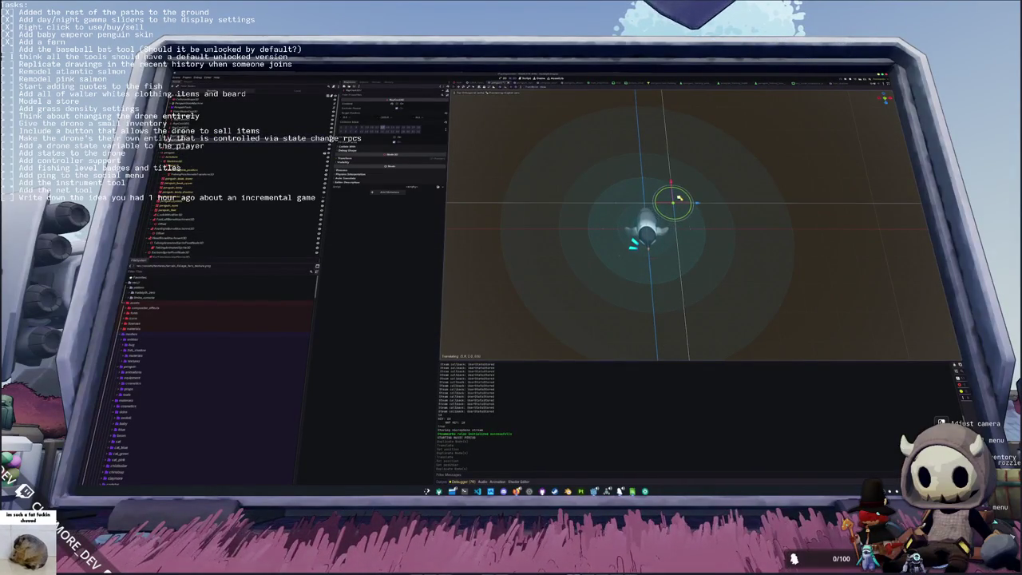
{"action": "left_click", "coordinate": [345, 158]}
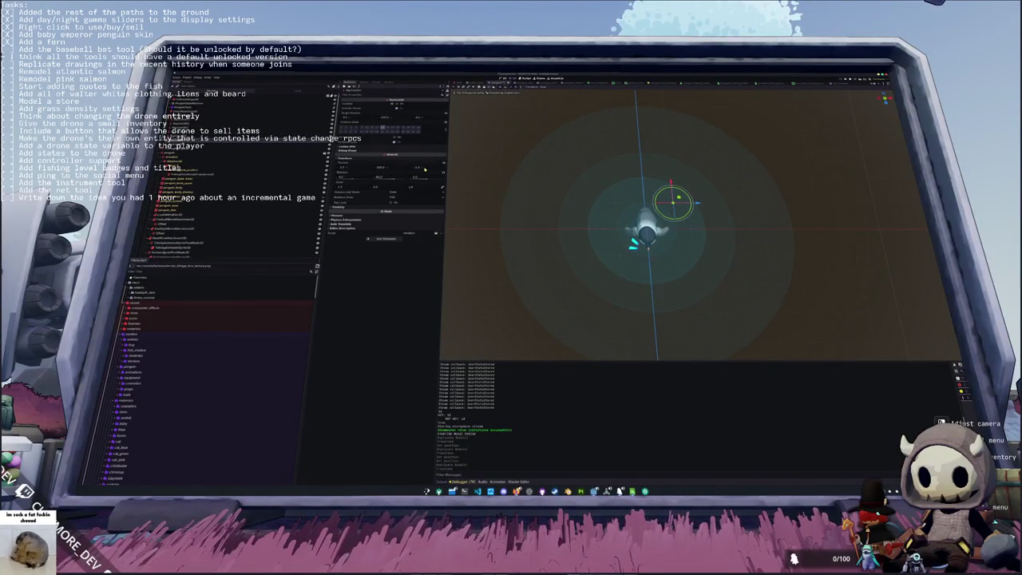
{"action": "left_click", "coordinate": [345, 157]}
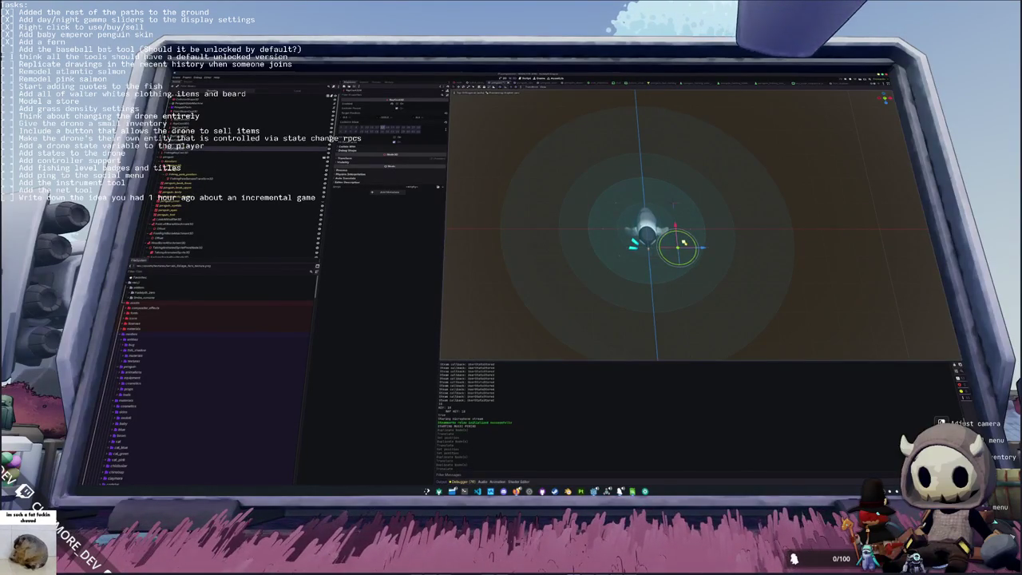
{"action": "left_click", "coordinate": [359, 160]}
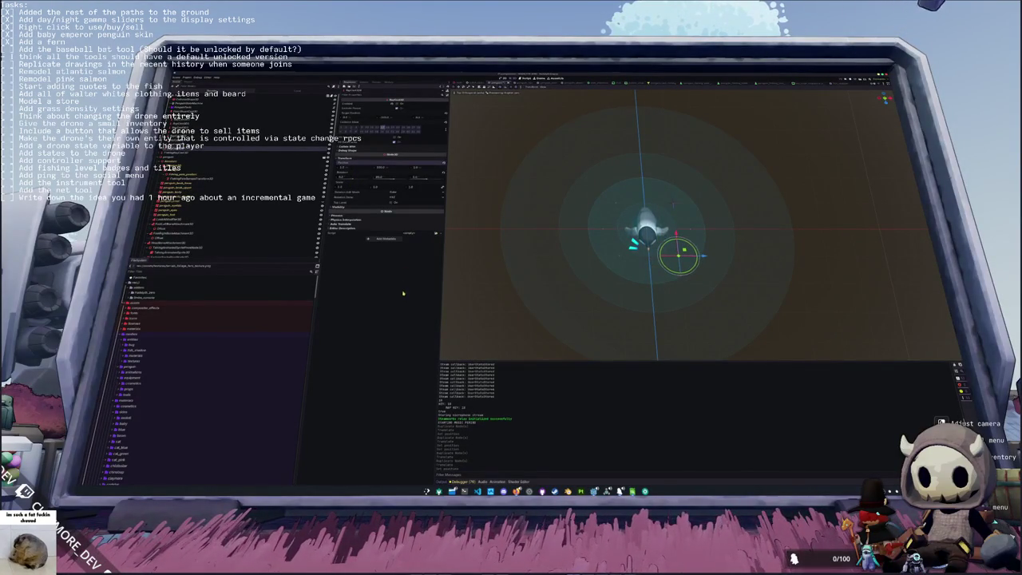
Step: Deselect, orbit out from the penguin, and open the penguin close-up scene
{"action": "left_click", "coordinate": [488, 305]}
{"action": "left_click_drag", "start_coordinate": [486, 310], "coordinate": [484, 261]}
{"action": "mouse_move", "coordinate": [537, 237]}
{"action": "left_mouse_down"}
{"action": "mouse_move", "coordinate": [500, 285]}
{"action": "mouse_move", "coordinate": [500, 264]}
{"action": "mouse_move", "coordinate": [548, 191]}
{"action": "mouse_move", "coordinate": [548, 280]}
{"action": "mouse_move", "coordinate": [556, 281]}
{"action": "mouse_move", "coordinate": [551, 232]}
{"action": "mouse_move", "coordinate": [499, 182]}
{"action": "left_mouse_up"}
{"action": "left_click", "coordinate": [557, 85]}
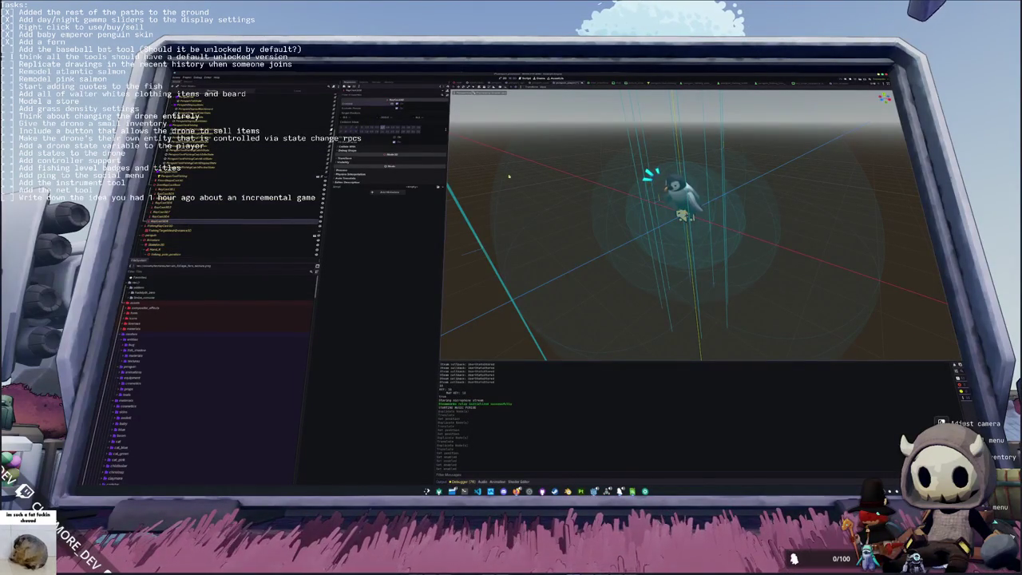
Step: Paste the replacement code and change pick_random to front on line 62
{"action": "key", "text": "alt+Tab"}
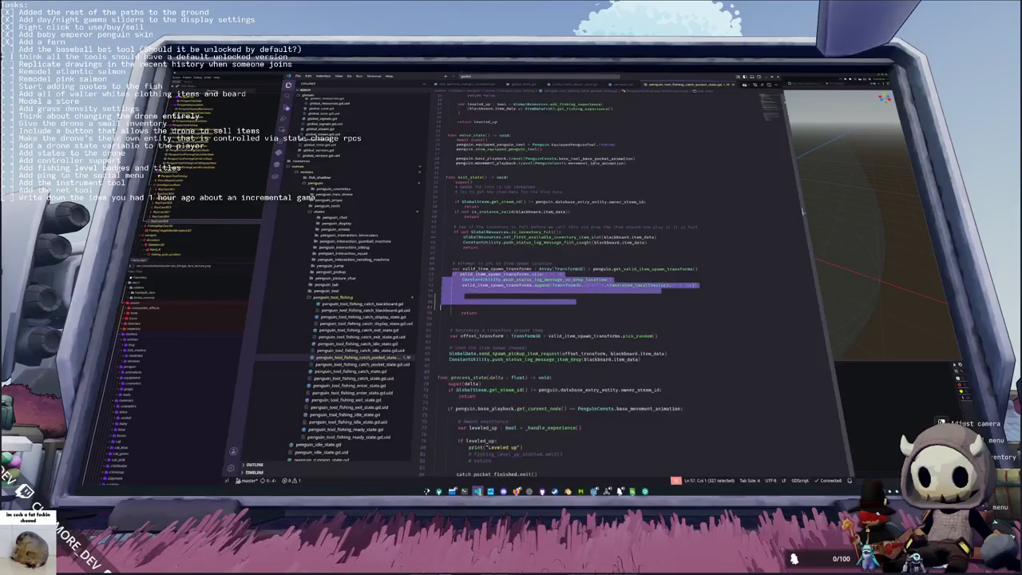
{"action": "key", "text": "ctrl+v"}
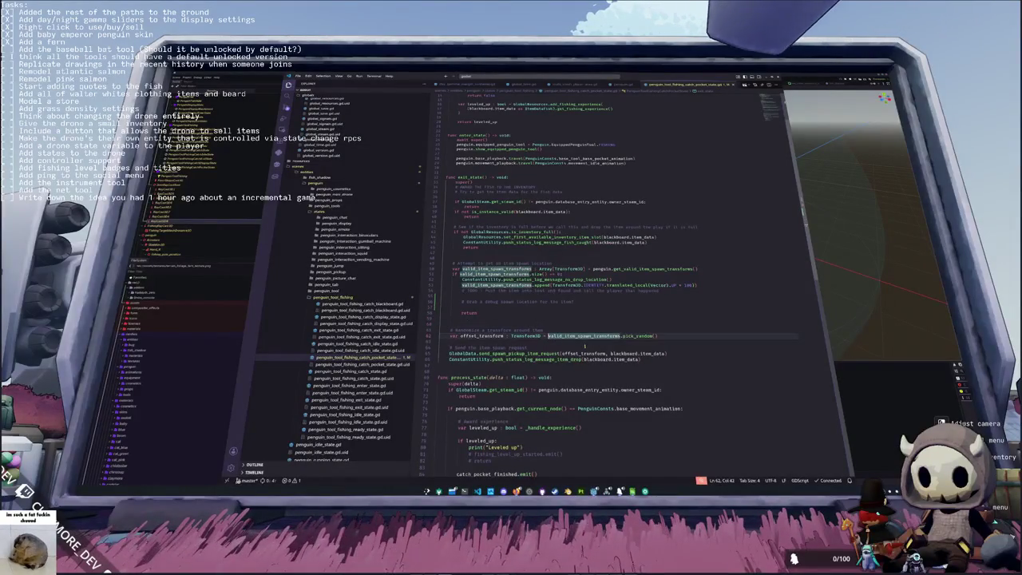
{"action": "double_click", "coordinate": [638, 336]}
{"action": "type", "text": "front"}
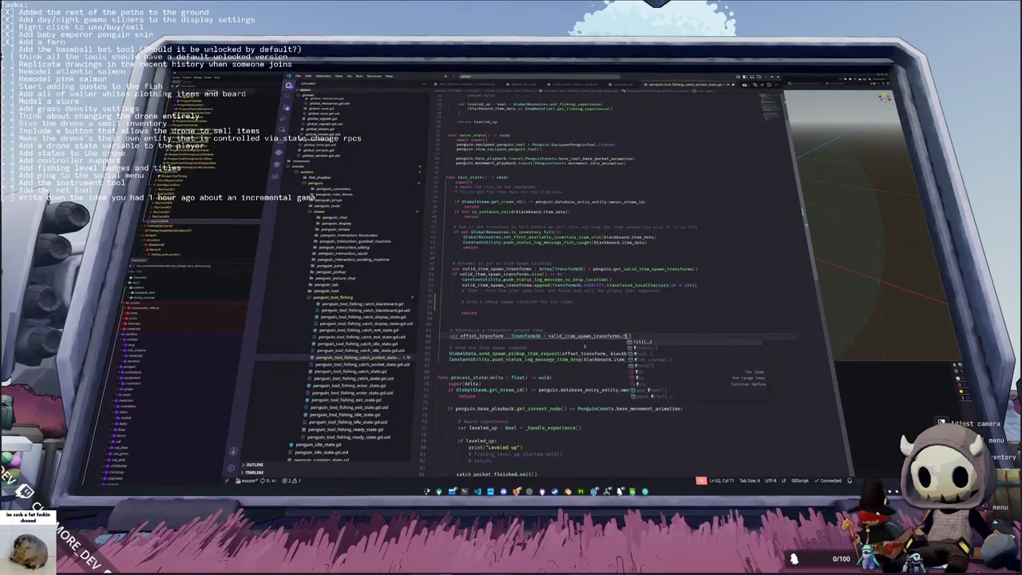
{"action": "key", "text": "Escape"}
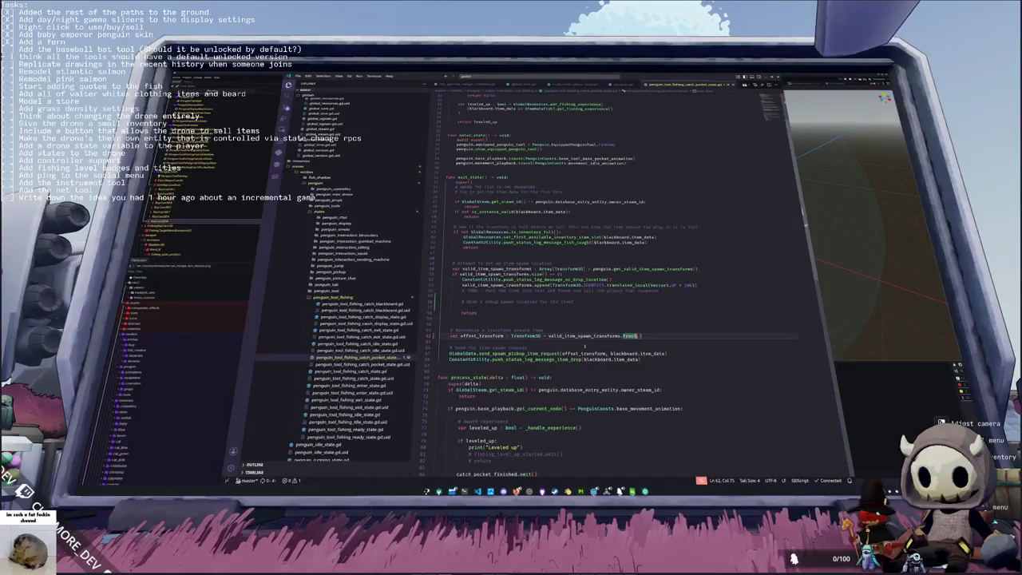
Step: Rewrite the comment above so it starts with 'Use the first'
{"action": "double_click", "coordinate": [538, 329]}
{"action": "key", "text": "ctrl+shift+Left"}
{"action": "key", "text": "ctrl+shift+Left"}
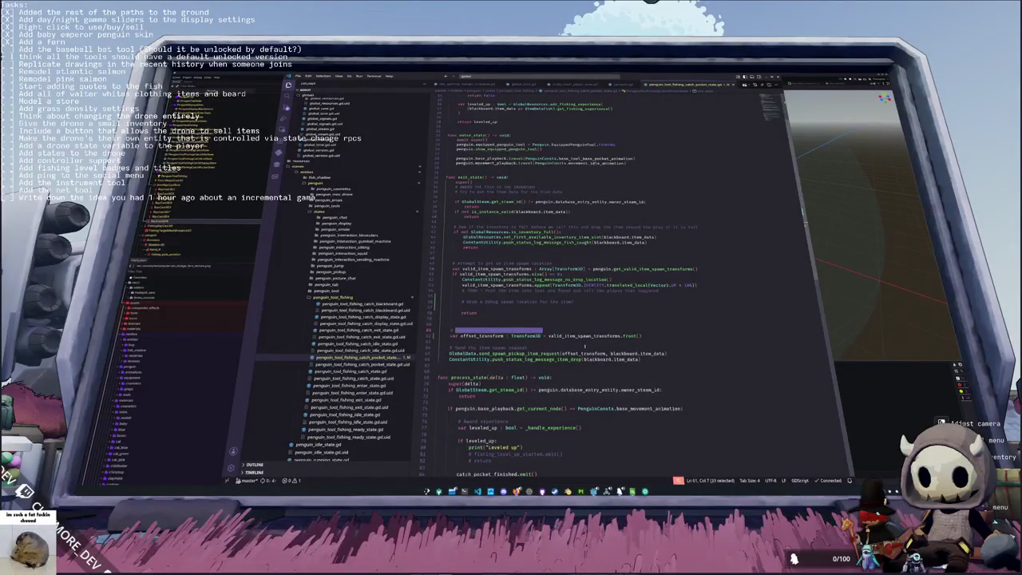
{"action": "type", "text": "Use the first"}
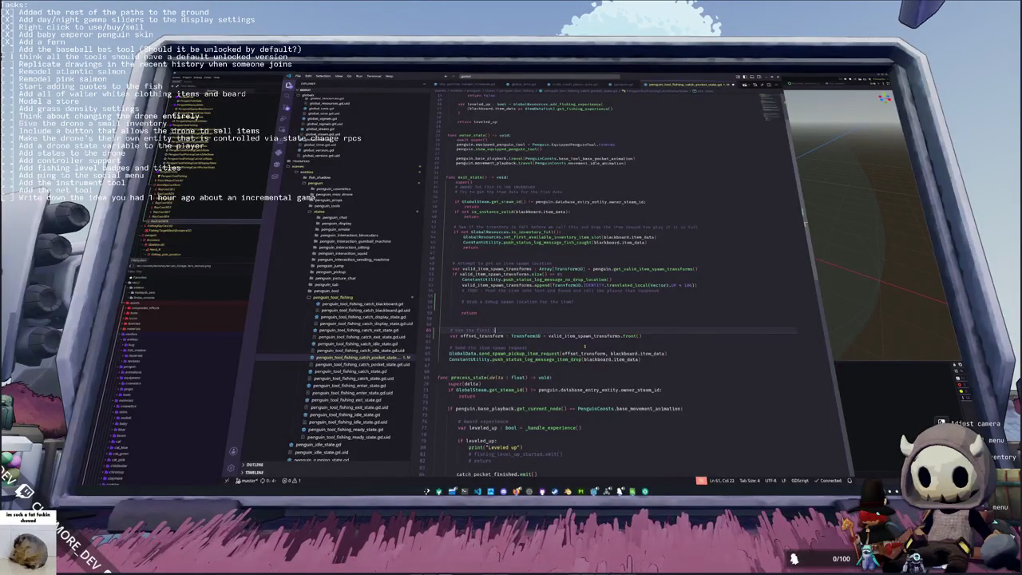
{"action": "type", "text": "ation t"}
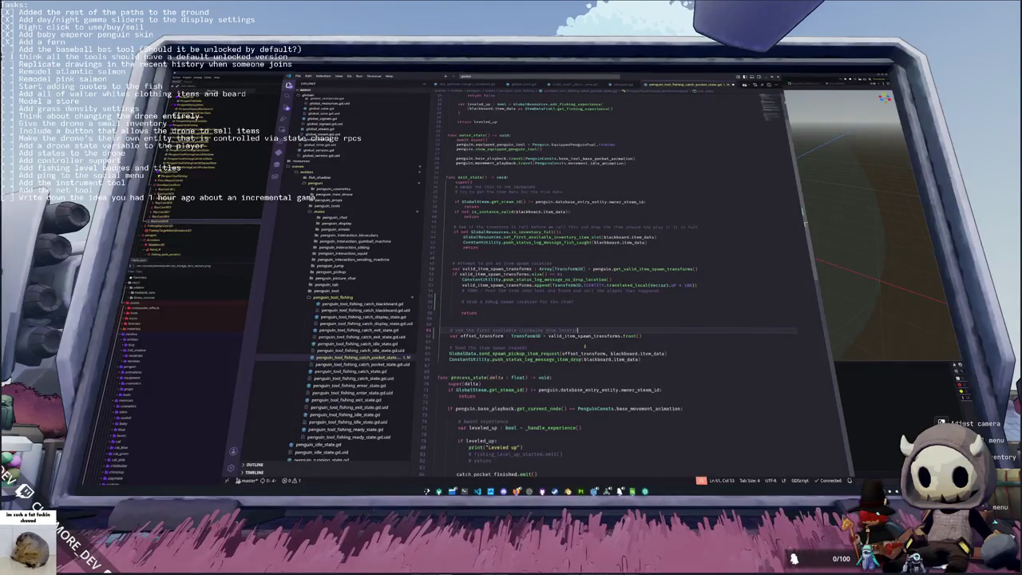
{"action": "key", "text": "Down"}
{"action": "key", "text": "Home"}
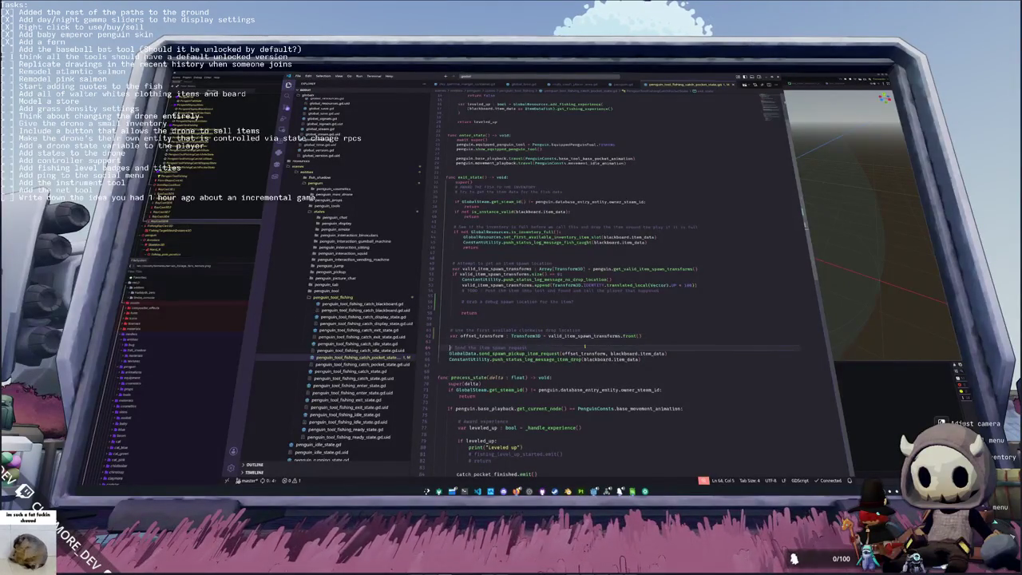
{"action": "key", "text": "Up"}
{"action": "key", "text": "Up"}
{"action": "key", "text": "Up"}
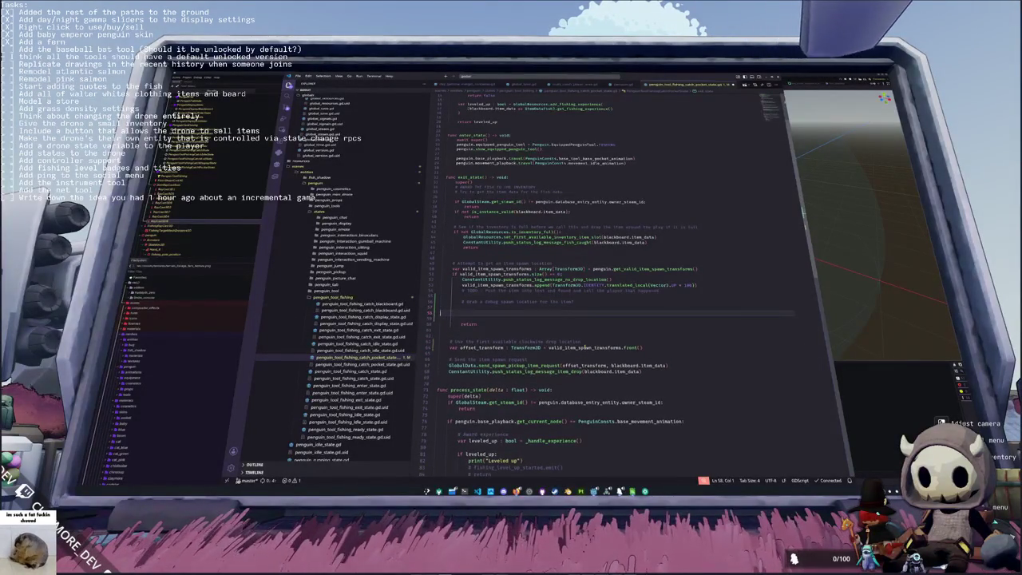
Step: Replace the leftover lines with a TODO to push the item into drone inventory if there is a spot
{"action": "key", "text": "Return"}
{"action": "key", "text": "Return"}
{"action": "key", "text": "Up"}
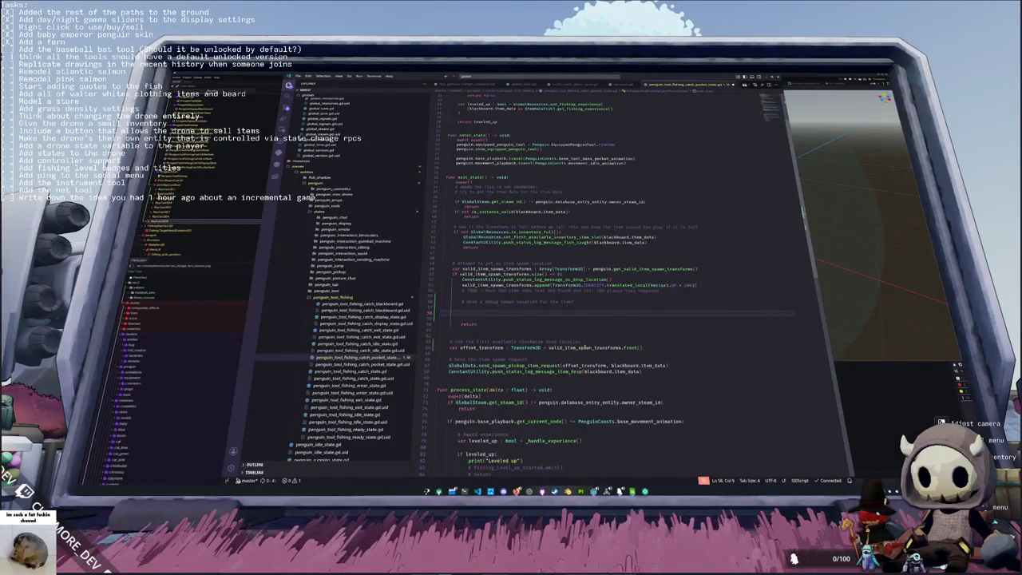
{"action": "type", "text": "# TODO"}
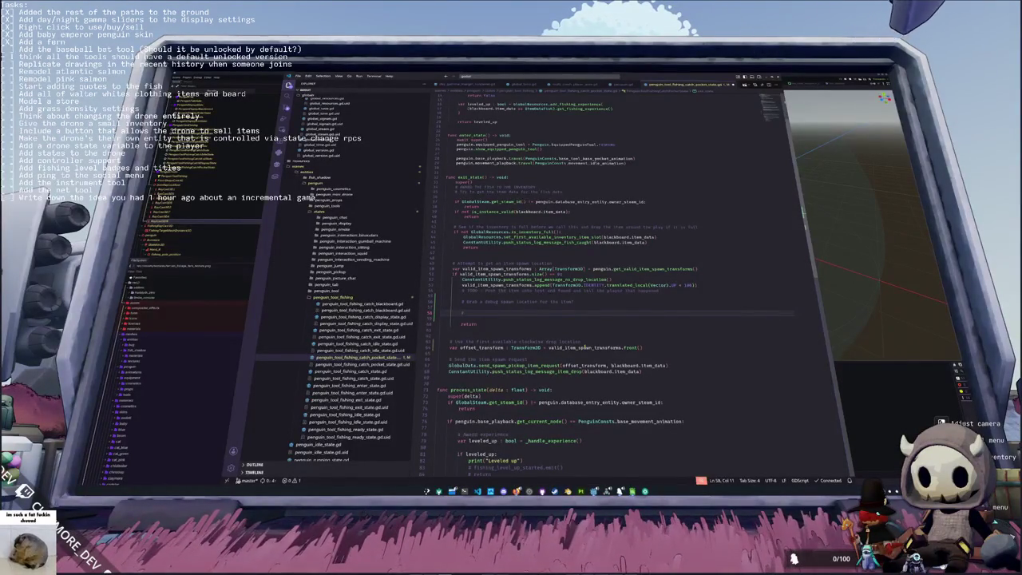
{"action": "type", "text": ":"}
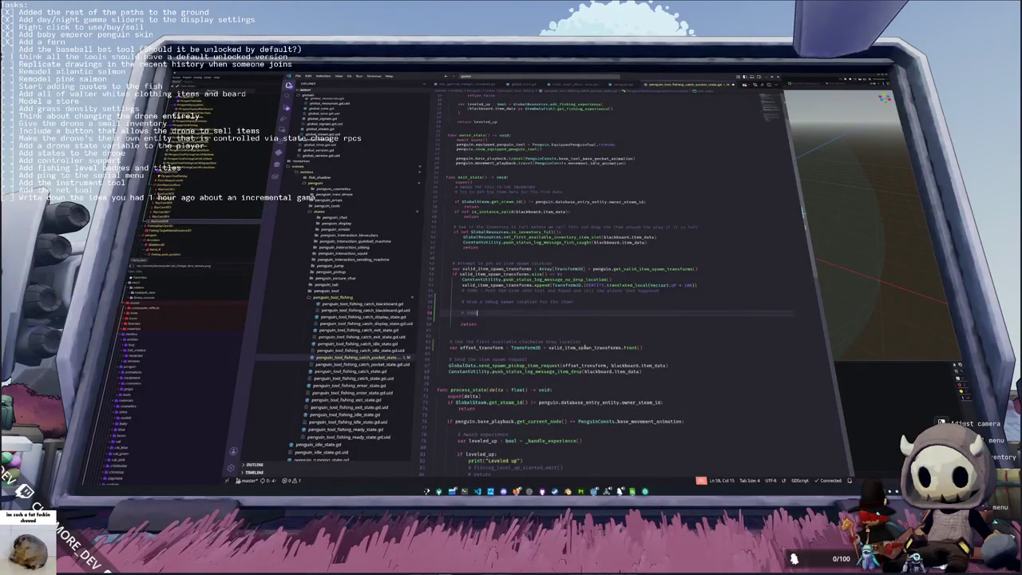
{"action": "left_click_drag", "start_coordinate": [440, 306], "coordinate": [485, 290]}
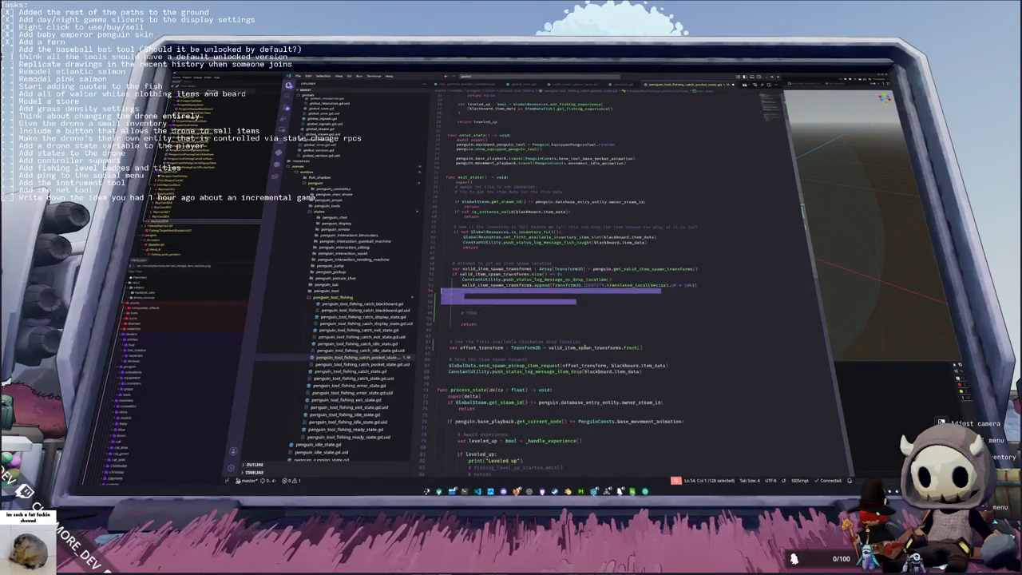
{"action": "key", "text": "BackSpace"}
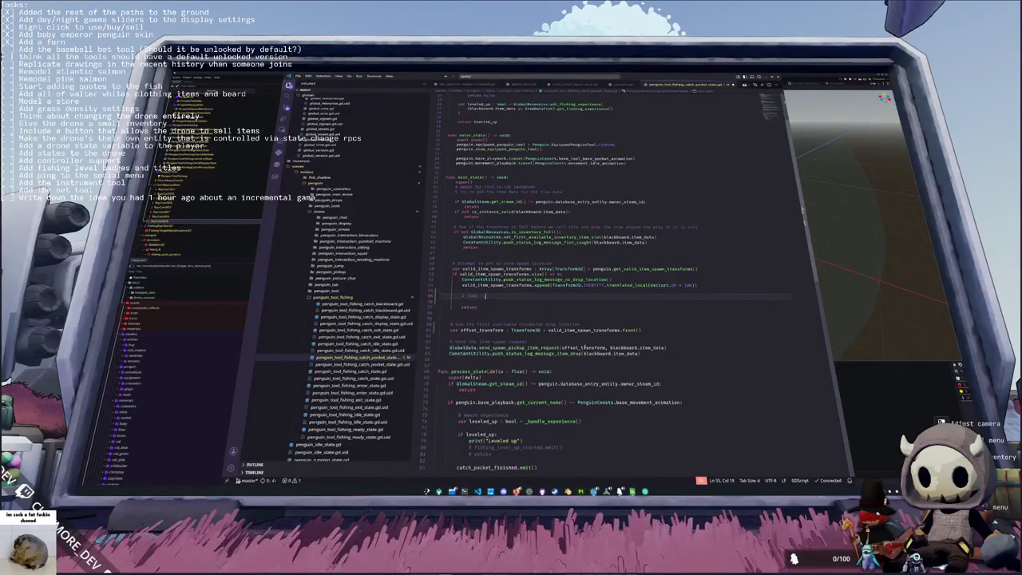
{"action": "type", "text": "e item down into the"}
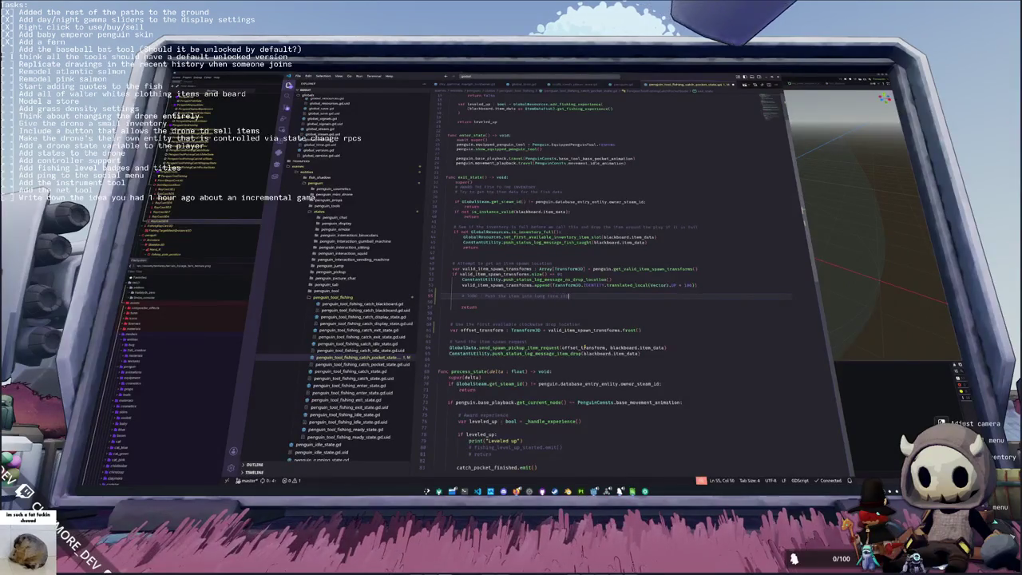
{"action": "type", "text": "o storage"}
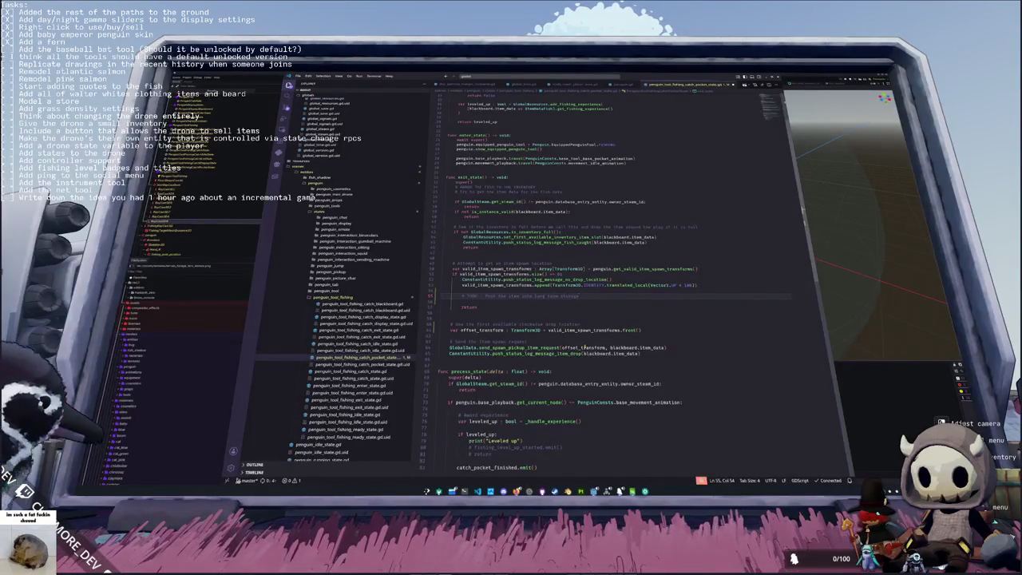
{"action": "key", "text": "ctrl+shift+Left"}
{"action": "key", "text": "ctrl+shift+Left"}
{"action": "key", "text": "ctrl+shift+Left"}
{"action": "type", "text": "int"}
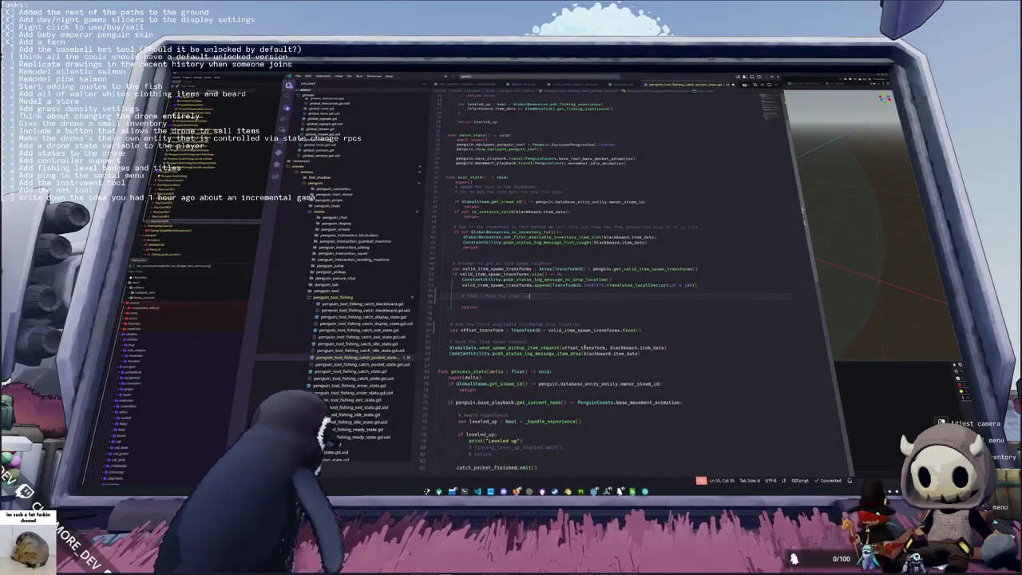
{"action": "type", "text": "o your acco"}
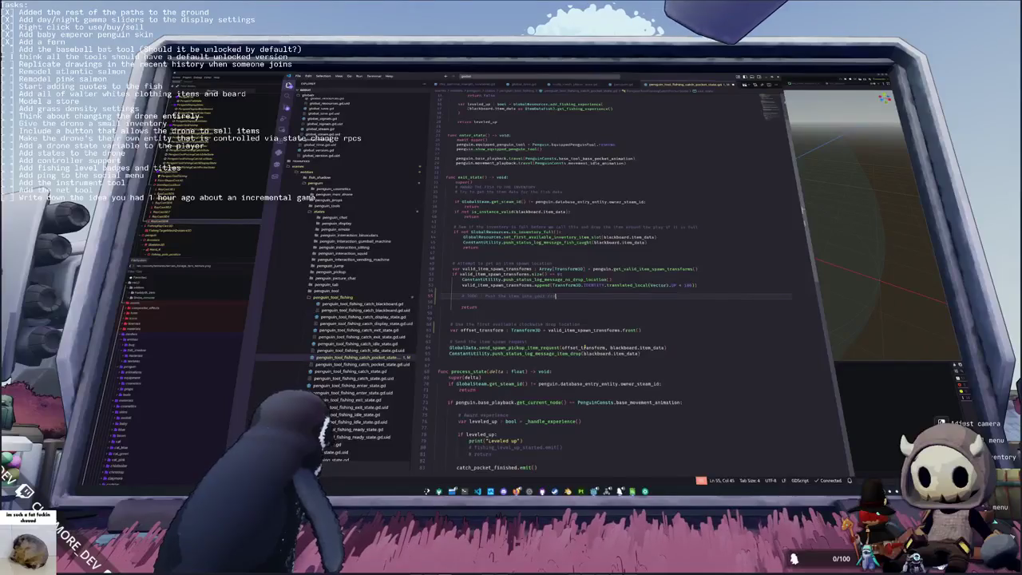
{"action": "type", "text": "ce's "}
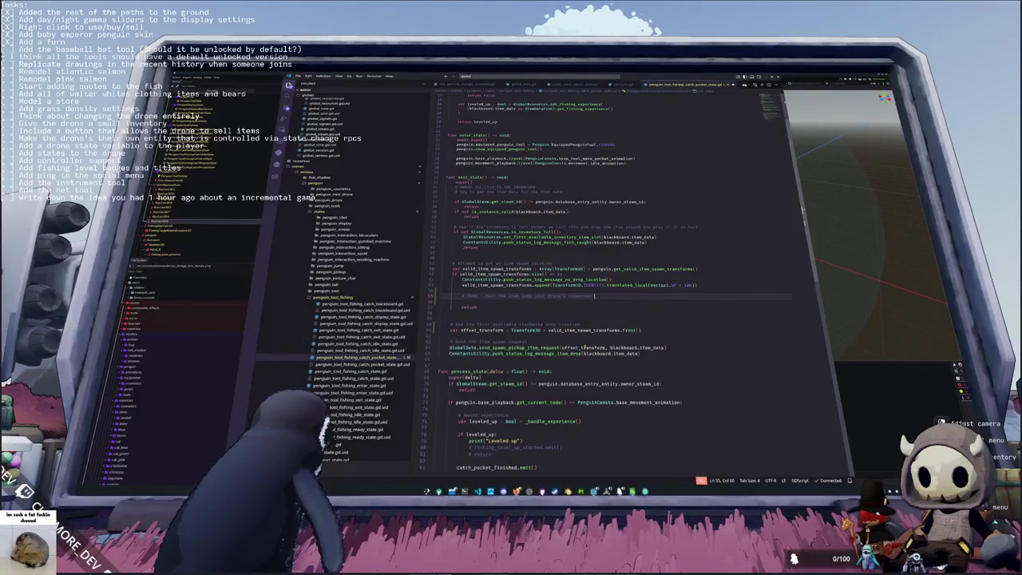
{"action": "type", "text": "ere is a spot"}
Step: Add TODO lines for the no-spot fallback and the back slot, plus an 'Unsure' comment
{"action": "key", "text": "Return"}
{"action": "key", "text": "Return"}
{"action": "type", "text": "# TODO - Push the item"}
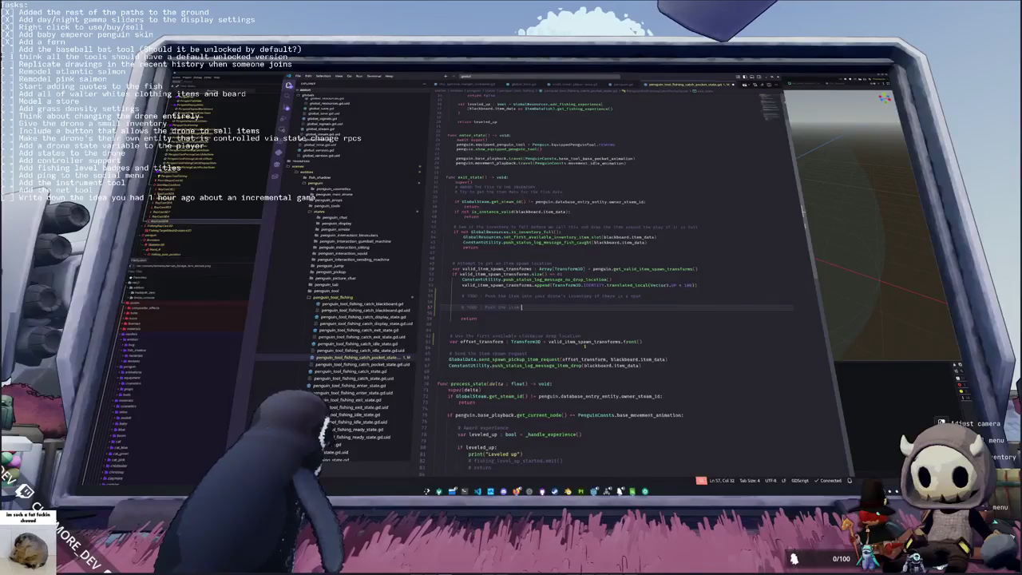
{"action": "type", "text": " into text and fo"}
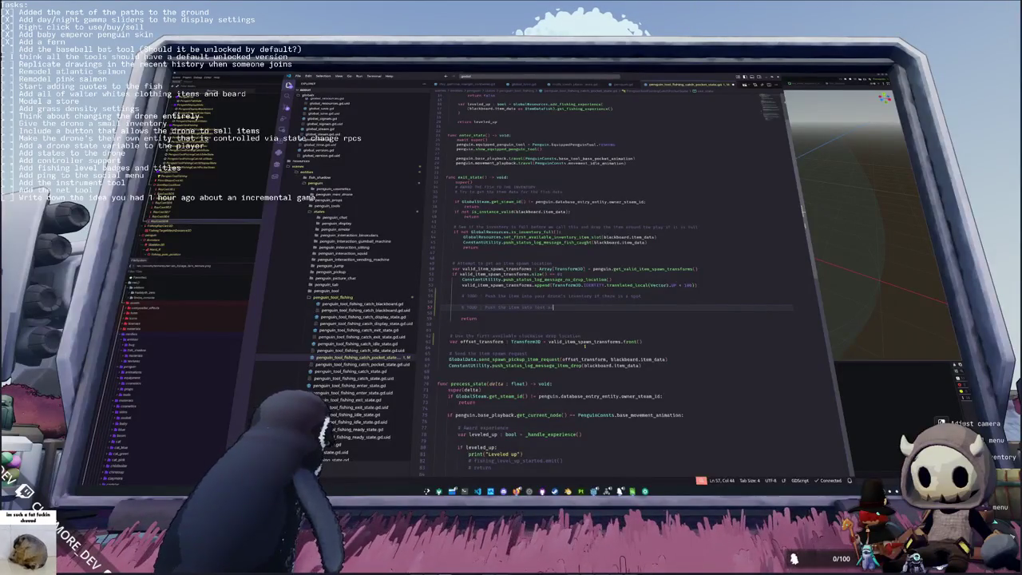
{"action": "type", "text": "und if there isn"}
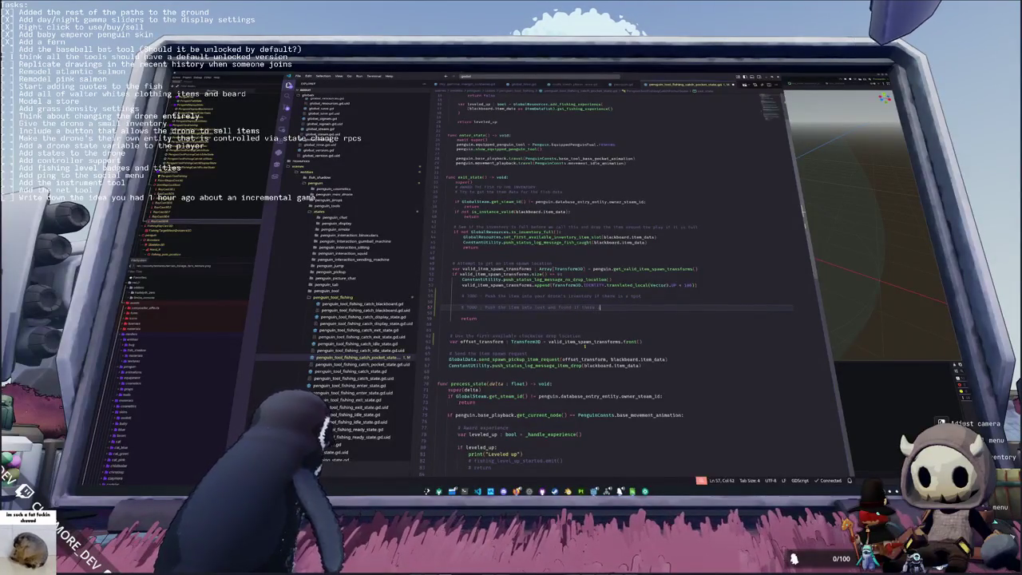
{"action": "type", "text": "'t a spot"}
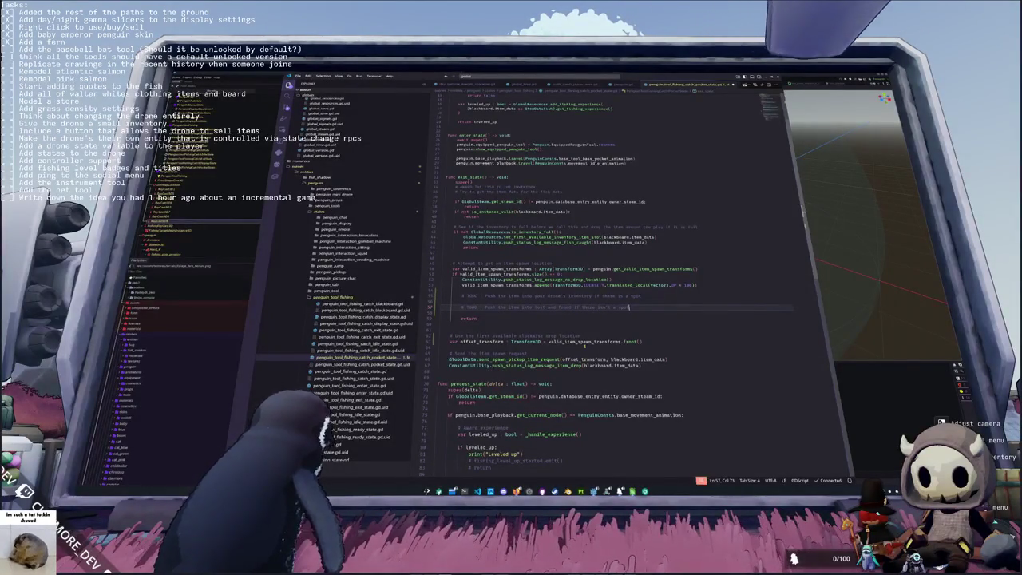
{"action": "key", "text": "Return"}
{"action": "type", "text": "# TODO : "}
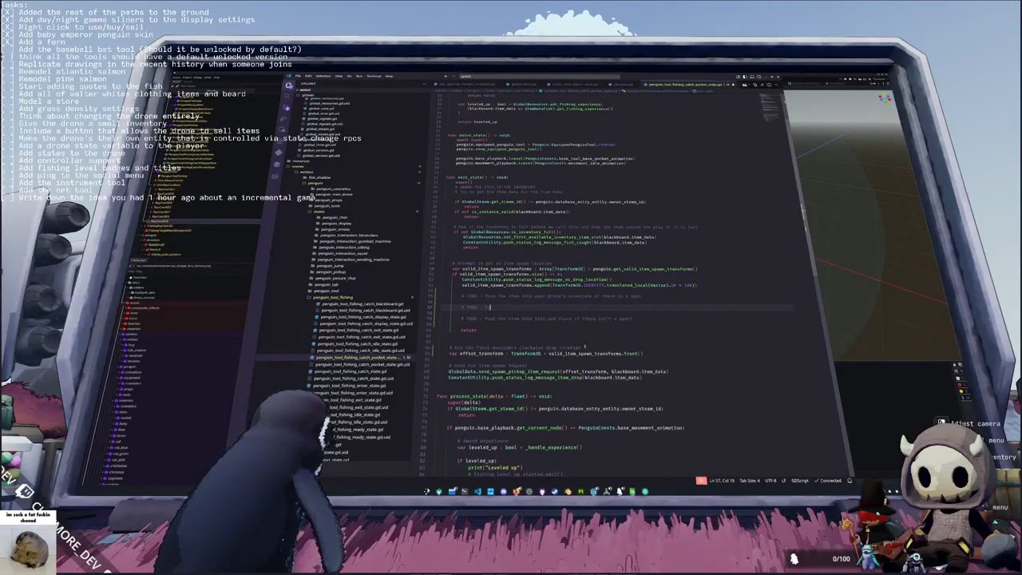
{"action": "type", "text": "Push the item"}
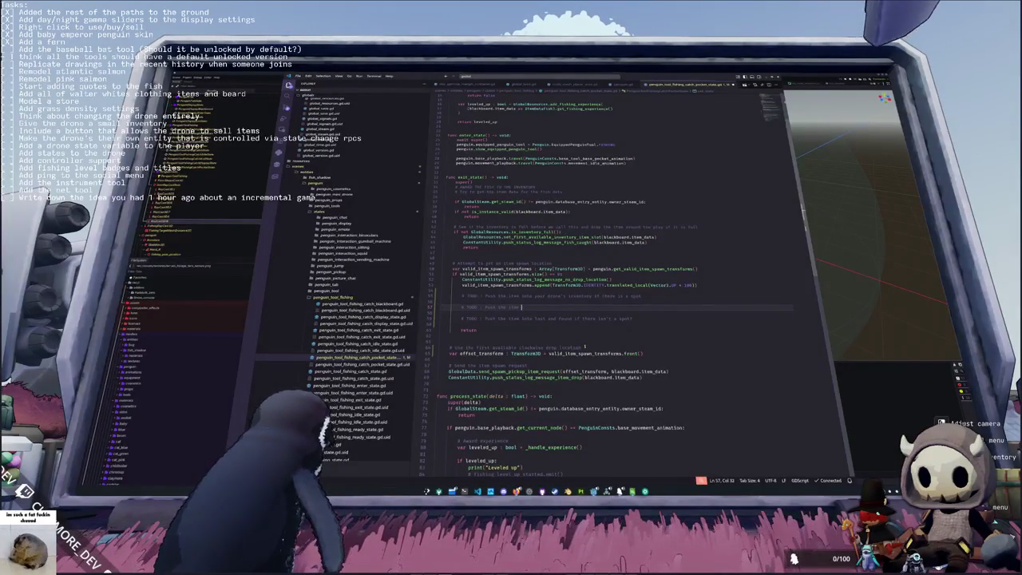
{"action": "type", "text": "nto bac"}
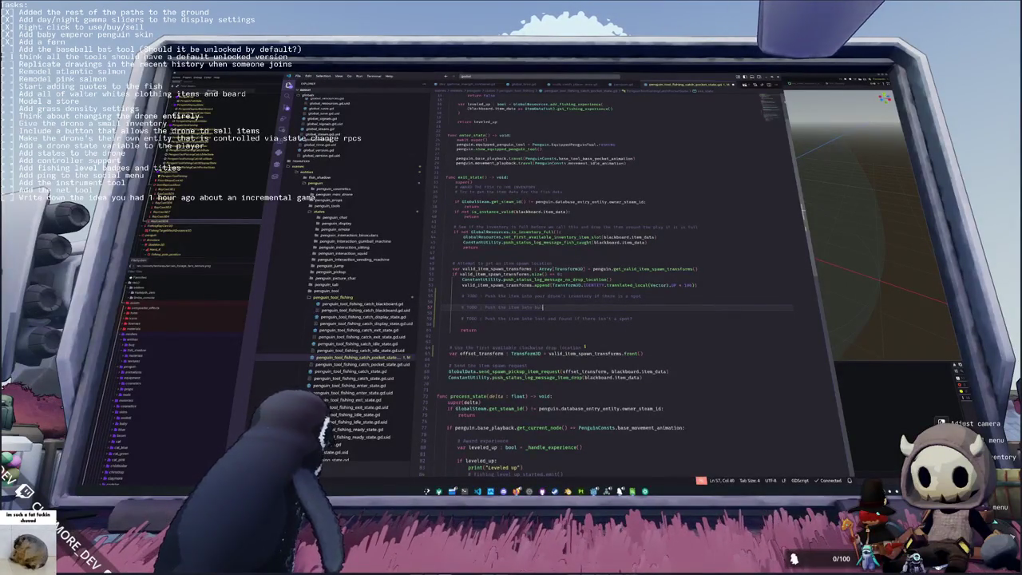
{"action": "type", "text": "k slotge"}
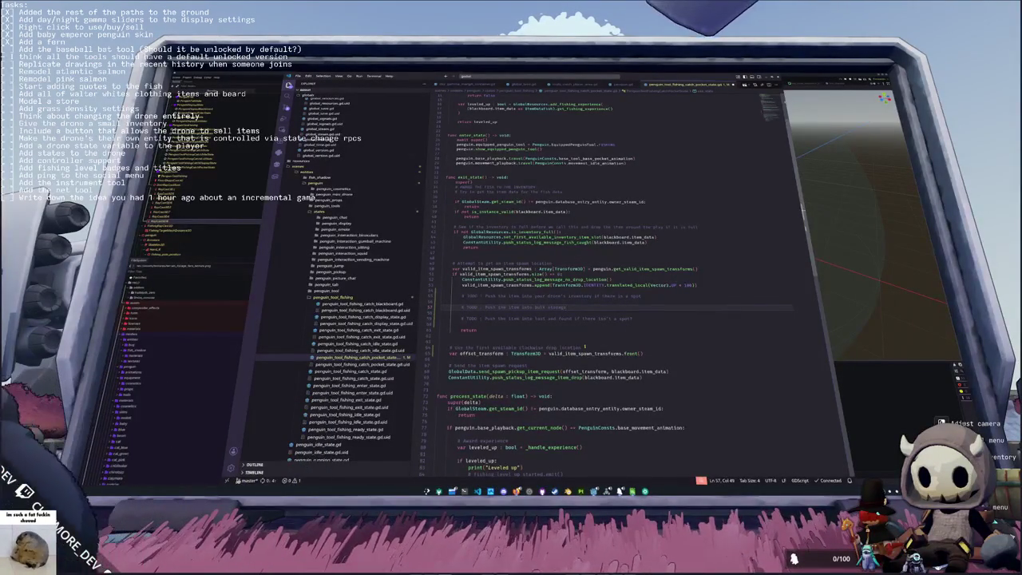
{"action": "key", "text": "Return"}
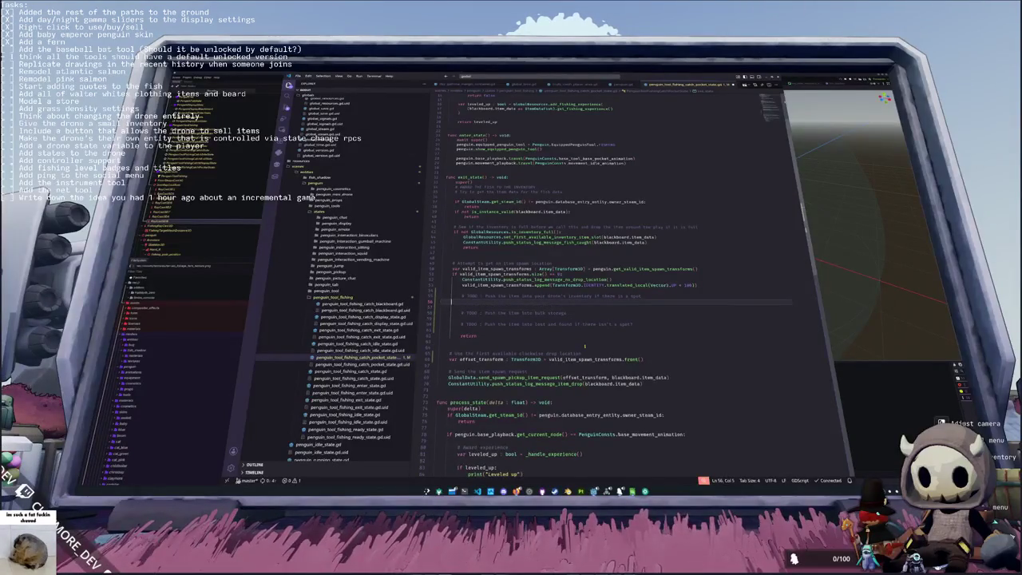
{"action": "key", "text": "Return"}
{"action": "type", "text": "# Unsure "}
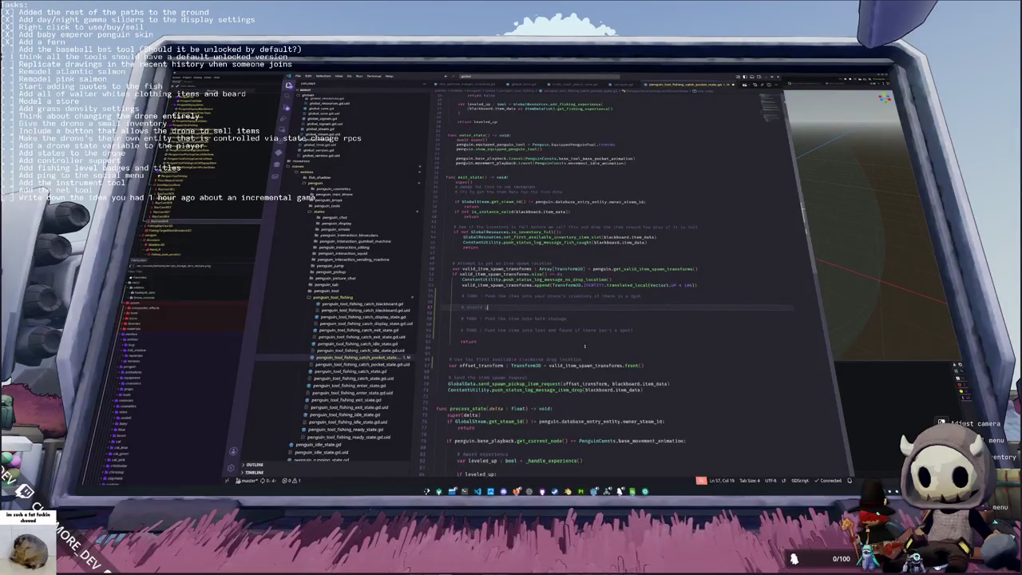
{"action": "type", "text": "ck"}
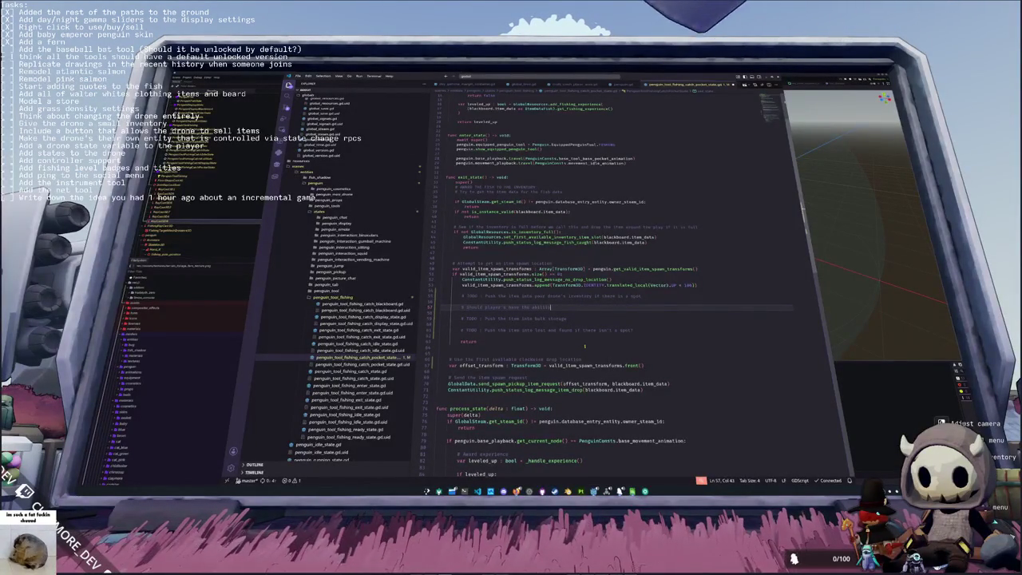
{"action": "type", "text": " to hold "}
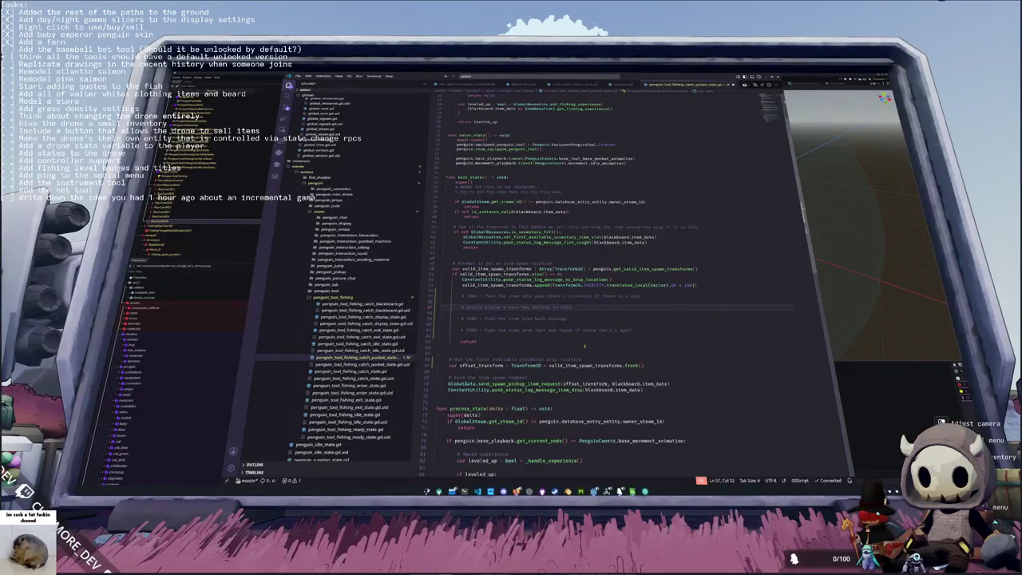
{"action": "type", "text": "items"}
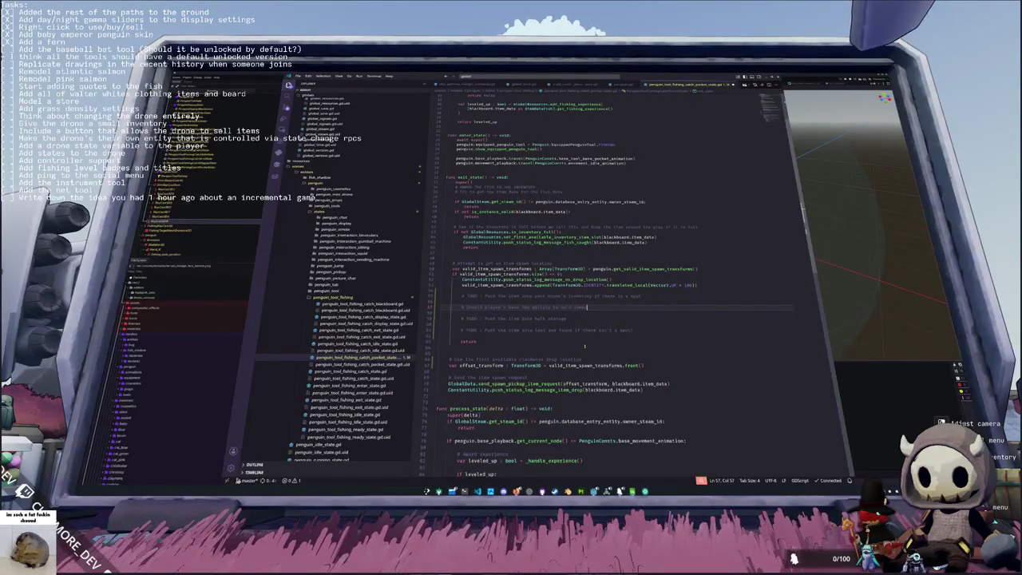
{"action": "type", "text": "orary"}
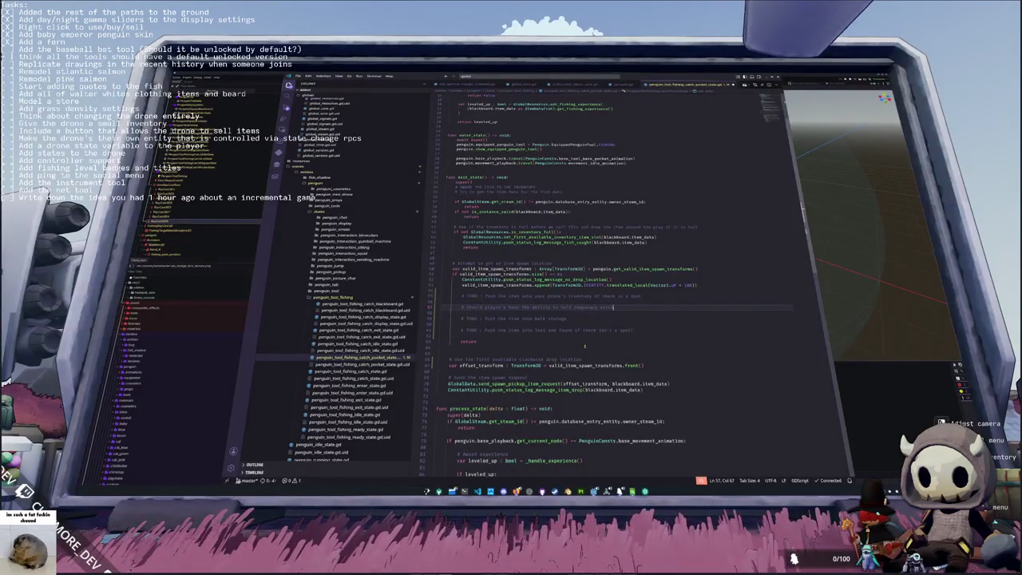
Step: Delete the unsure comment line and paste the bulk storage TODO onto line 57
{"action": "key", "text": "ctrl+shift+k"}
{"action": "key", "text": "ctrl+shift+k"}
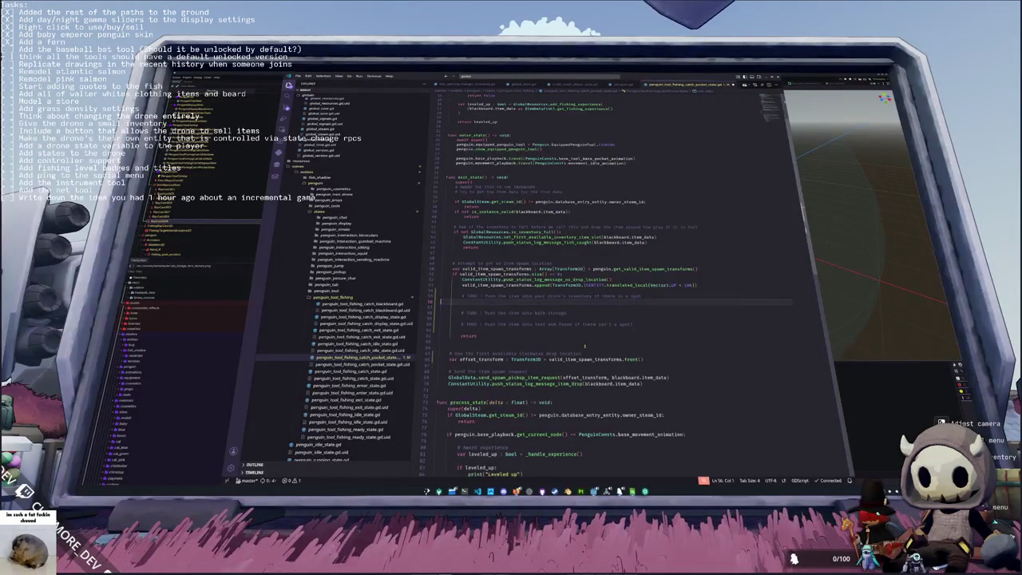
{"action": "key", "text": "Down"}
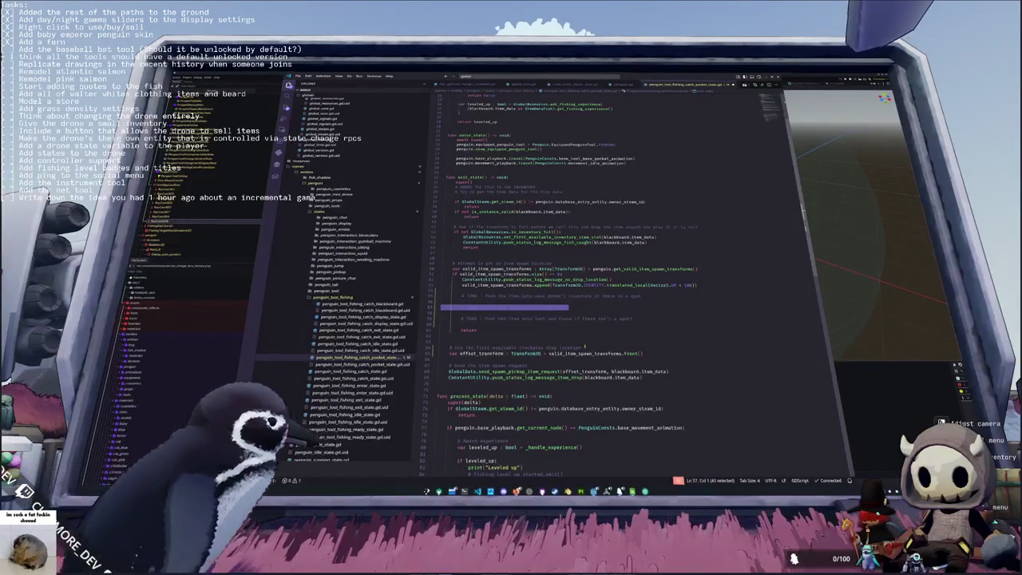
{"action": "left_click", "coordinate": [432, 296]}
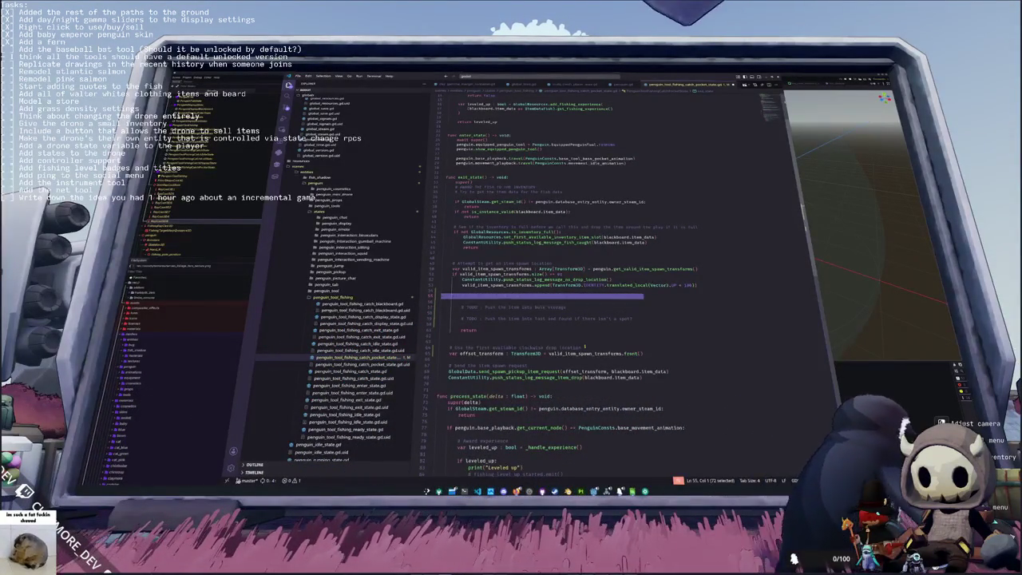
{"action": "left_click", "coordinate": [440, 307]}
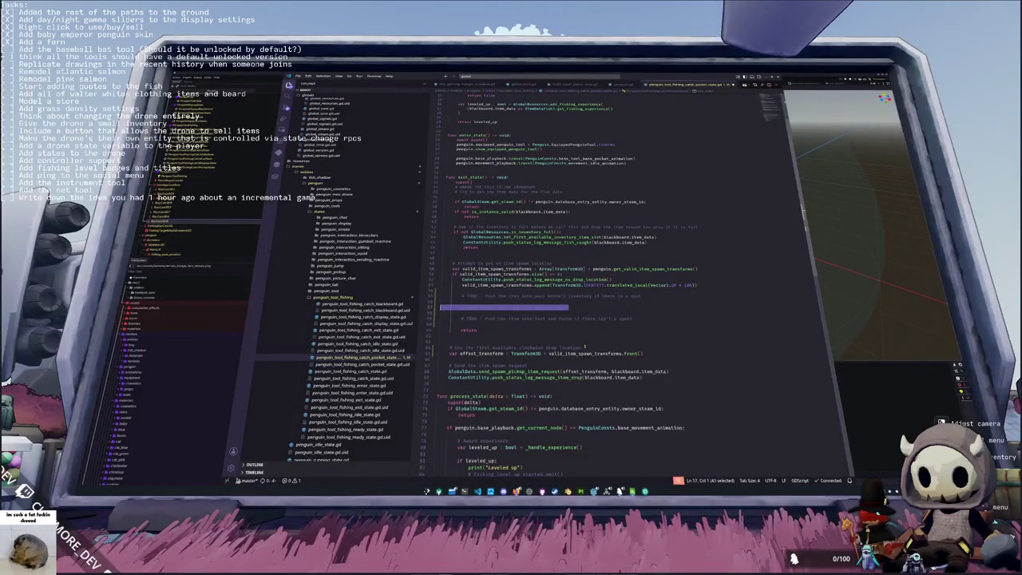
{"action": "key", "text": "ctrl+v"}
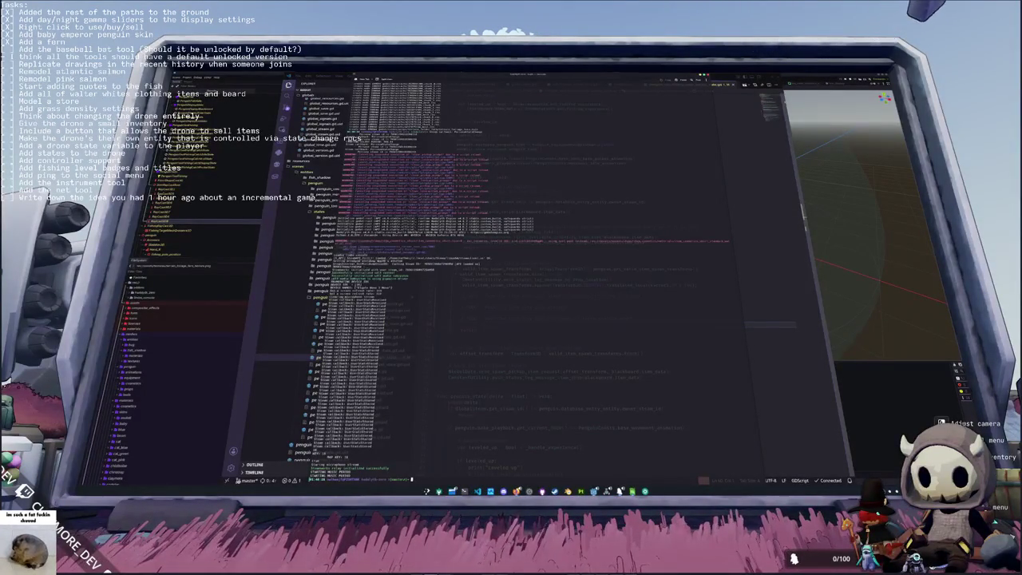
Step: Run git status, stage everything with git add ., and commit with a drop-locations message
{"action": "type", "text": "atus"}
{"action": "key", "text": "Return"}
{"action": "type", "text": "git add ."}
{"action": "key", "text": "Return"}
{"action": "type", "text": "ommit"}
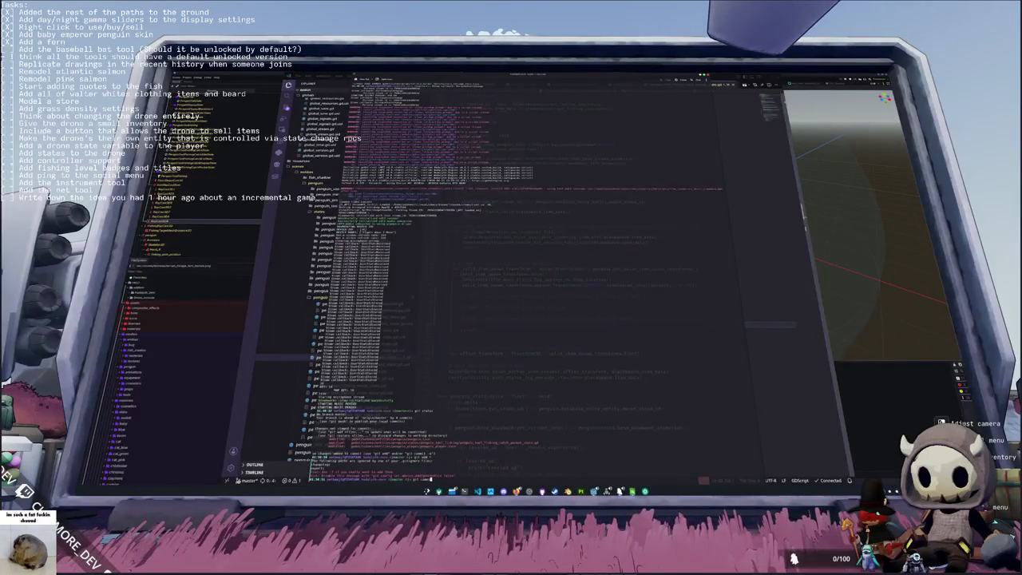
{"action": "type", "text": " \"Added a"}
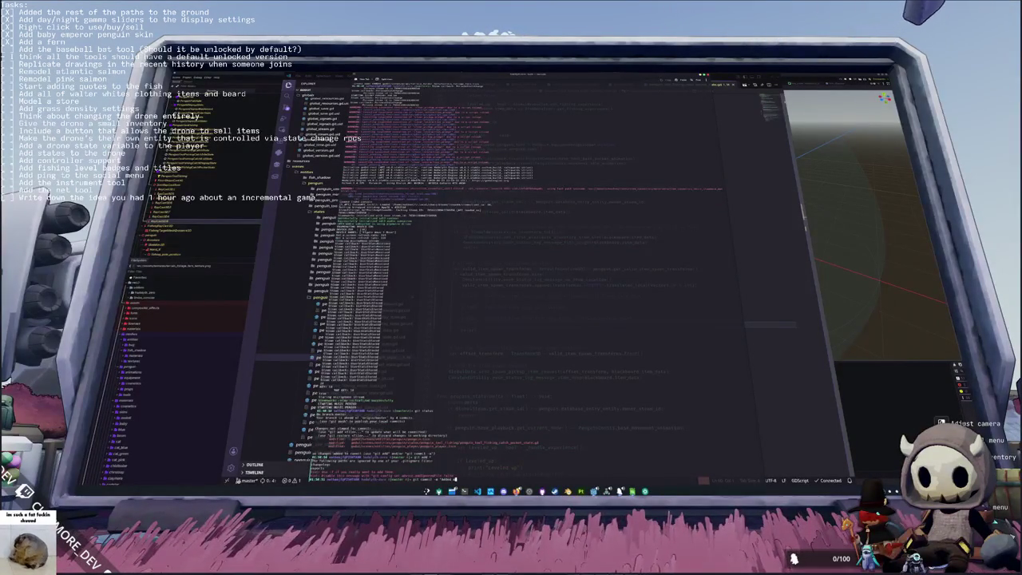
{"action": "type", "text": "rop locatio"}
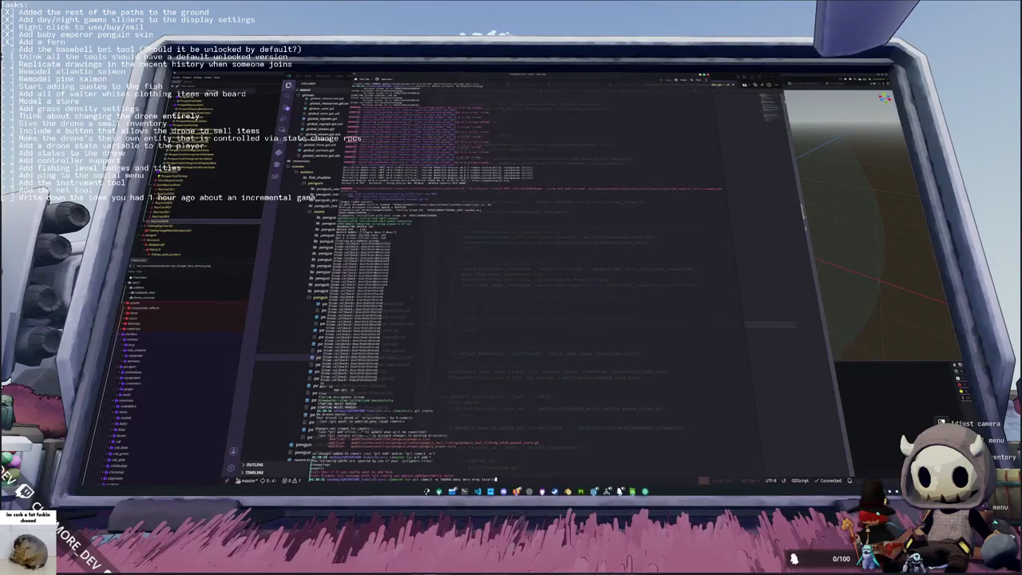
{"action": "type", "text": "nss\""}
{"action": "key", "text": "Return"}
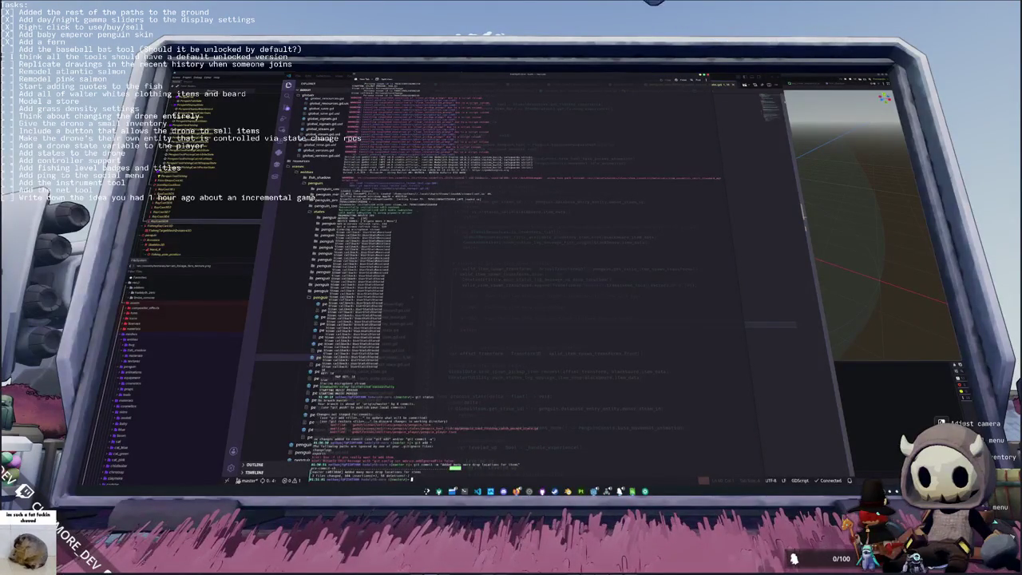
{"action": "key", "text": "alt+Tab"}
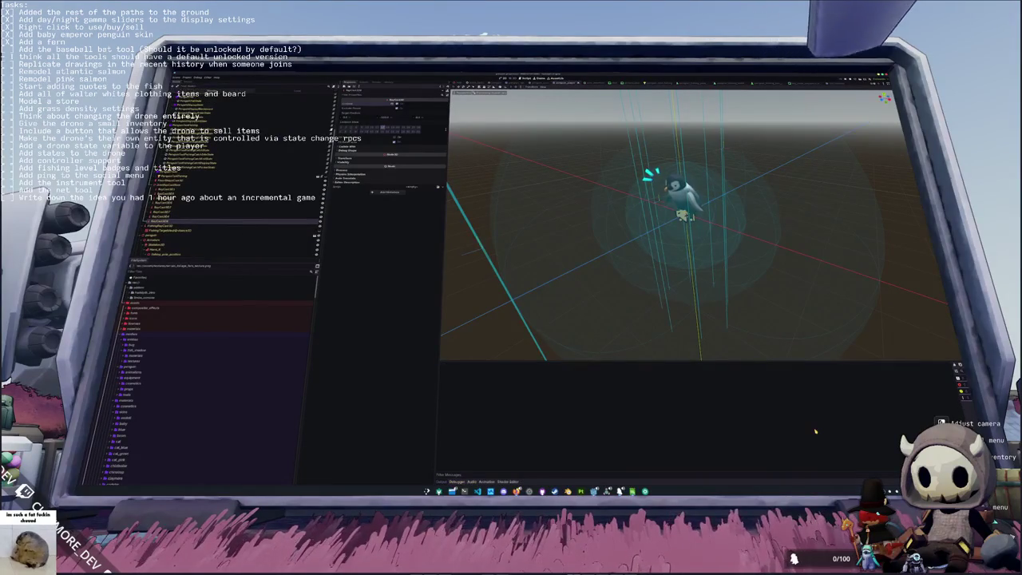
Step: Launch the project with F5 and open the OBS task-list text source's properties
{"action": "key", "text": "F5"}
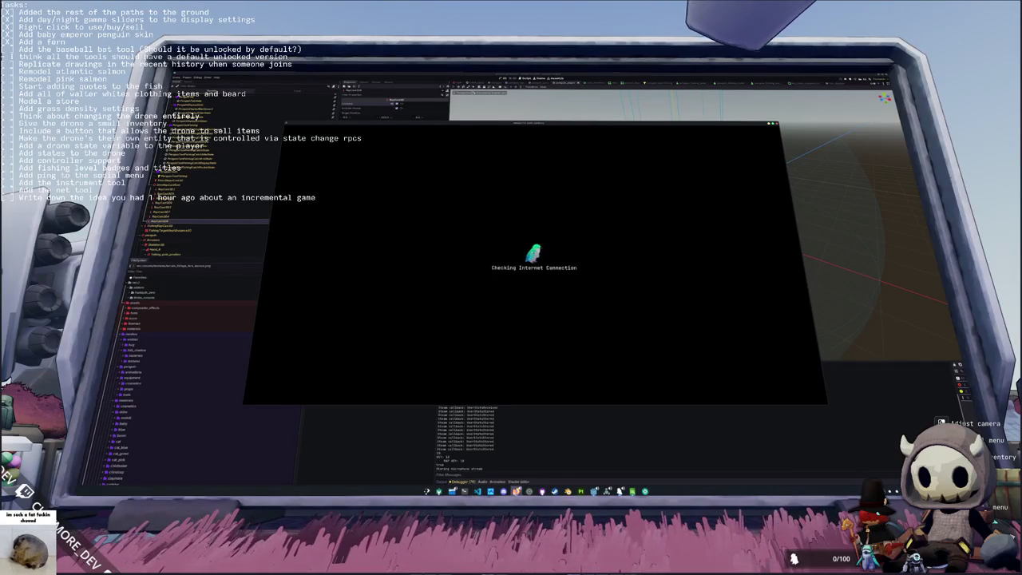
{"action": "key", "text": "alt+Tab"}
{"action": "left_click", "coordinate": [642, 328]}
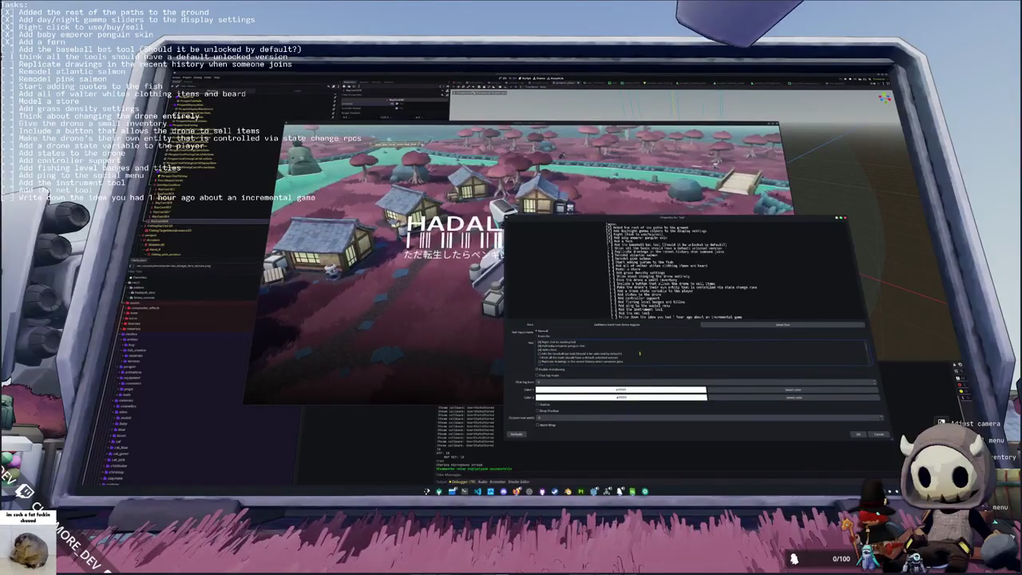
Step: Add '[X] Added more item drop locations' to the task list, then load into the village
{"action": "key", "text": "Return"}
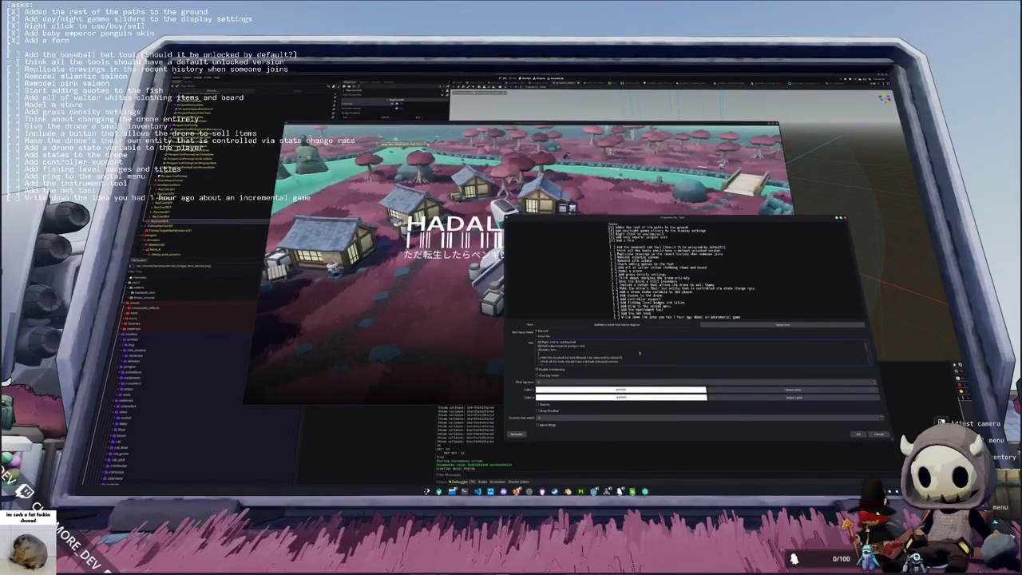
{"action": "type", "text": "[X] Adde"}
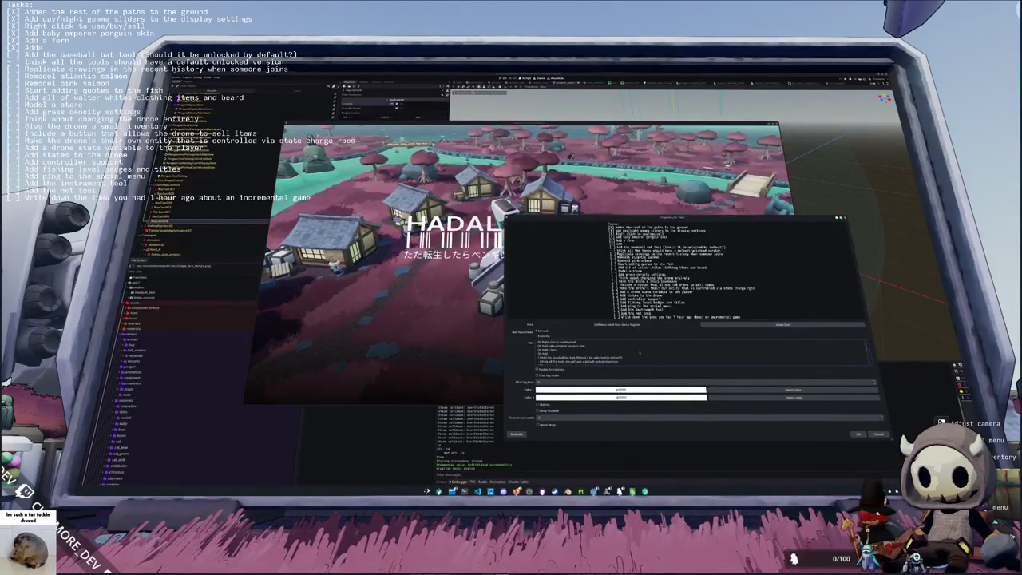
{"action": "type", "text": "d more item drop locations"}
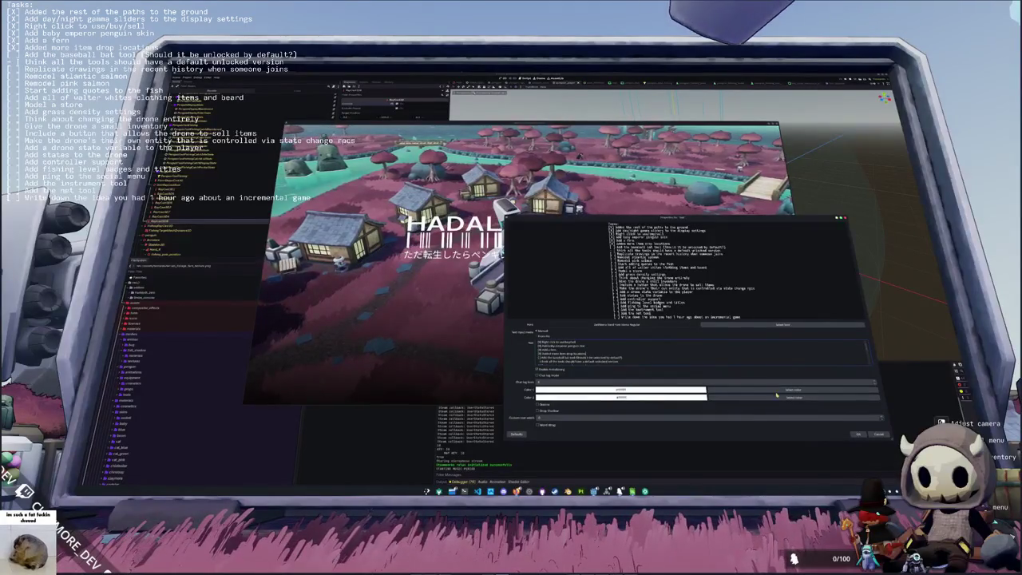
{"action": "left_click", "coordinate": [858, 433]}
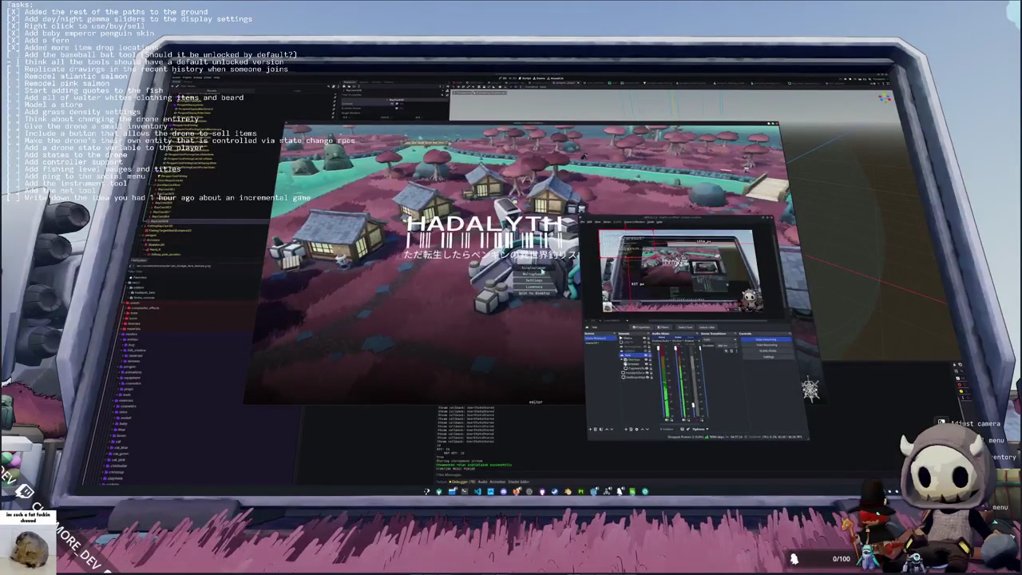
{"action": "left_click", "coordinate": [541, 269]}
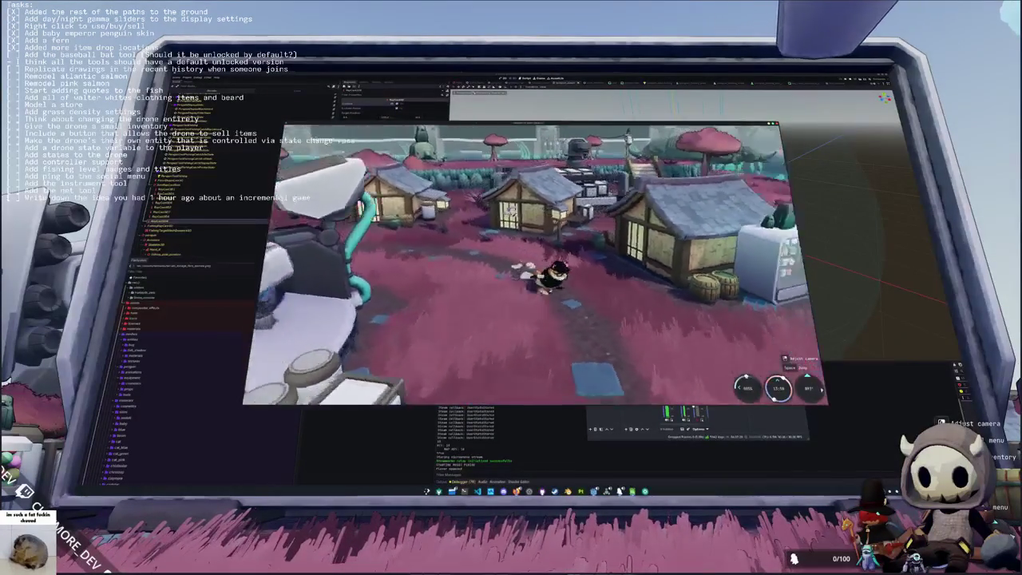
Step: Run through the village, check inventory and vending machine stock, then reach the stone bench
{"action": "key", "text": "w"}
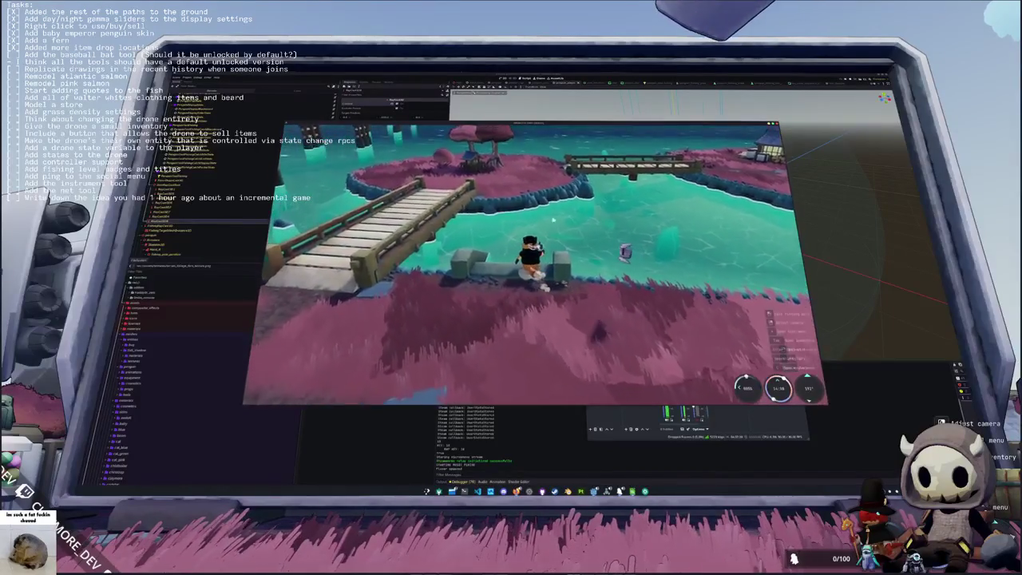
{"action": "key", "text": "Tab"}
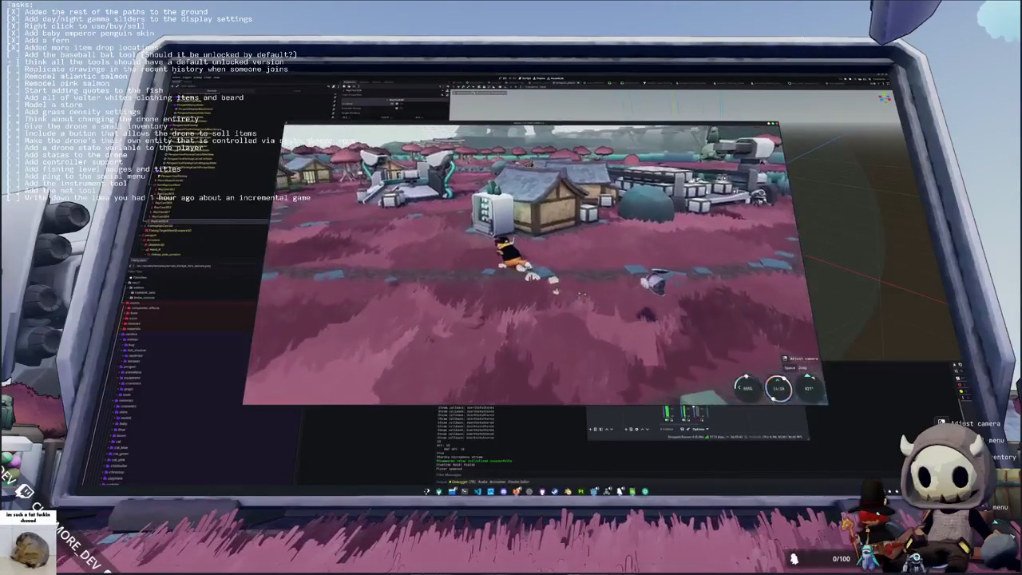
{"action": "key", "text": "e"}
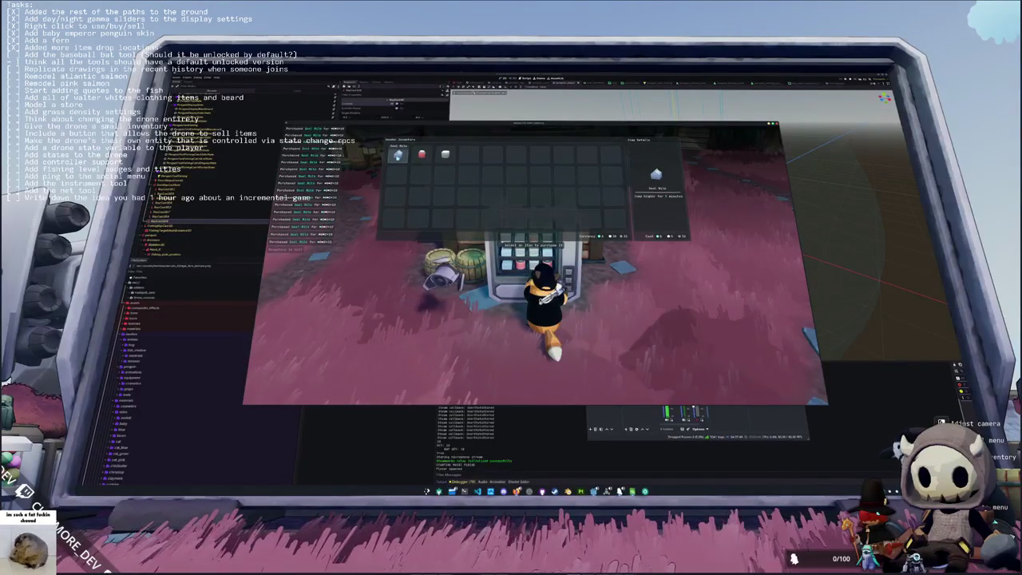
{"action": "key", "text": "Escape"}
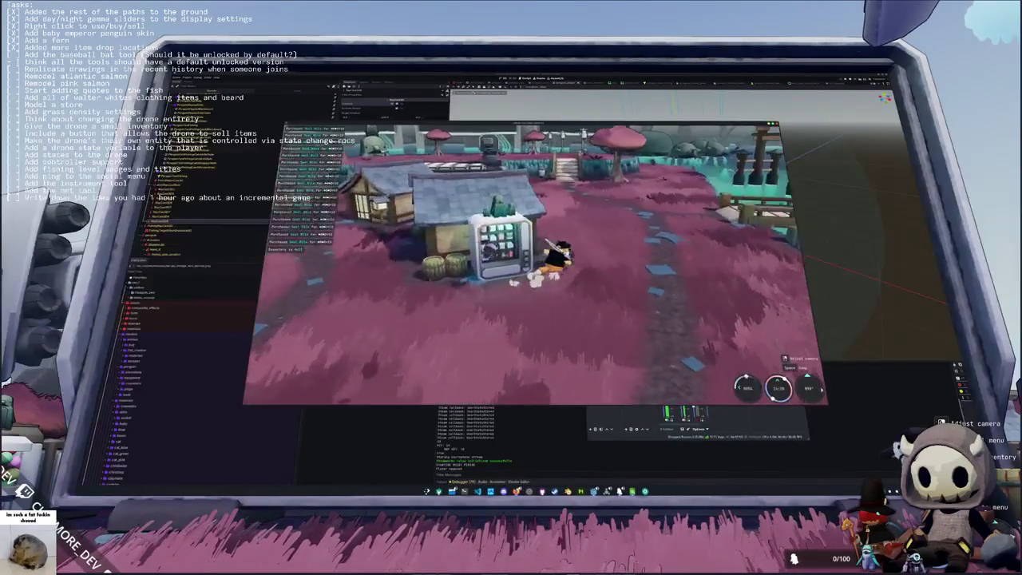
{"action": "key", "text": "w"}
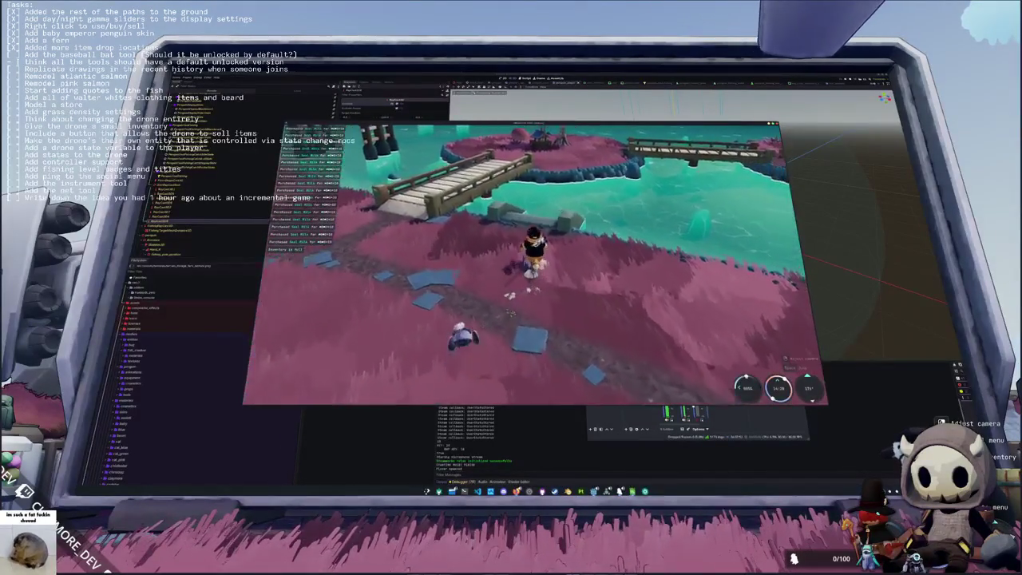
{"action": "key", "text": "w"}
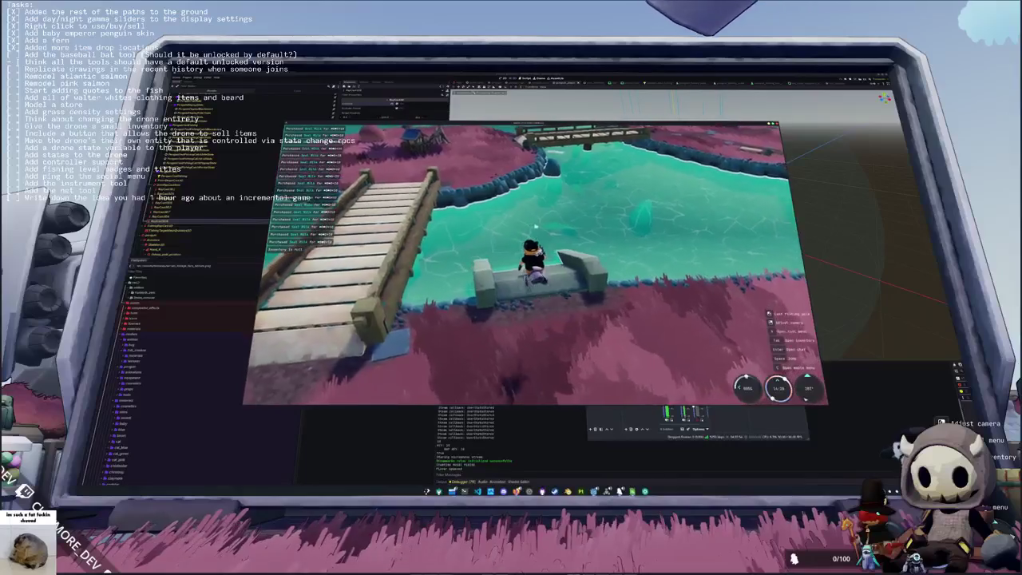
Step: Cast into the water and land a fish by entering the arrow sequence
{"action": "left_click", "coordinate": [565, 315]}
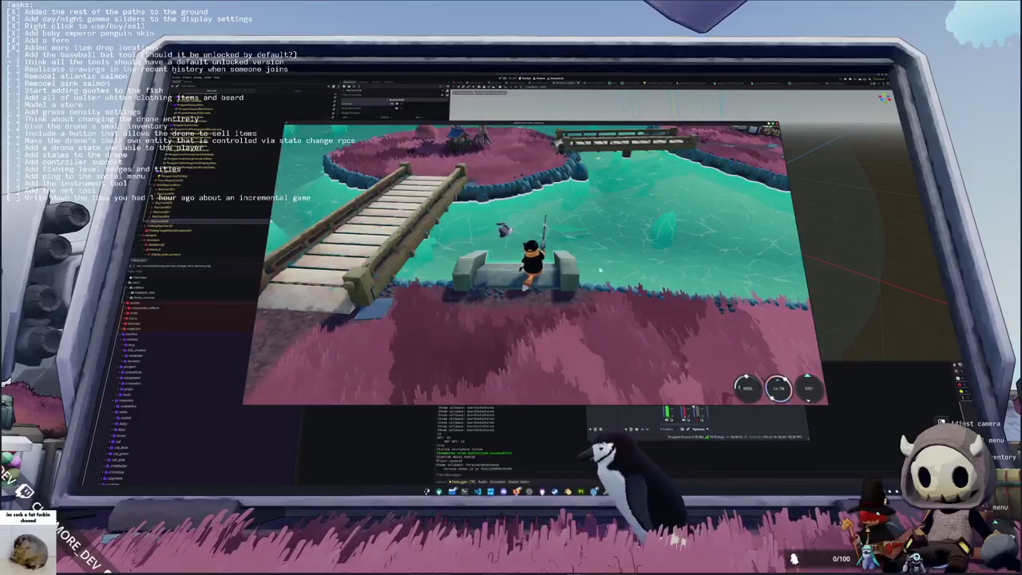
{"action": "left_click", "coordinate": [572, 241]}
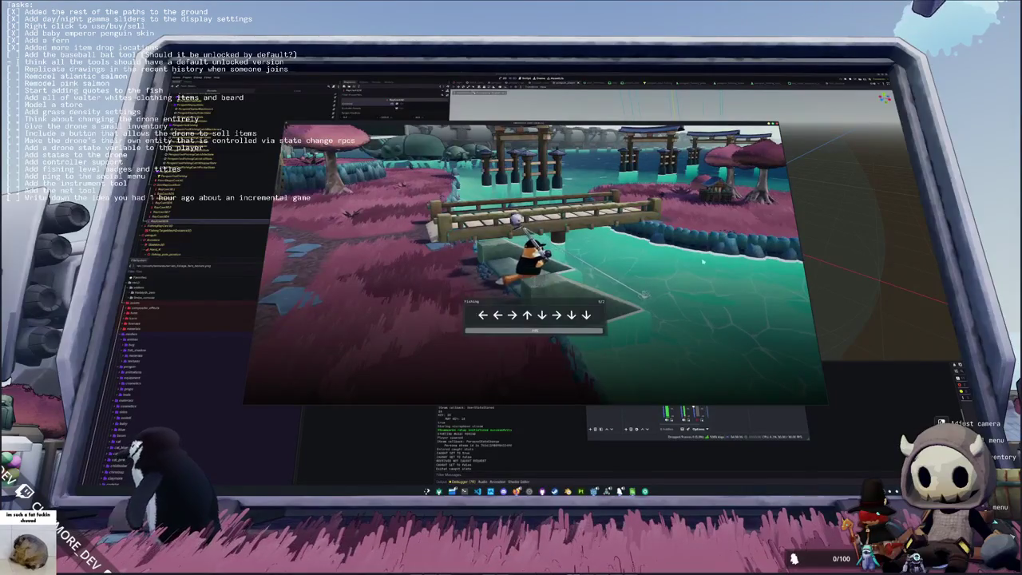
{"action": "key", "text": "Right"}
{"action": "key", "text": "Right"}
{"action": "key", "text": "Up"}
{"action": "key", "text": "Down"}
{"action": "key", "text": "Right"}
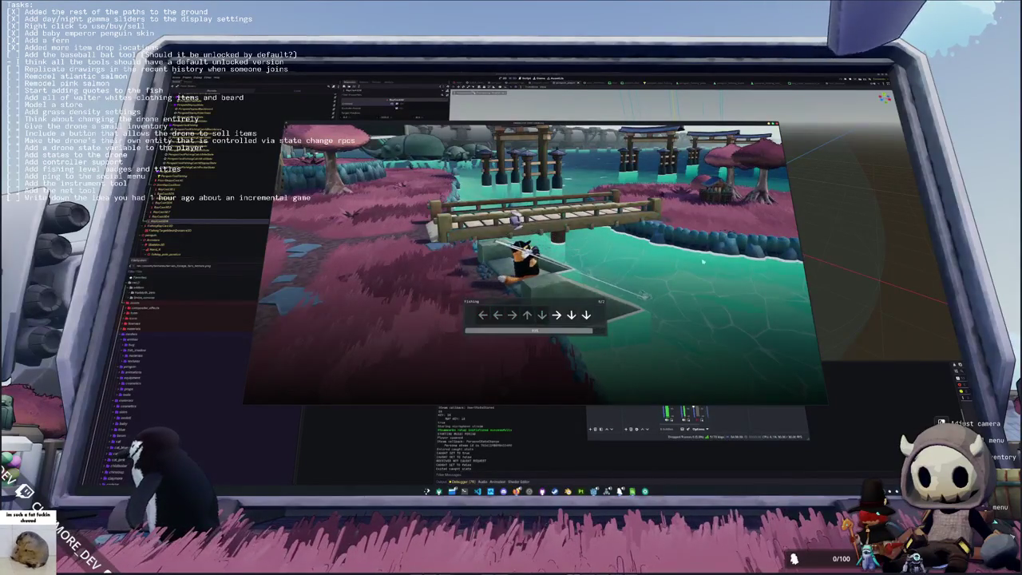
{"action": "key", "text": "Right"}
{"action": "key", "text": "Left"}
{"action": "key", "text": "Down"}
{"action": "key", "text": "Left"}
{"action": "key", "text": "Up"}
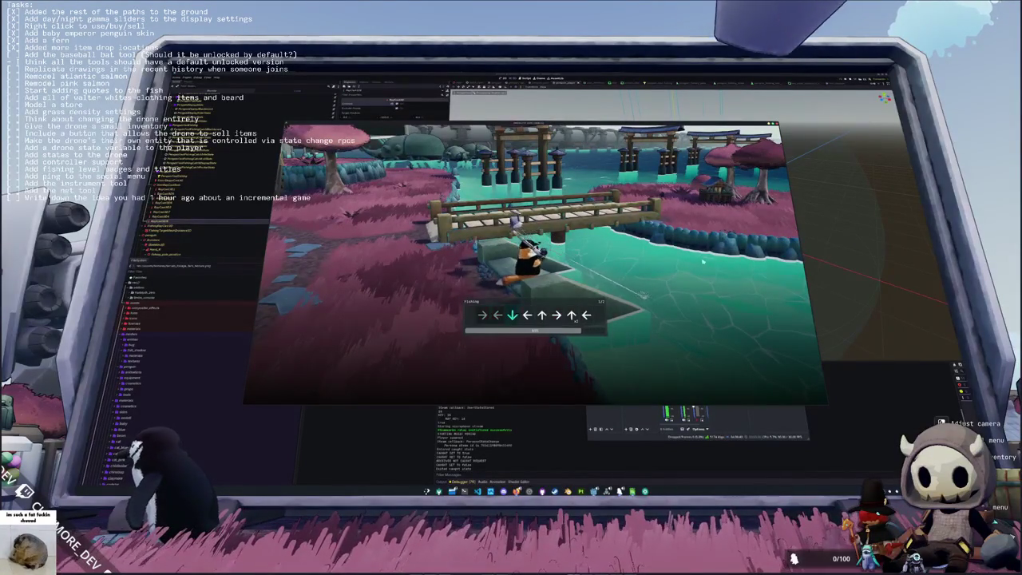
{"action": "key", "text": "Up"}
{"action": "key", "text": "Left"}
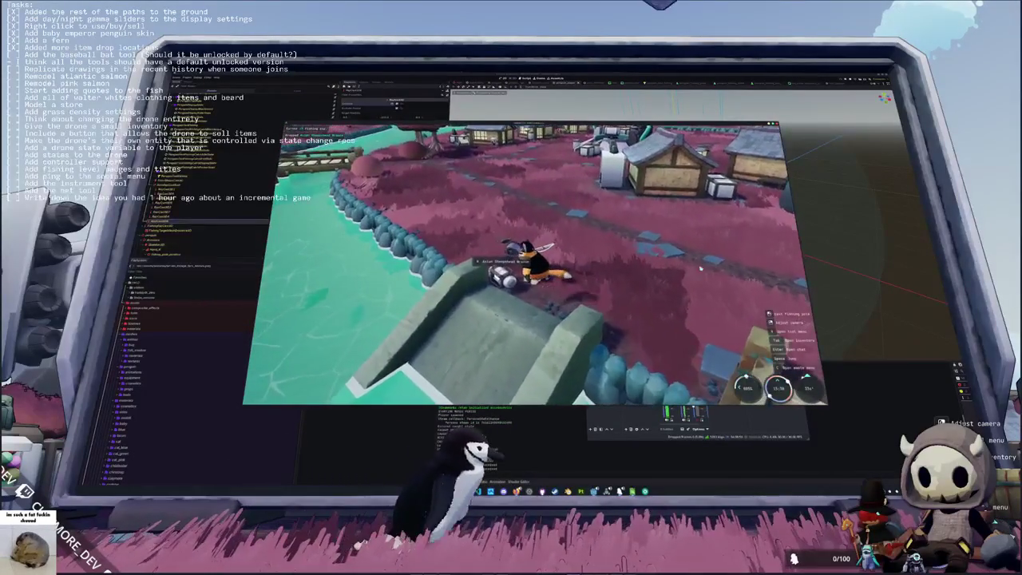
Step: Equip a tool from the inventory and complete the next fishing arrow sequence
{"action": "key", "text": "Tab"}
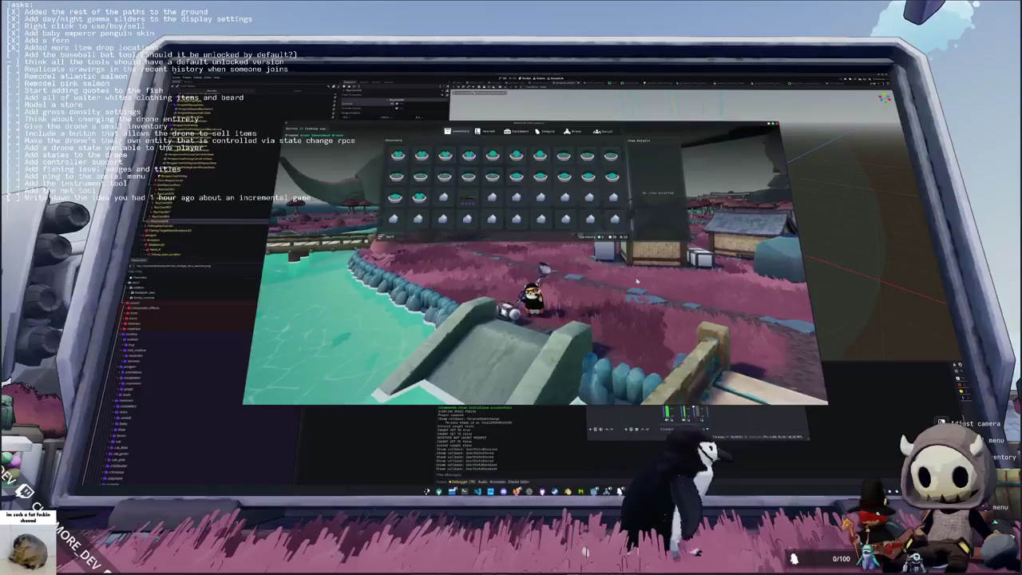
{"action": "key", "text": "Tab"}
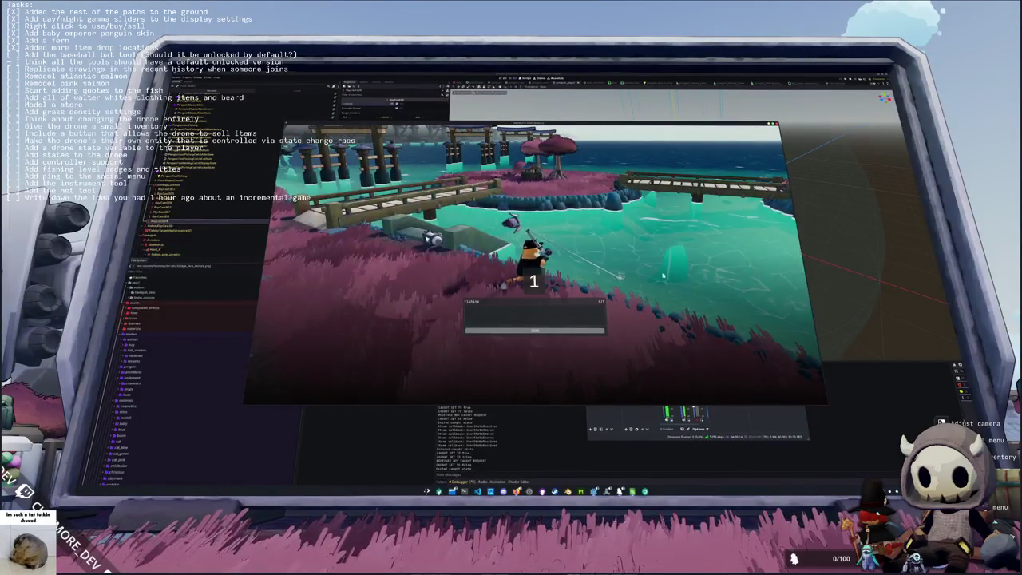
{"action": "key", "text": "Up"}
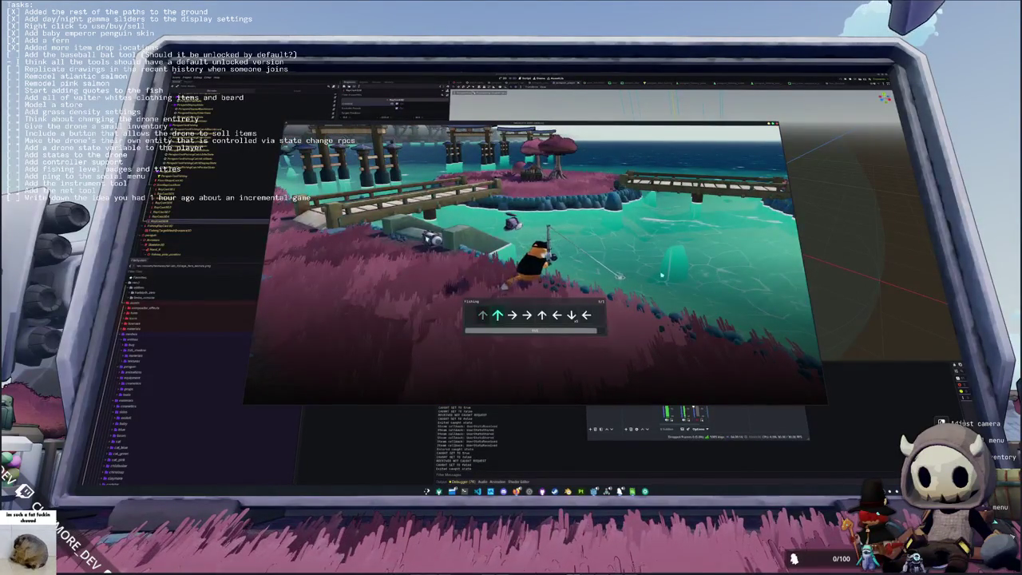
{"action": "key", "text": "Up"}
{"action": "key", "text": "Left"}
{"action": "key", "text": "Down"}
{"action": "key", "text": "Left"}
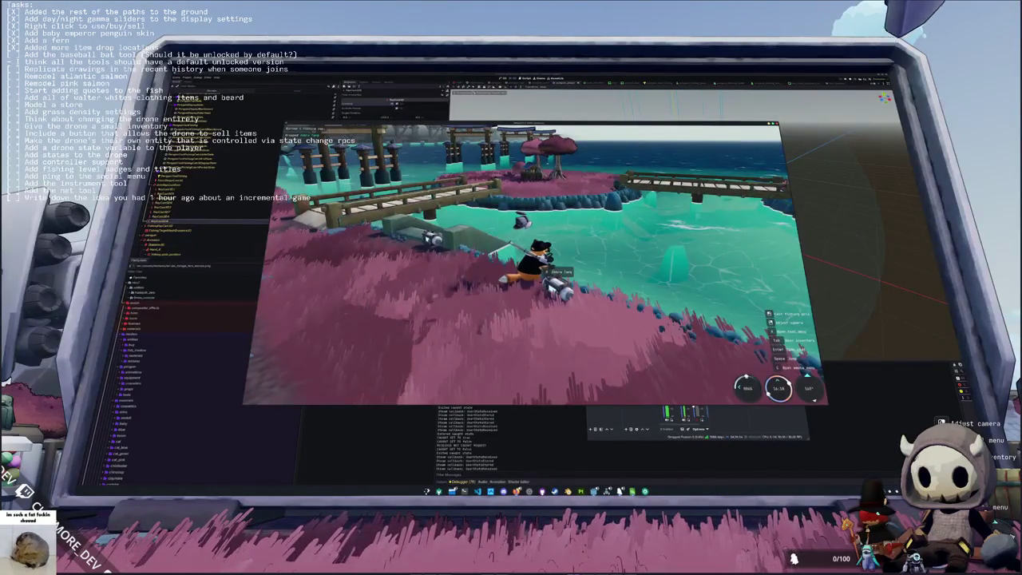
Step: Move along the shore toward the right canister and cast again
{"action": "key", "text": "a"}
{"action": "key", "text": "d"}
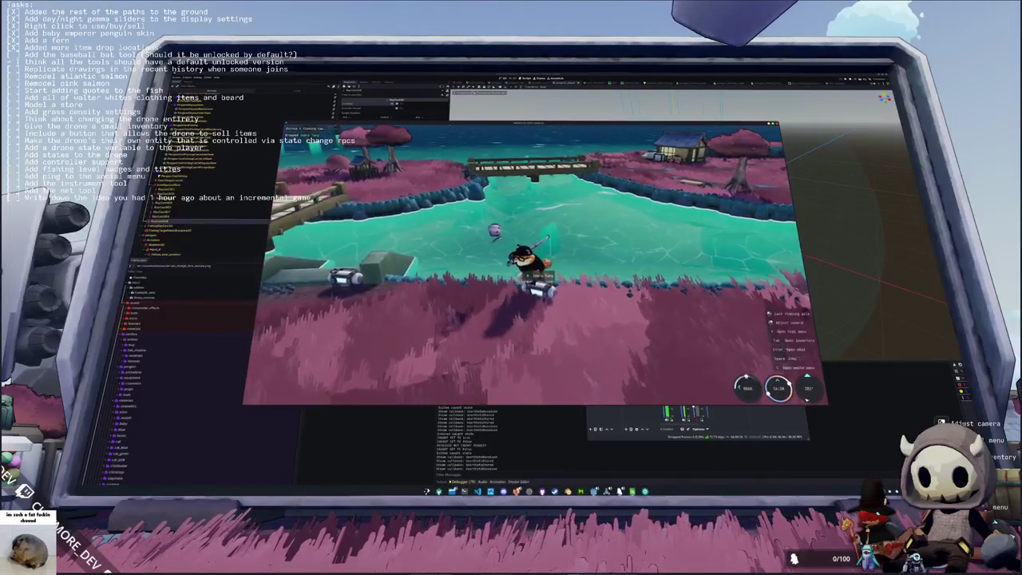
{"action": "left_click", "coordinate": [580, 240]}
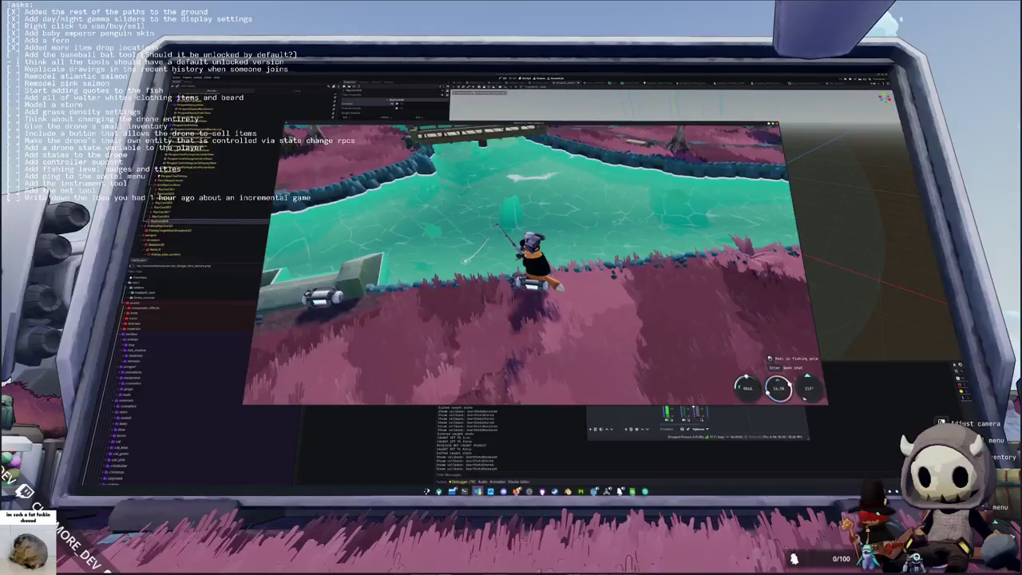
{"action": "key", "text": "alt+Tab"}
Step: Open fish_shadow.gd with quick open and scroll to its size-scaling code
{"action": "key", "text": "ctrl+p"}
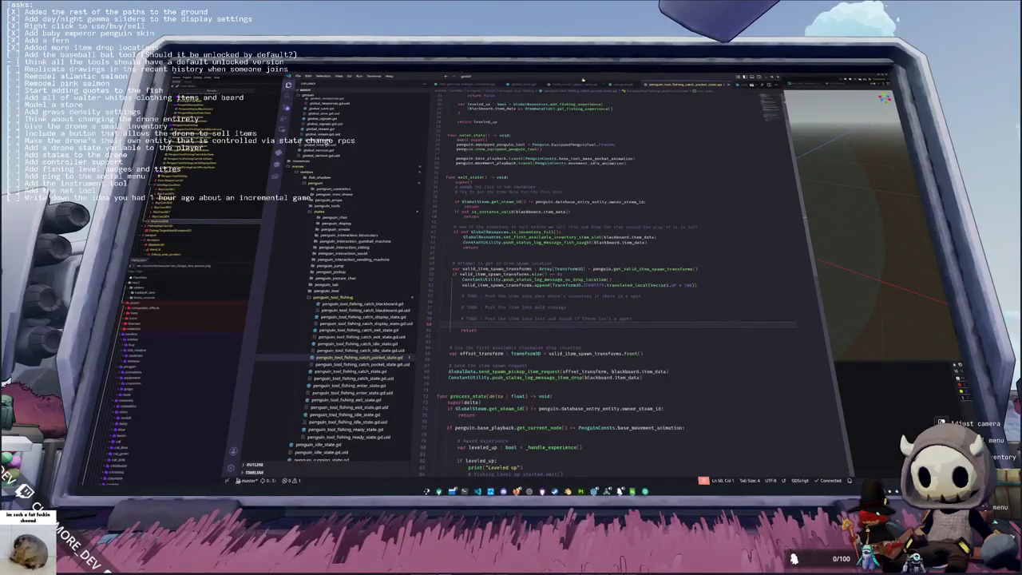
{"action": "type", "text": "fish_sort"}
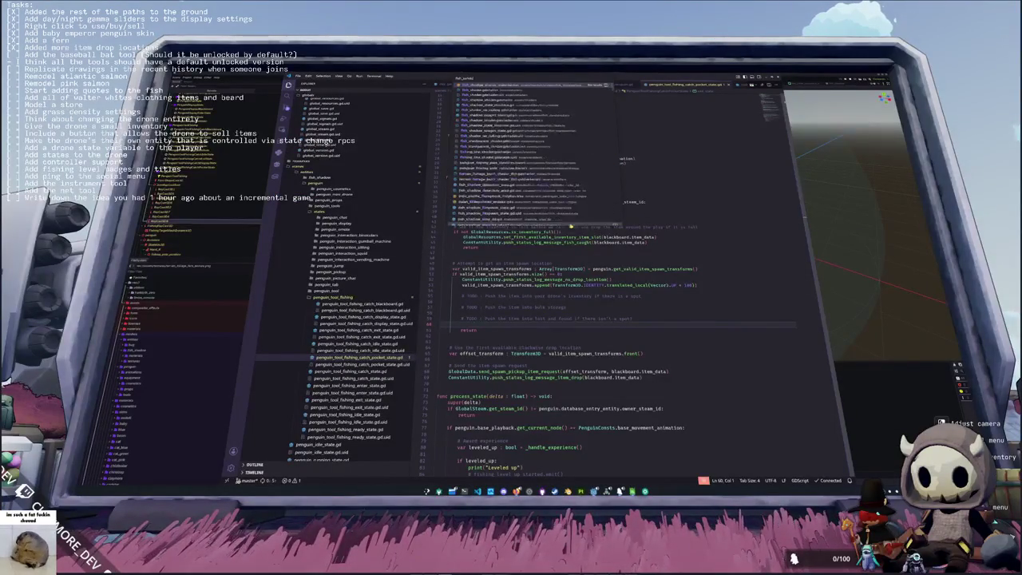
{"action": "type", "text": "ad"}
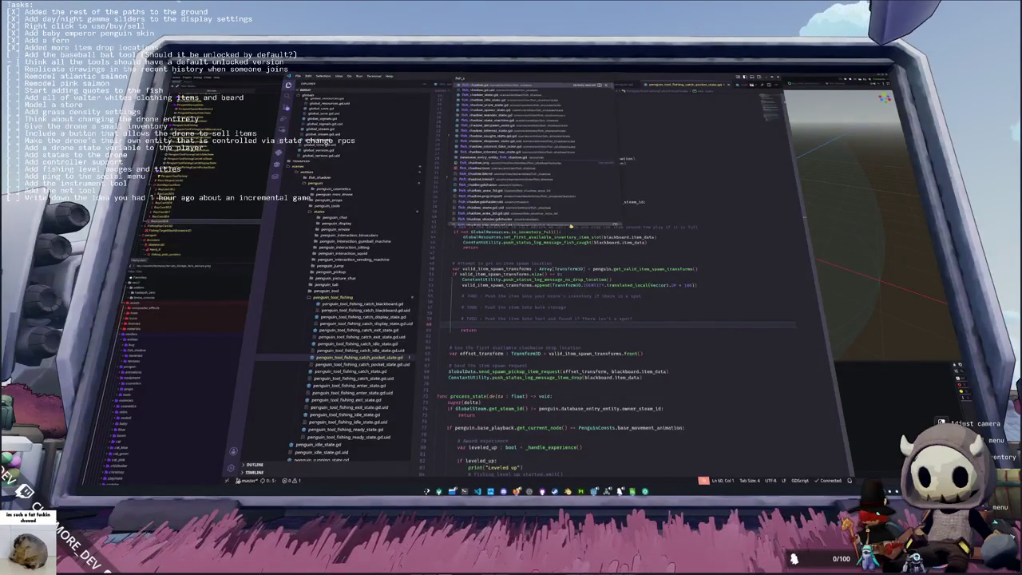
{"action": "key", "text": "Return"}
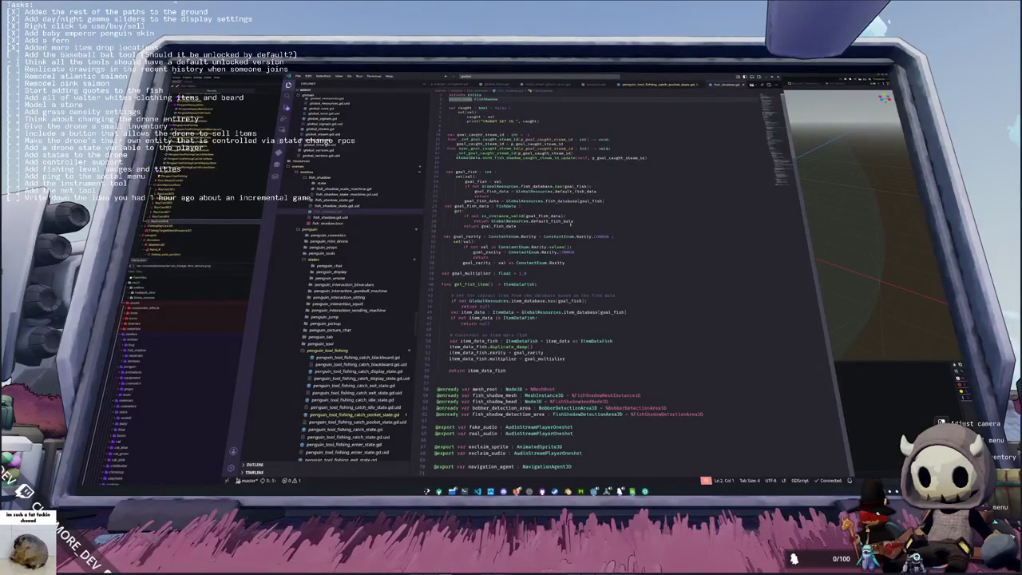
{"action": "key", "text": "Down"}
{"action": "key", "text": "Down"}
{"action": "key", "text": "Down"}
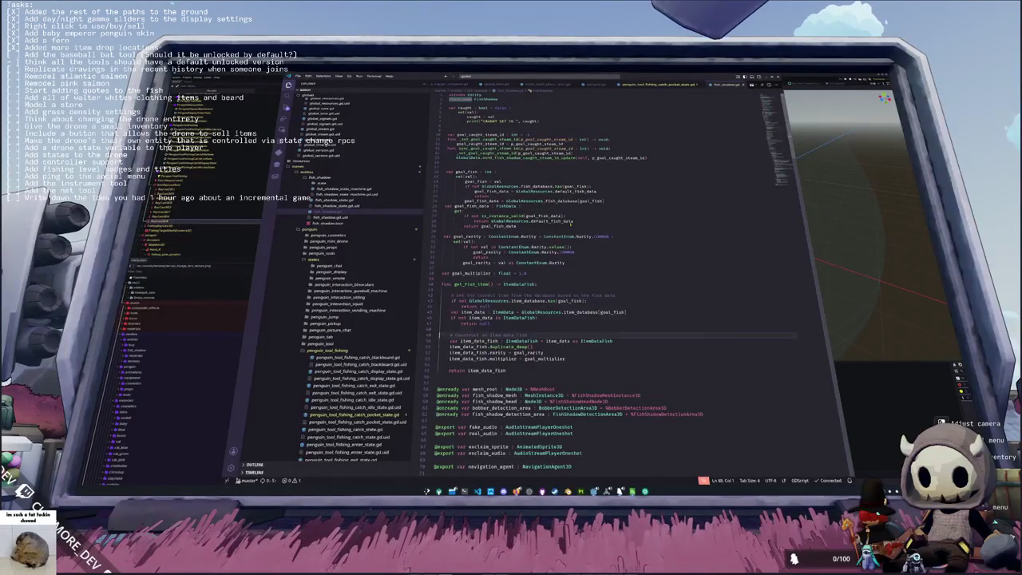
{"action": "key", "text": "Down"}
{"action": "key", "text": "Down"}
{"action": "key", "text": "Down"}
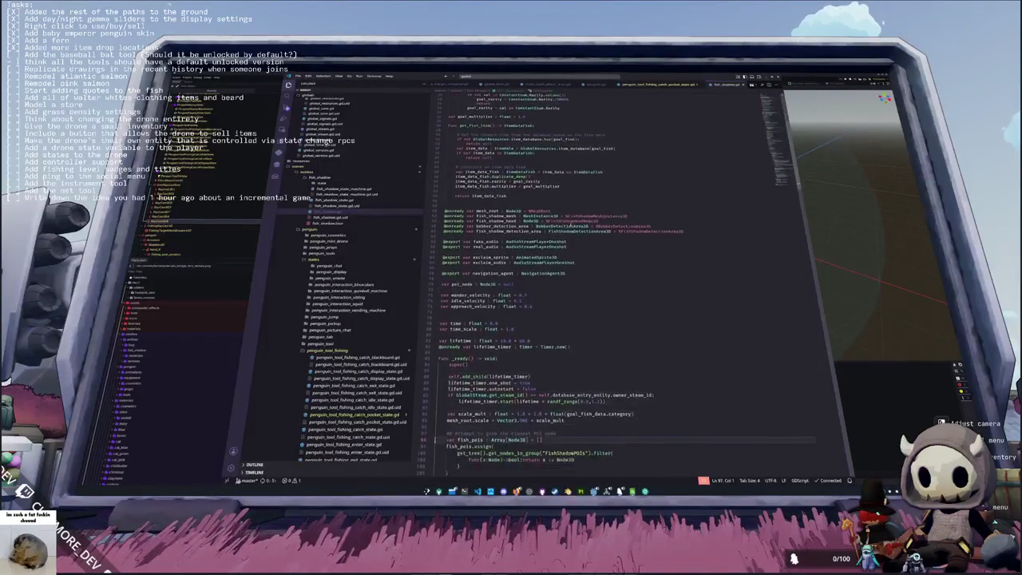
{"action": "key", "text": "alt+Tab"}
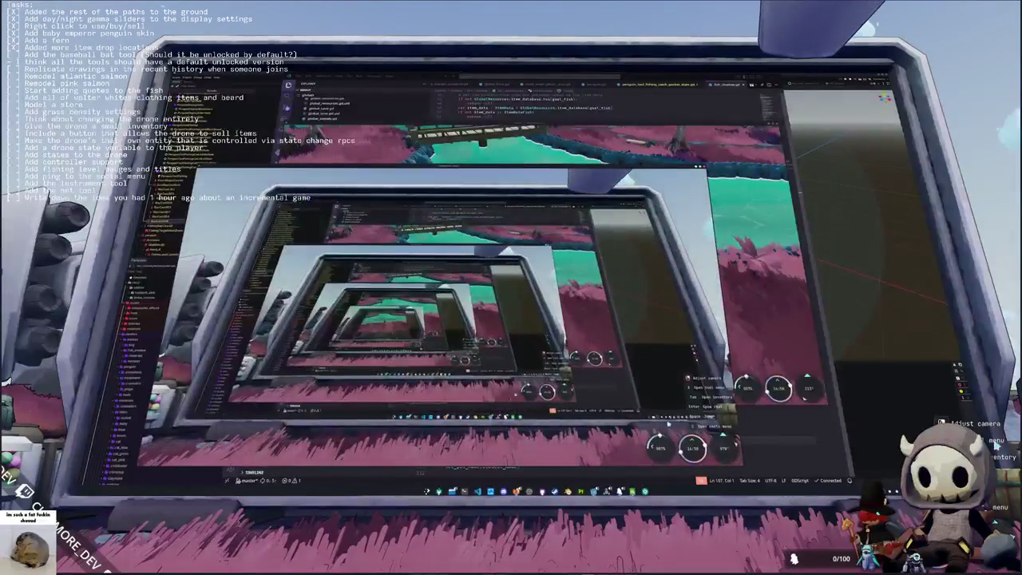
{"action": "key", "text": "alt+Tab"}
{"action": "key", "text": "Up"}
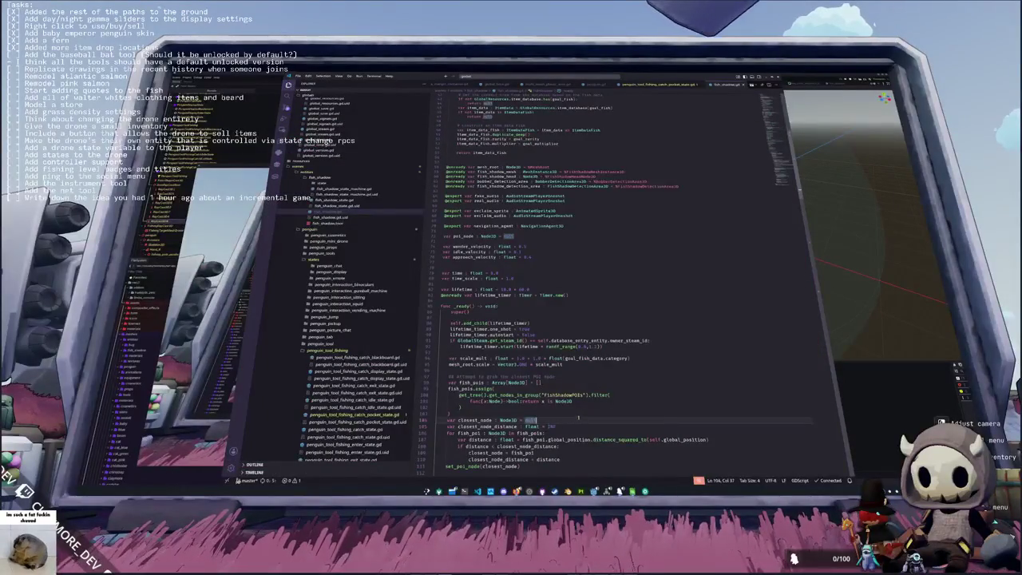
{"action": "scroll", "coordinate": [606, 421], "scroll_direction": "down", "scroll_amount": 4}
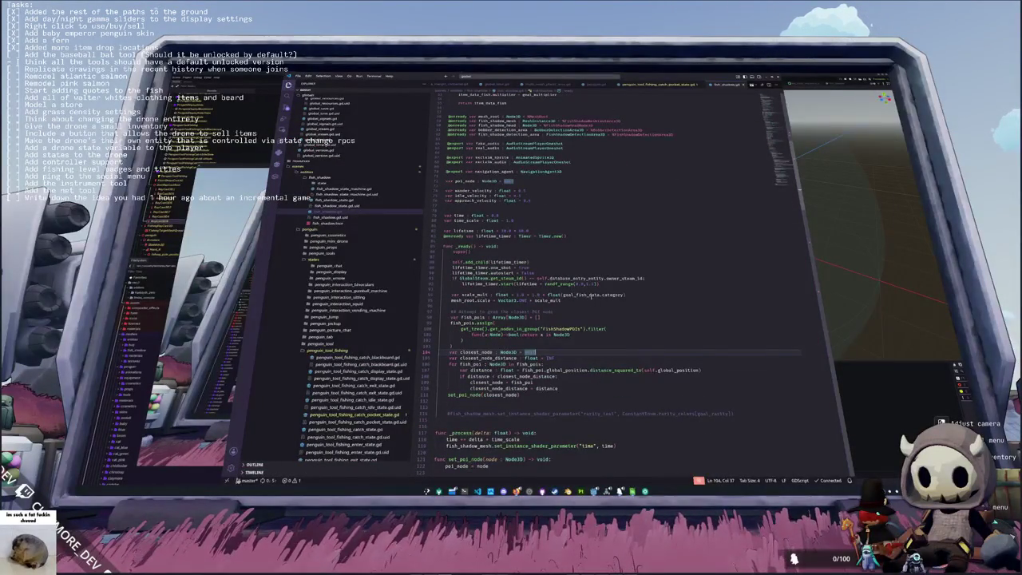
Step: Edit the 1.0 scale_mult value on line 94, then test and quit the game
{"action": "double_click", "coordinate": [553, 294]}
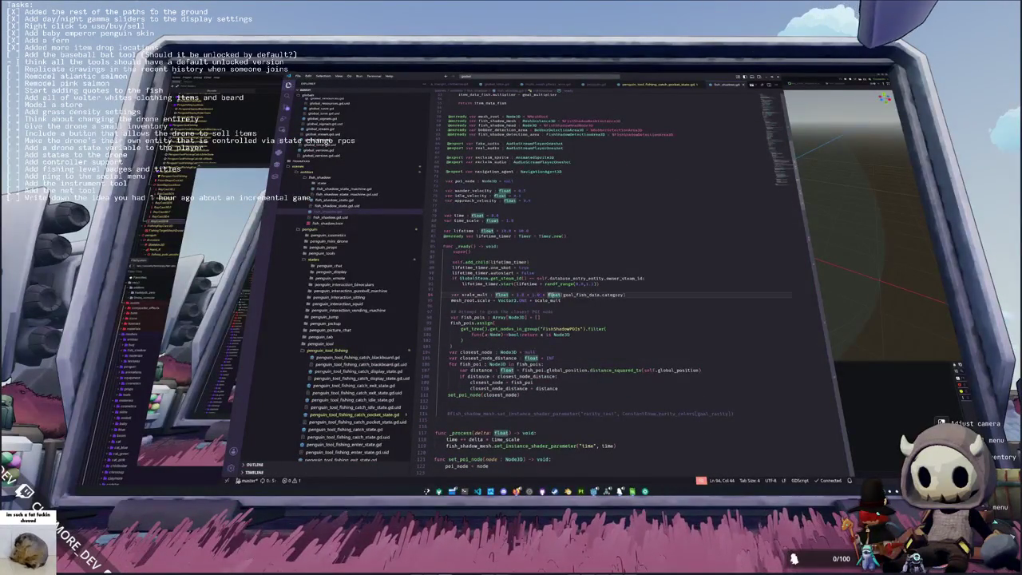
{"action": "left_click", "coordinate": [647, 296]}
{"action": "key", "text": "ctrl+Left"}
{"action": "key", "text": "ctrl+Left"}
{"action": "key", "text": "ctrl+Left"}
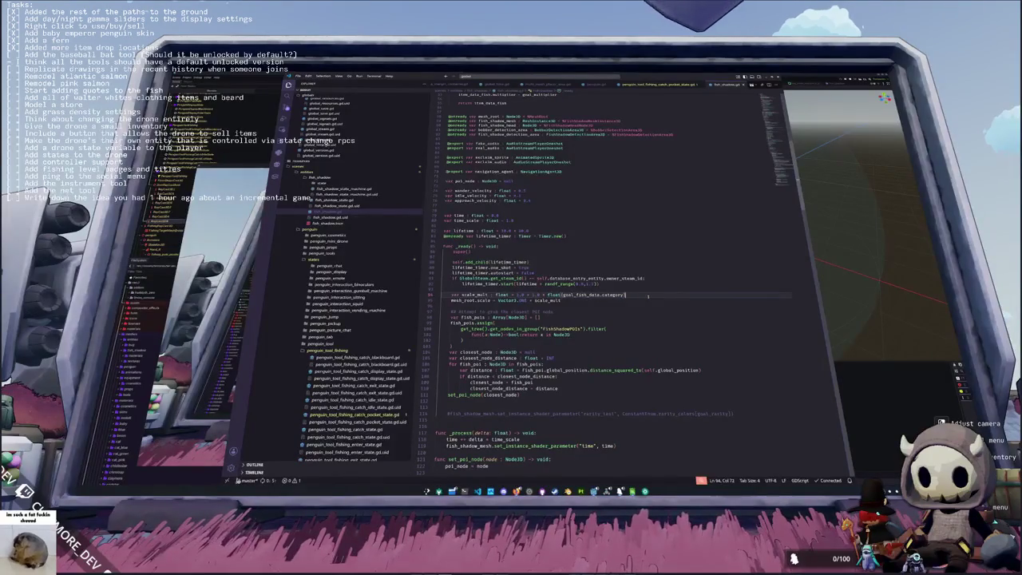
{"action": "key", "text": "Left"}
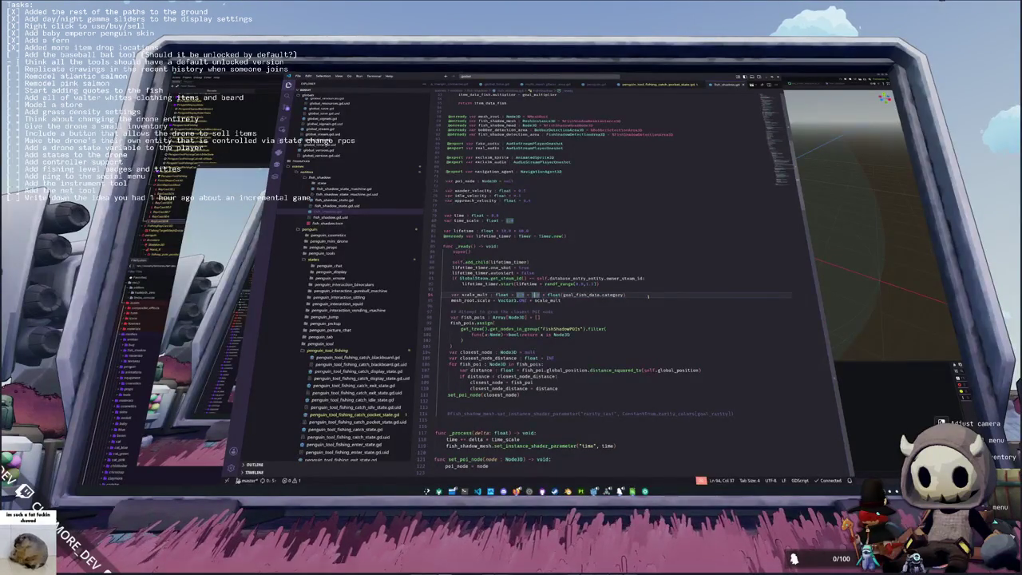
{"action": "key", "text": "Left"}
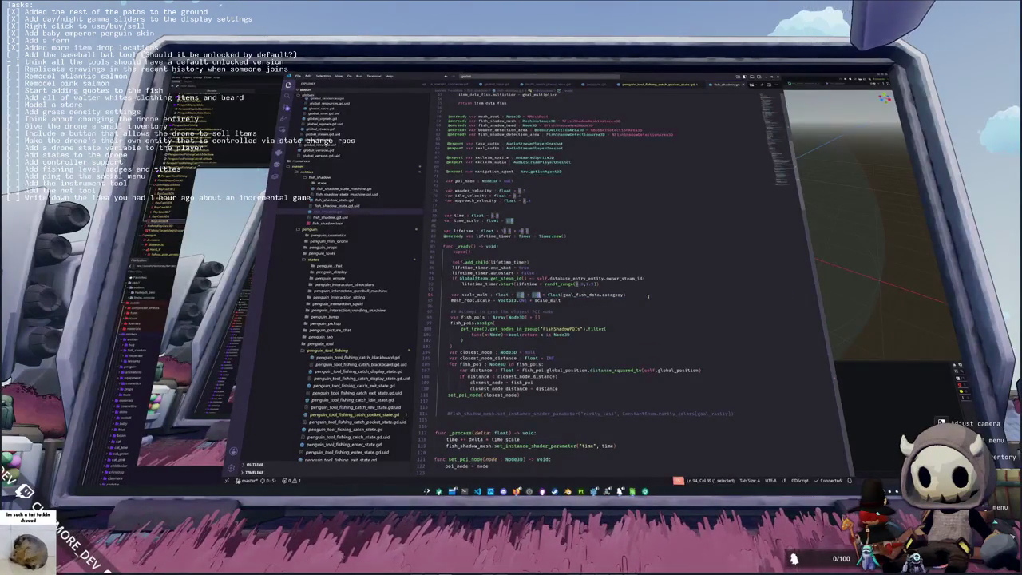
{"action": "key", "text": "alt+Tab"}
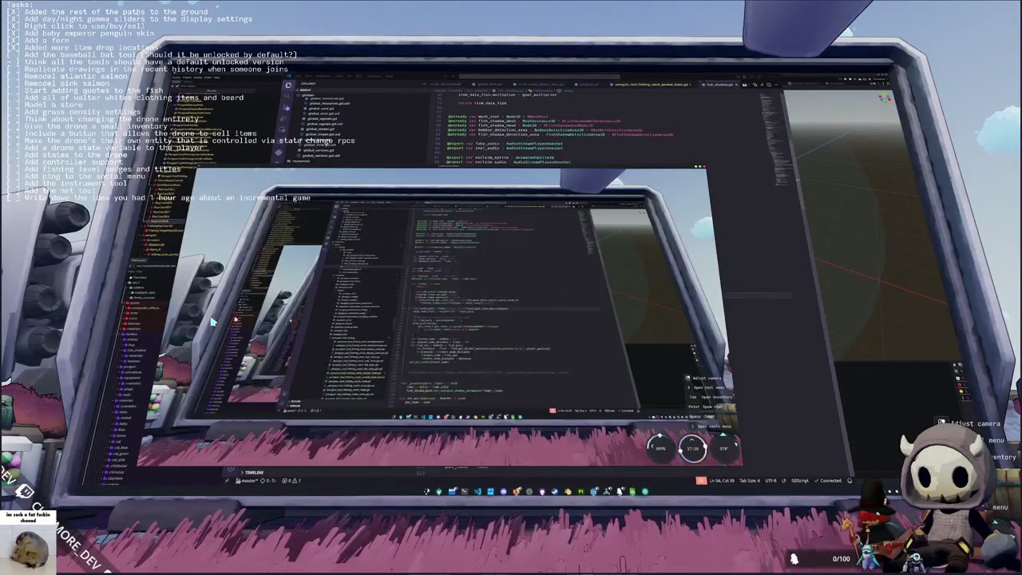
{"action": "key", "text": "Escape"}
{"action": "left_click", "coordinate": [534, 308]}
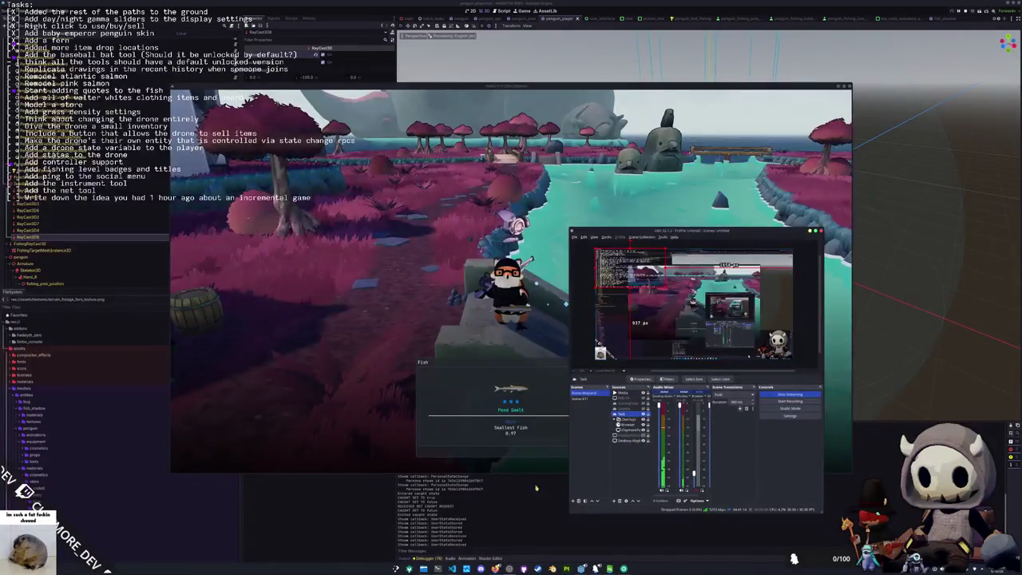
Step: Keep the Pond Smelt catch, check it in the inventory, and stop the game with F8
{"action": "left_click", "coordinate": [647, 389]}
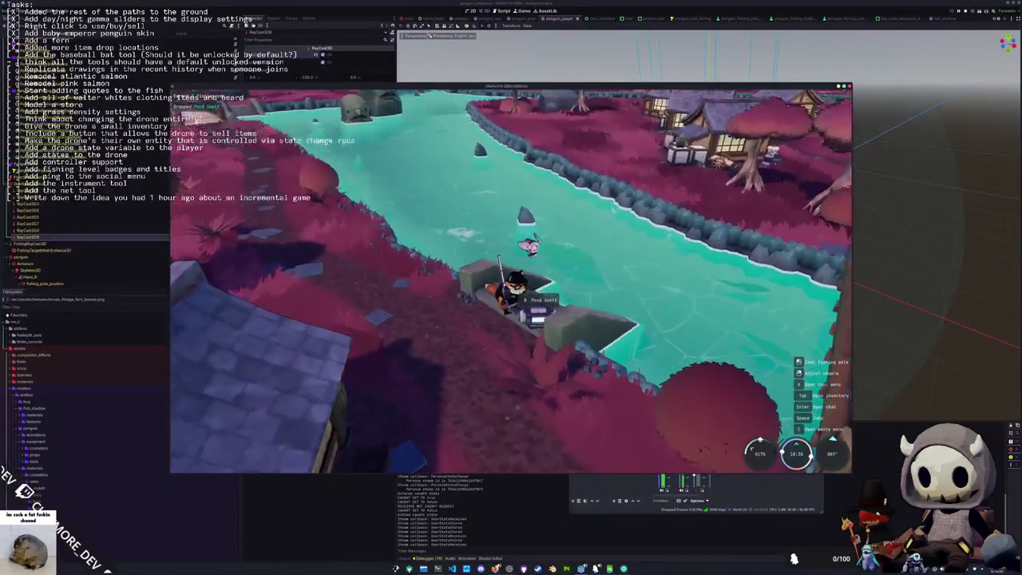
{"action": "key", "text": "Tab"}
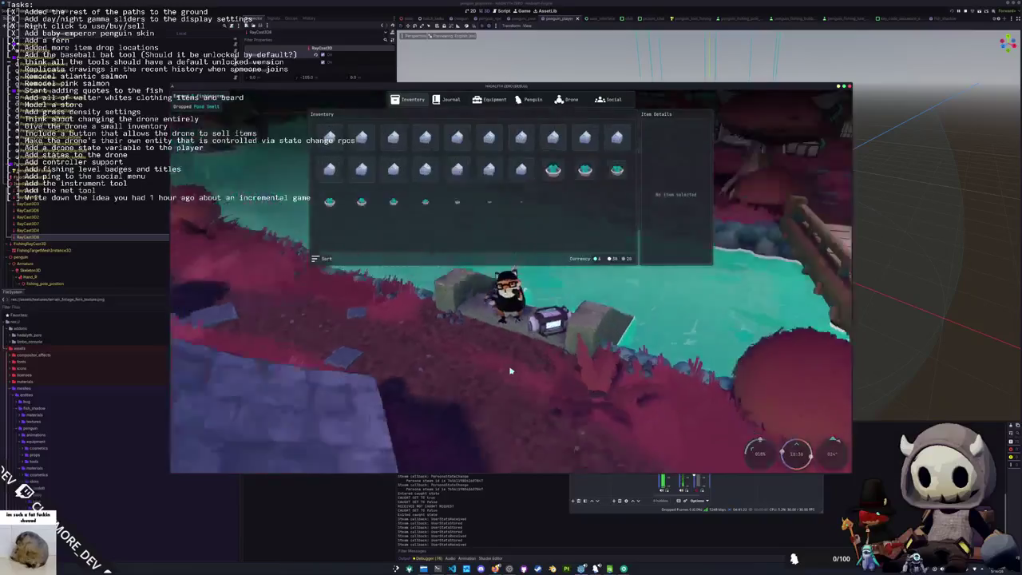
{"action": "key", "text": "Tab"}
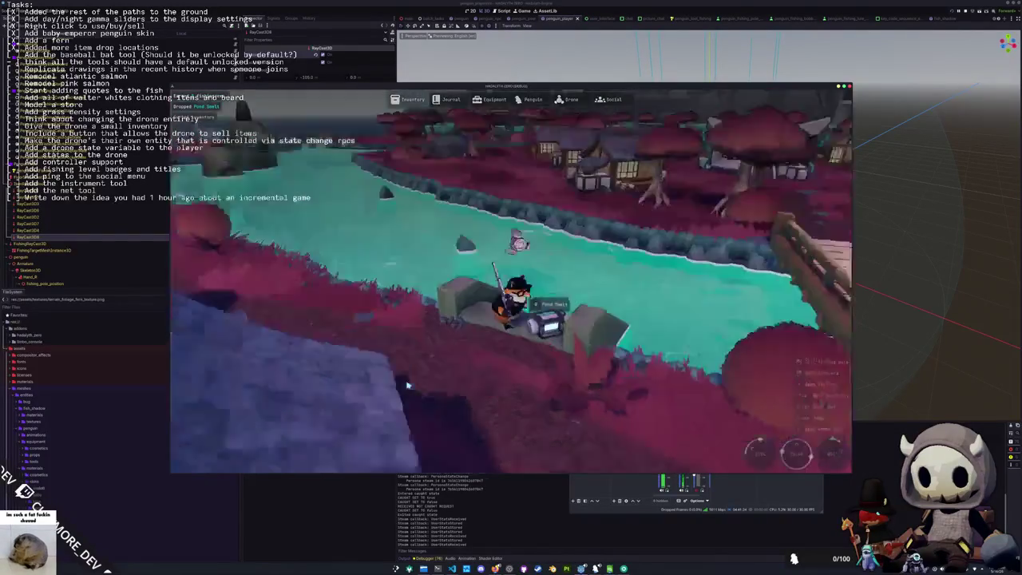
{"action": "key", "text": "F8"}
{"action": "key", "text": "alt+Tab"}
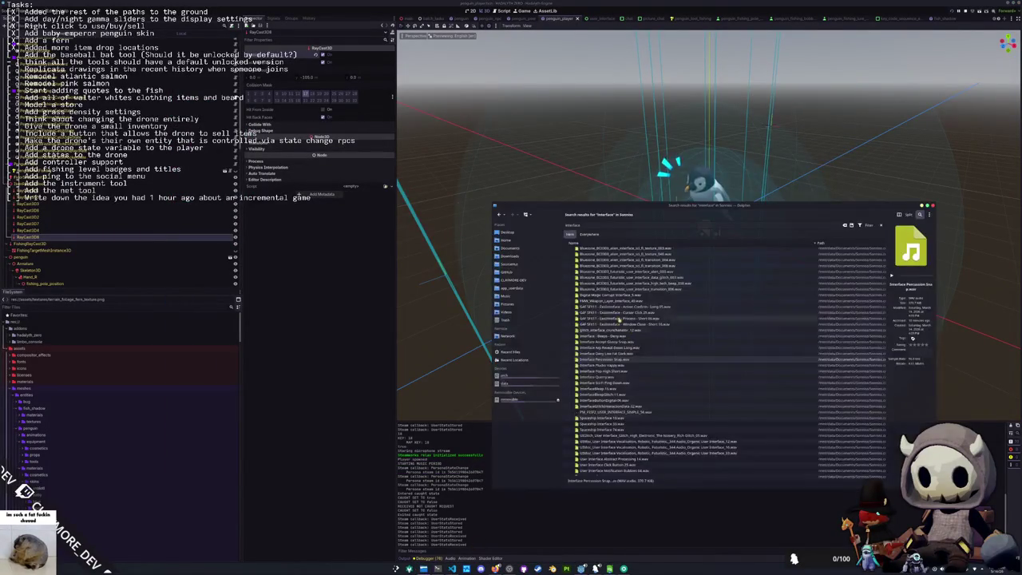
Step: Browse to Sourcehut > exports > personal in Dolphin
{"action": "left_click", "coordinate": [510, 264]}
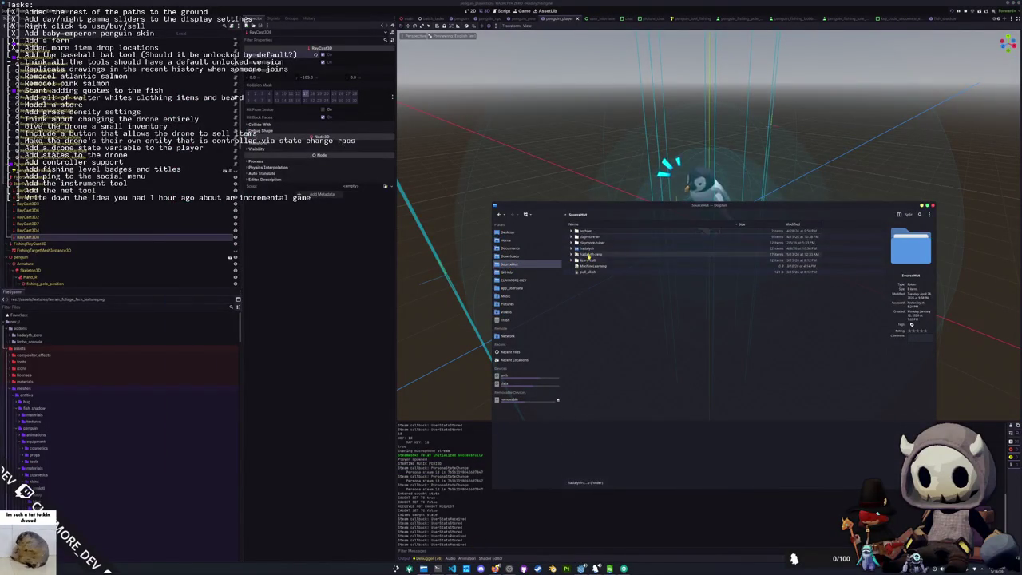
{"action": "double_click", "coordinate": [588, 262]}
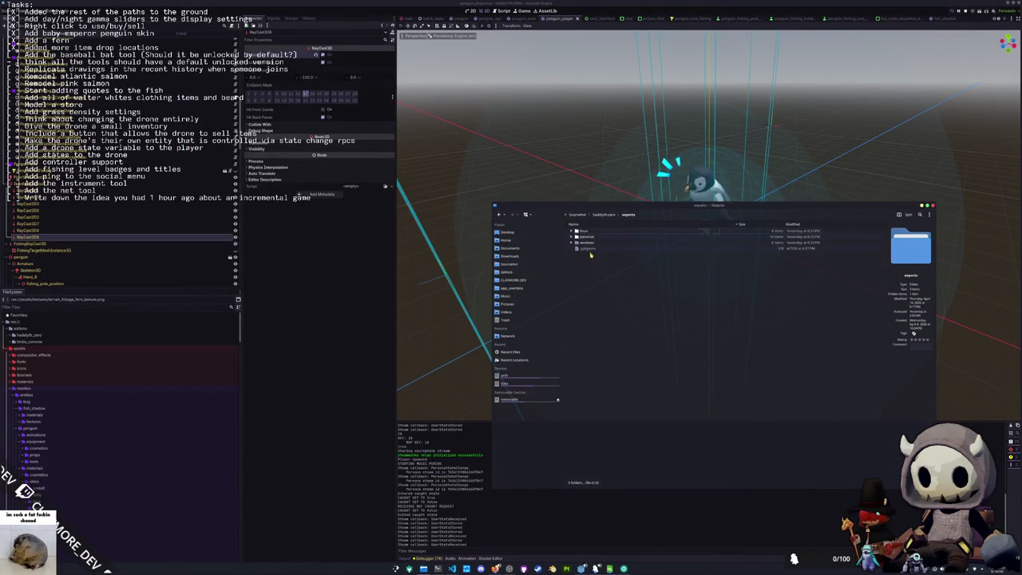
{"action": "double_click", "coordinate": [591, 238]}
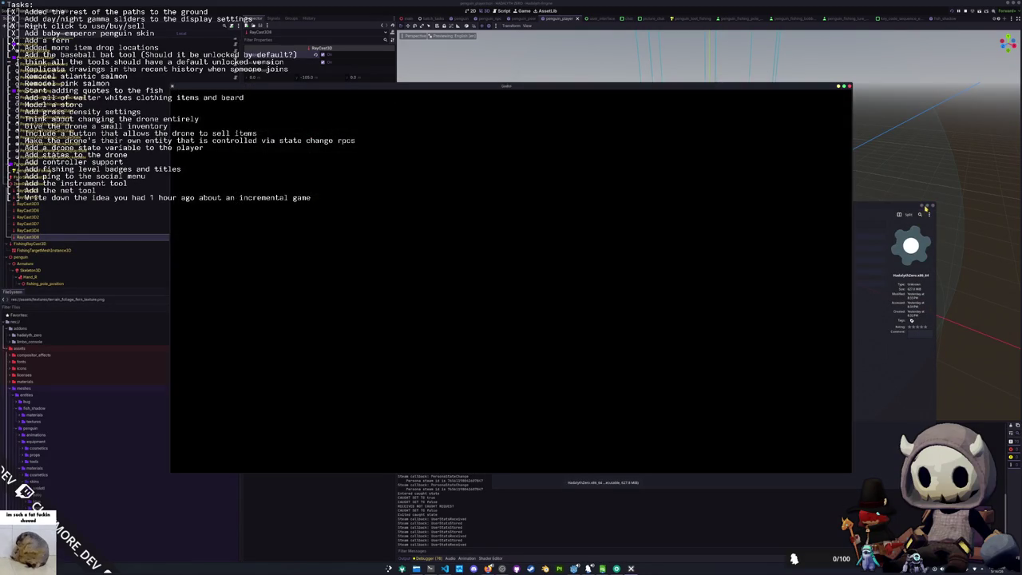
{"action": "left_click", "coordinate": [922, 206]}
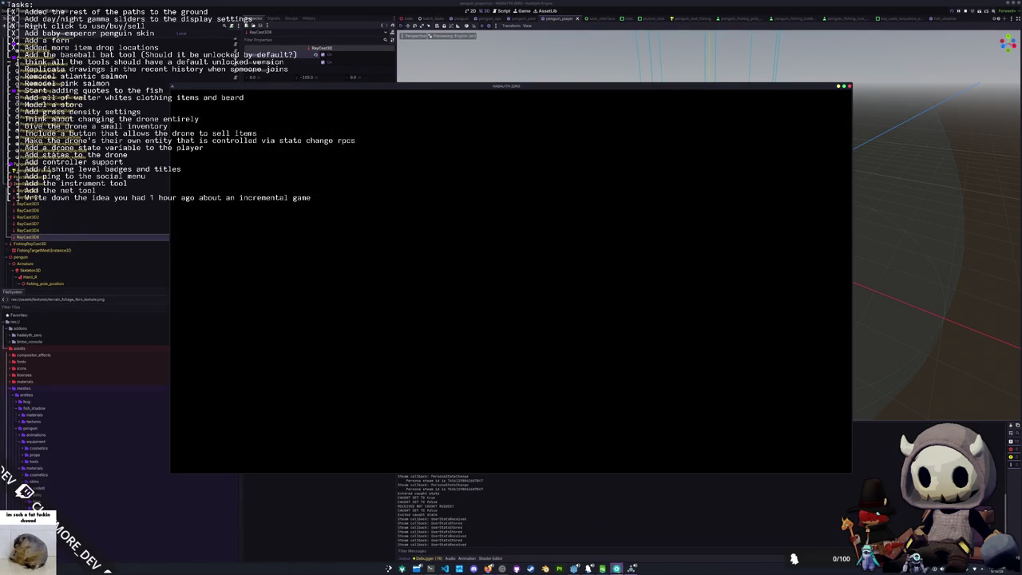
Step: Quit the running game to the desktop and clear Godot's output log
{"action": "mouse_move", "coordinate": [588, 567]}
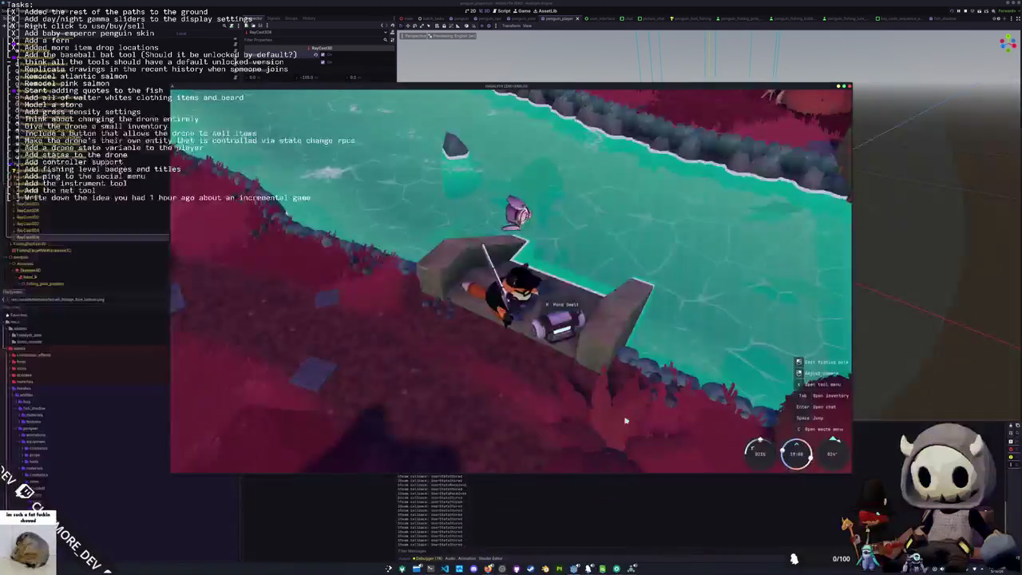
{"action": "key", "text": "Escape"}
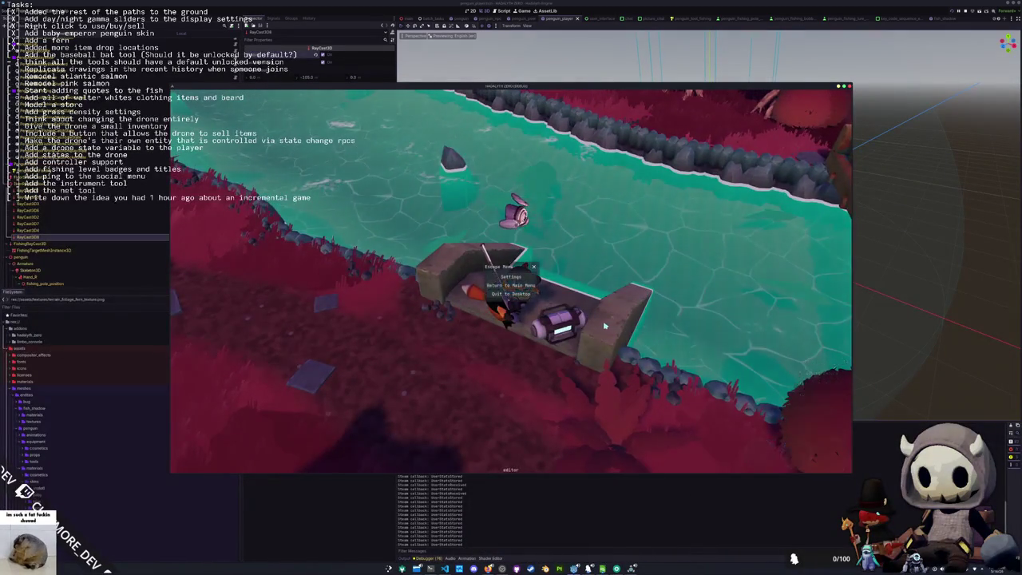
{"action": "left_click", "coordinate": [516, 294]}
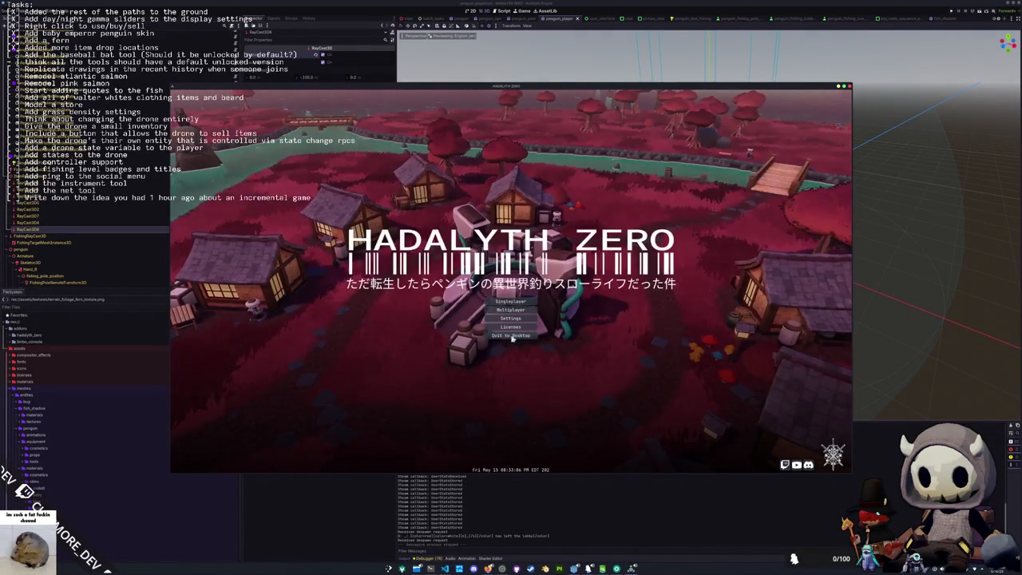
{"action": "left_click", "coordinate": [512, 336]}
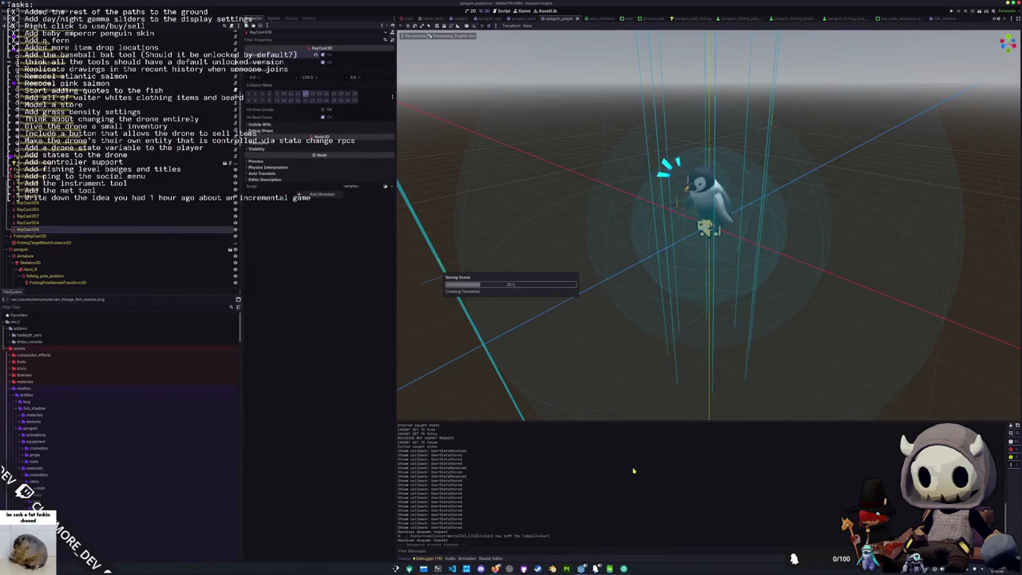
{"action": "scroll", "coordinate": [873, 399], "scroll_direction": "down", "scroll_amount": 3}
{"action": "left_click", "coordinate": [1010, 428]}
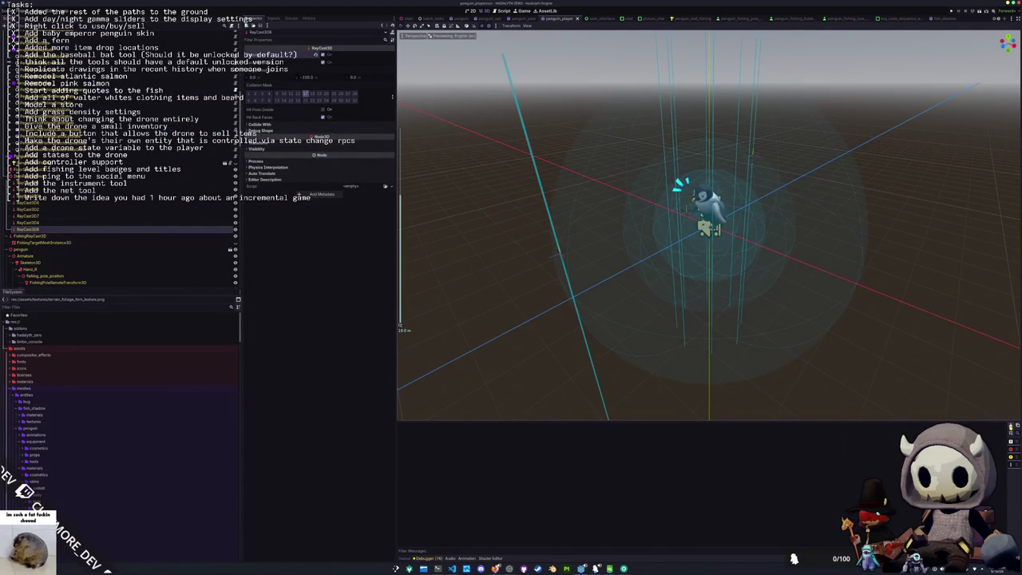
{"action": "mouse_move", "coordinate": [820, 361]}
{"action": "left_mouse_down"}
{"action": "mouse_move", "coordinate": [831, 342]}
{"action": "mouse_move", "coordinate": [814, 358]}
{"action": "left_mouse_up"}
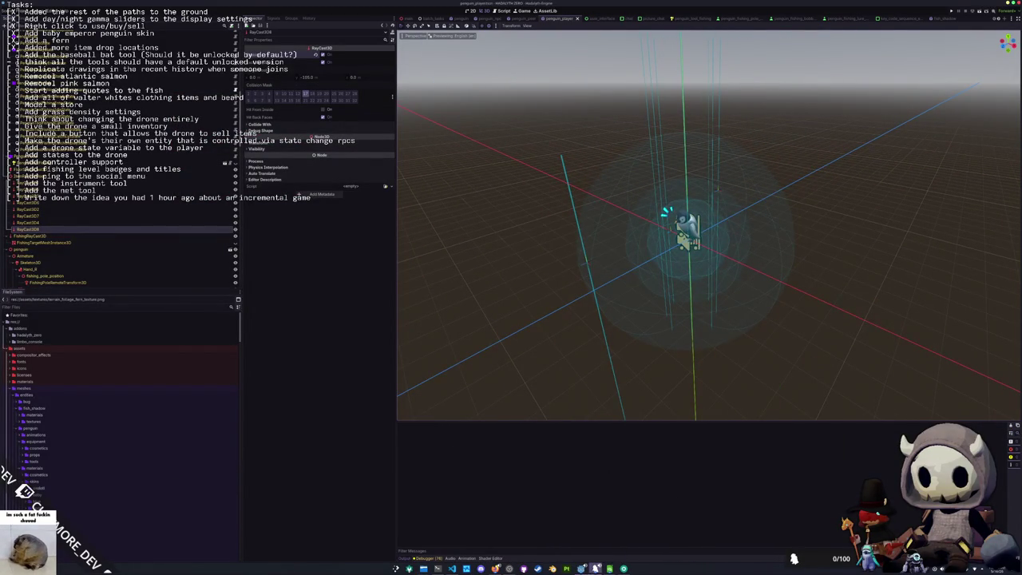
Step: Launch the exported Hadalyth Zero build and hide OBS's current screen-capture source
{"action": "key", "text": "super+e"}
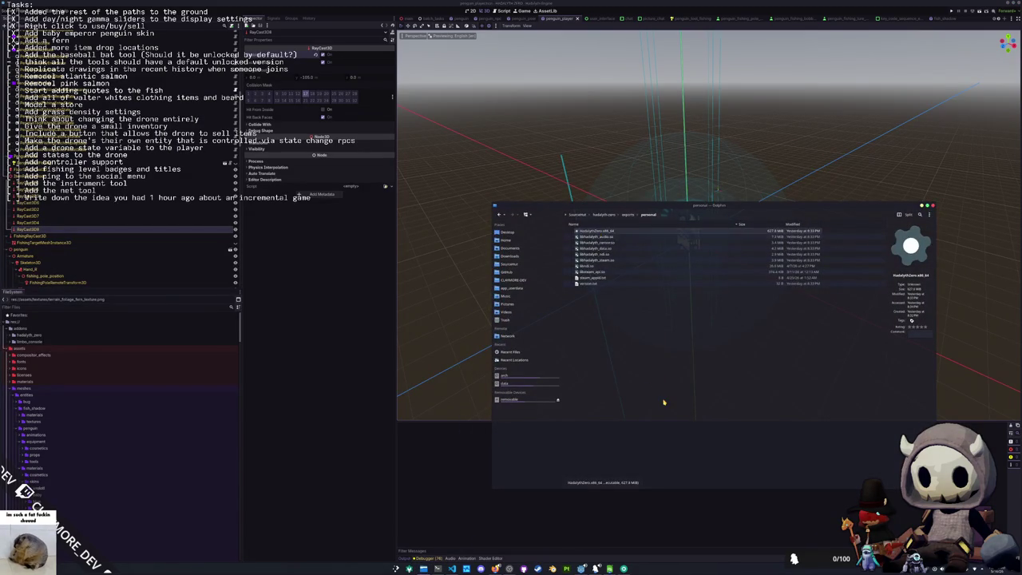
{"action": "key", "text": "Return"}
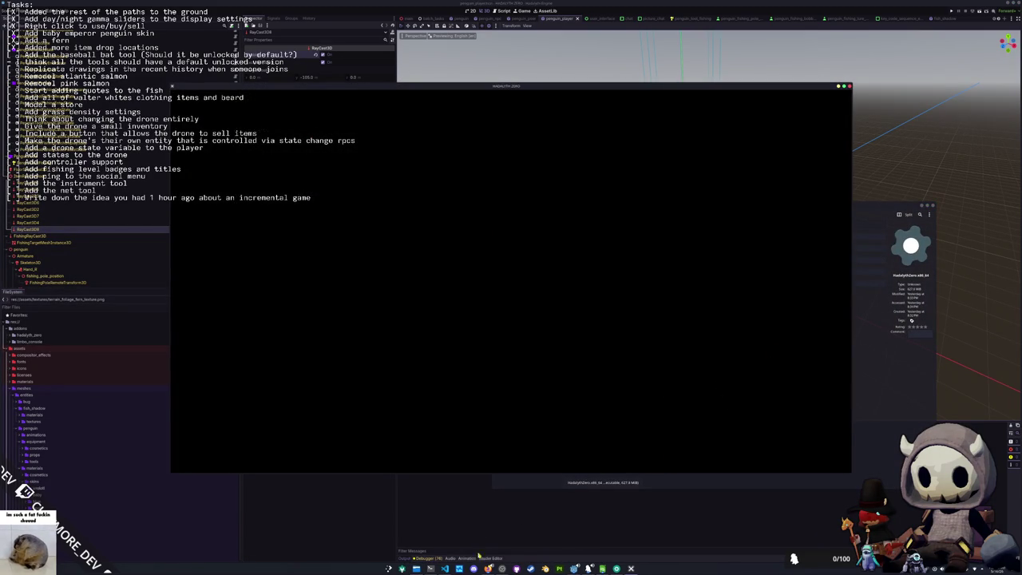
{"action": "left_click", "coordinate": [616, 568]}
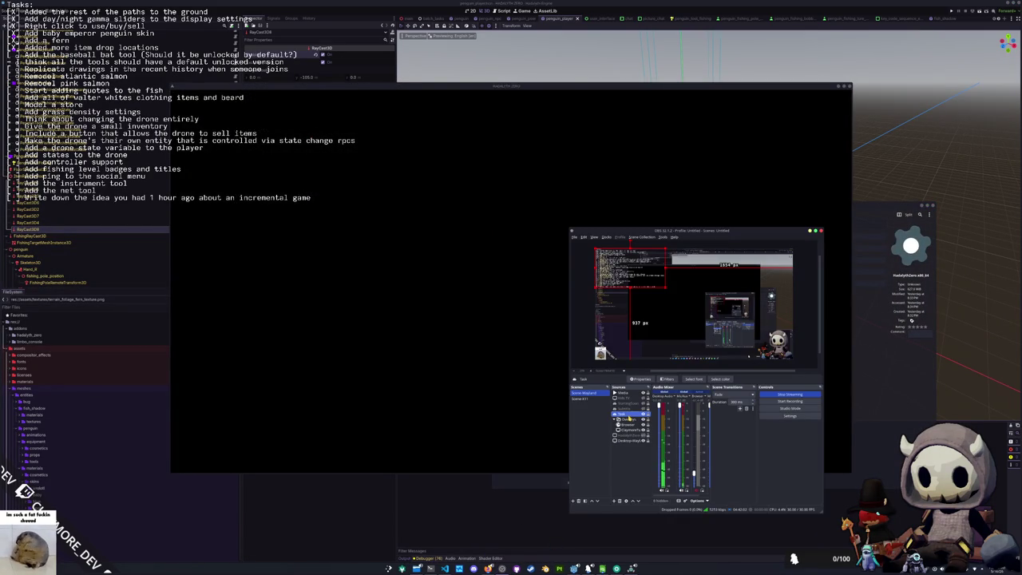
{"action": "left_click", "coordinate": [645, 438]}
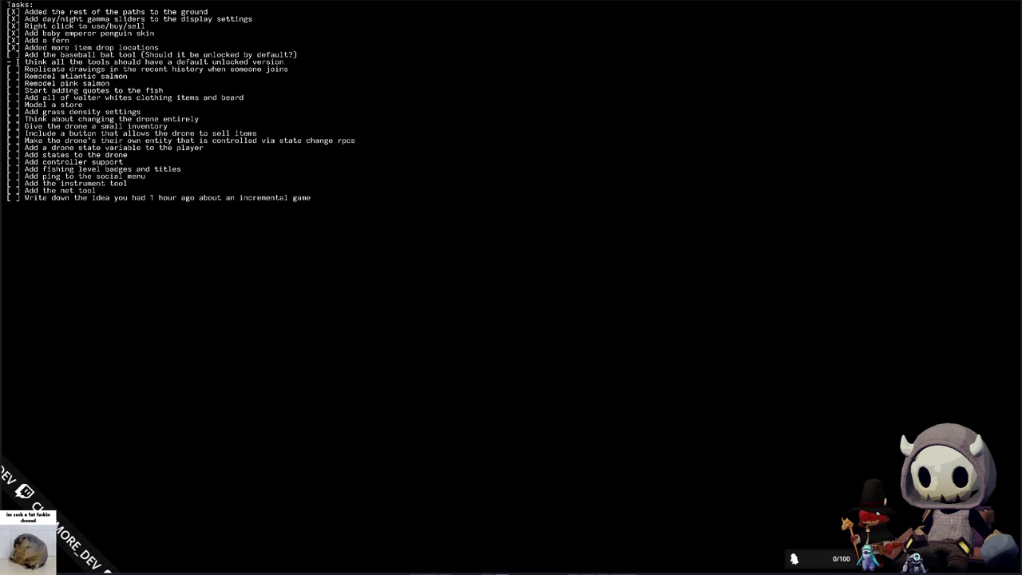
{"action": "scroll", "coordinate": [514, 317], "scroll_direction": "down", "scroll_amount": 5}
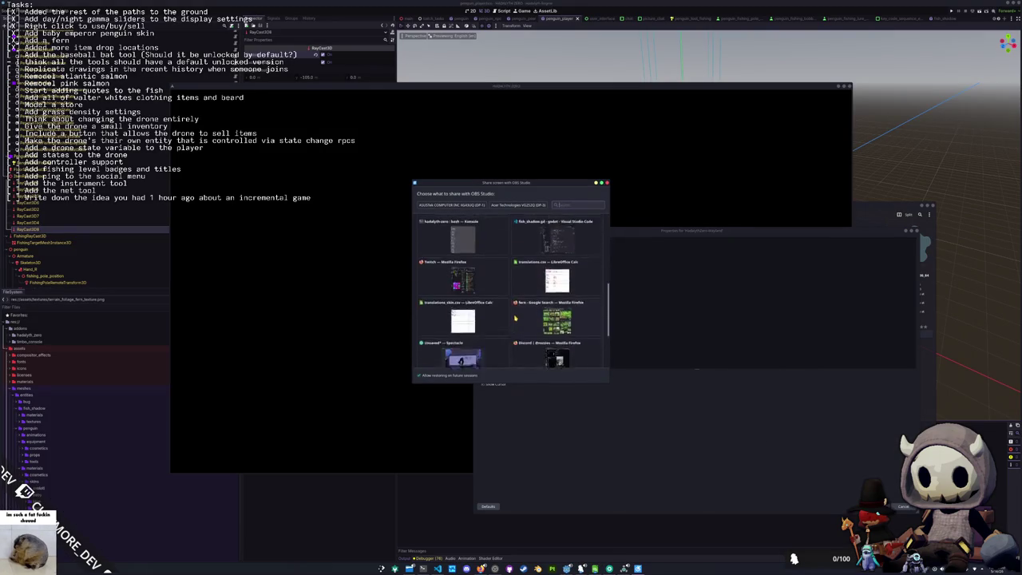
Step: Share the game window, try Singleplayer, return to the main menu, and choose Multiplayer
{"action": "double_click", "coordinate": [521, 308]}
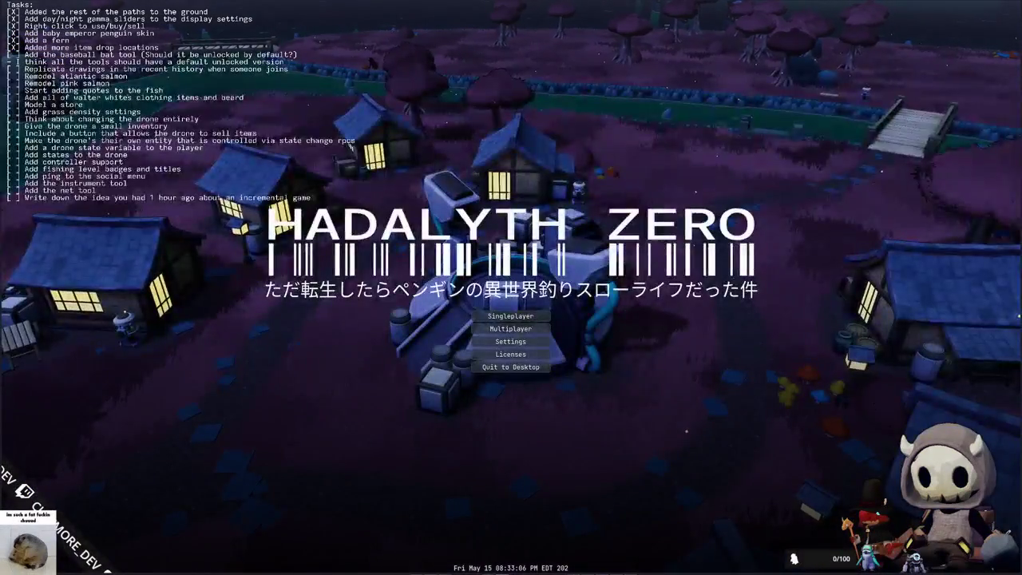
{"action": "left_click", "coordinate": [512, 323]}
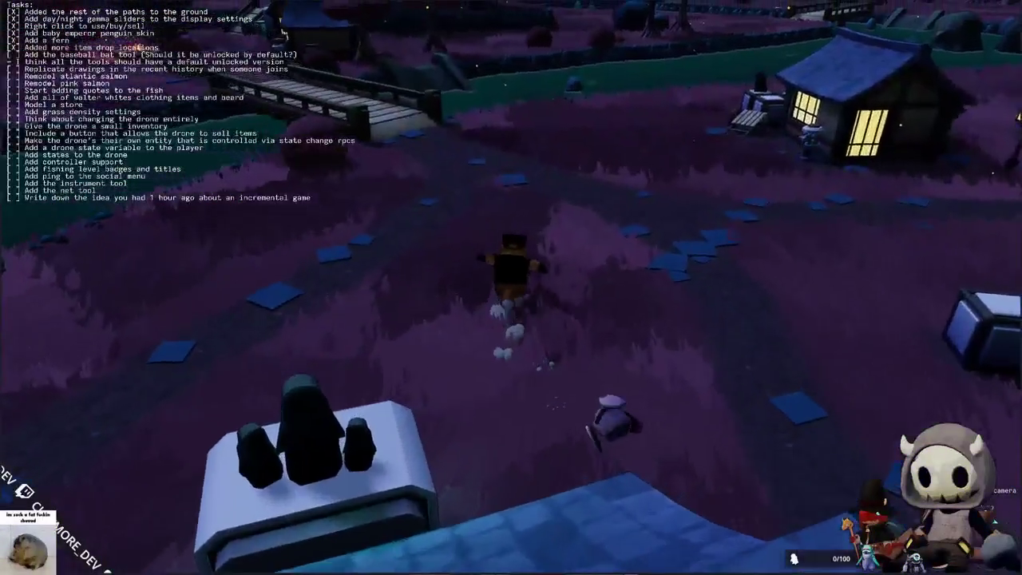
{"action": "key", "text": "Escape"}
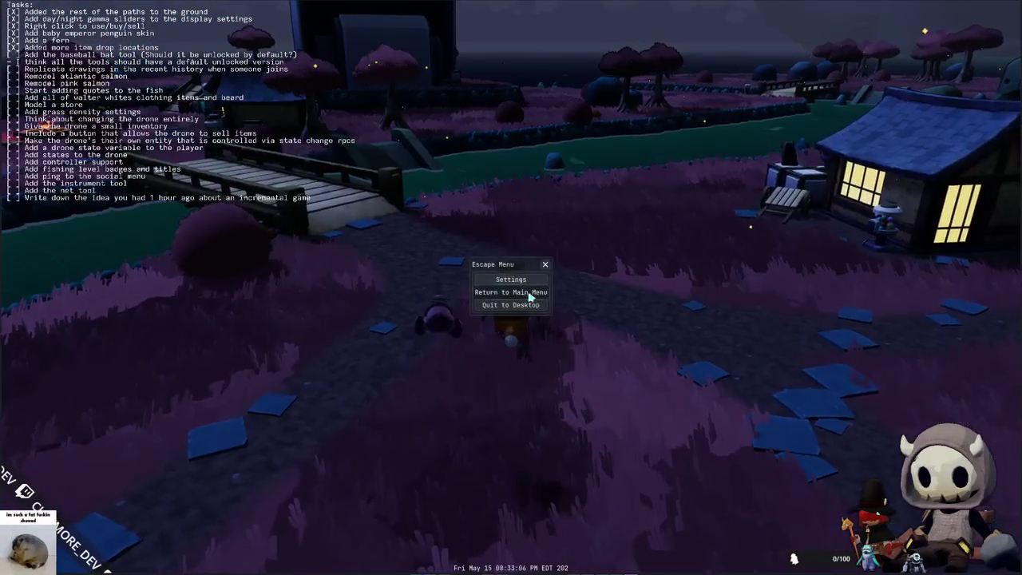
{"action": "left_click", "coordinate": [546, 293]}
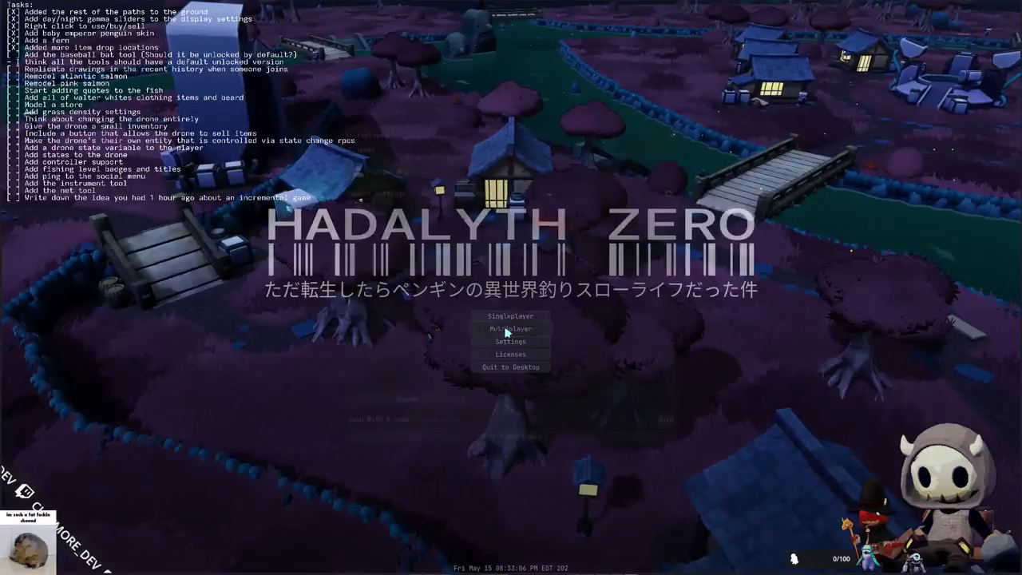
{"action": "left_click", "coordinate": [490, 324]}
Step: Join the multiplayer lobby, walk the penguin to the water and fish with the pole beside another player
{"action": "left_click", "coordinate": [667, 216]}
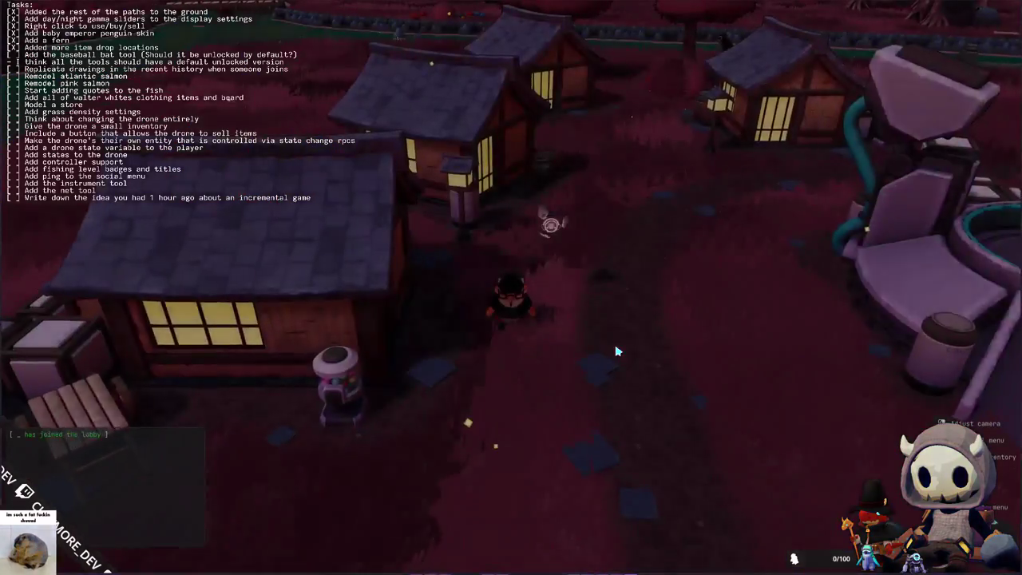
{"action": "key", "text": "w"}
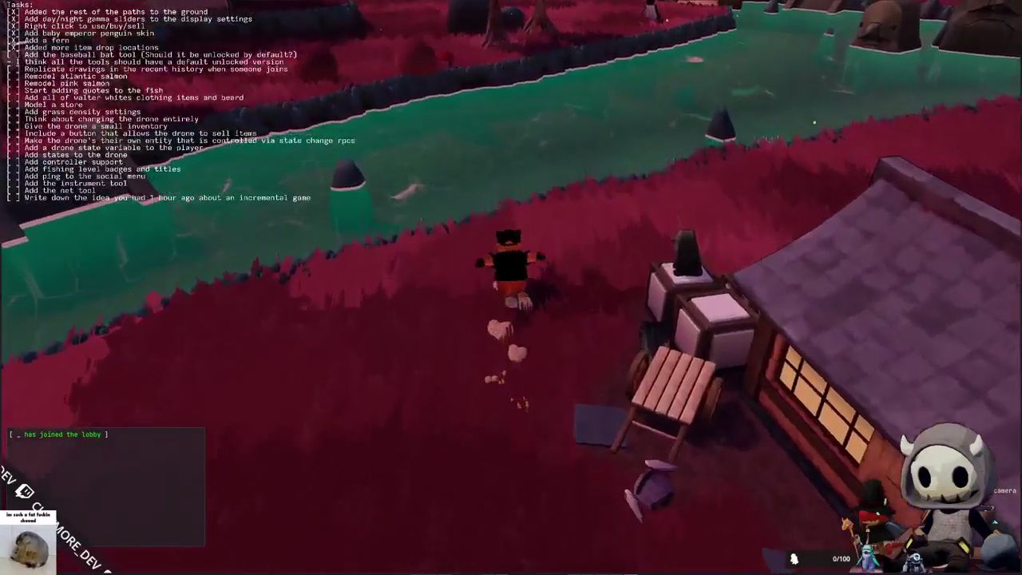
{"action": "key", "text": "Tab"}
{"action": "key", "text": "Tab"}
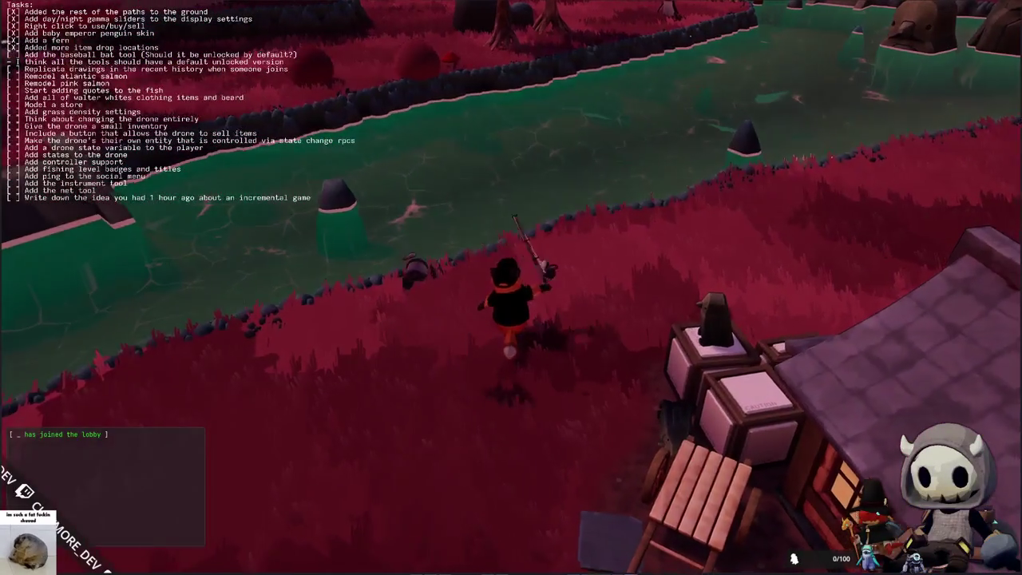
{"action": "key", "text": "w"}
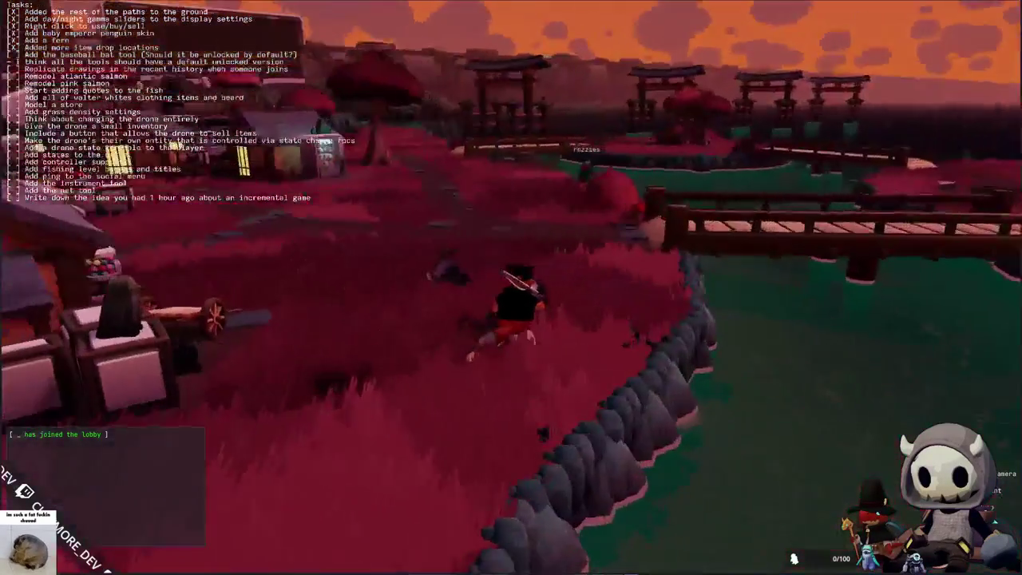
{"action": "key", "text": "w"}
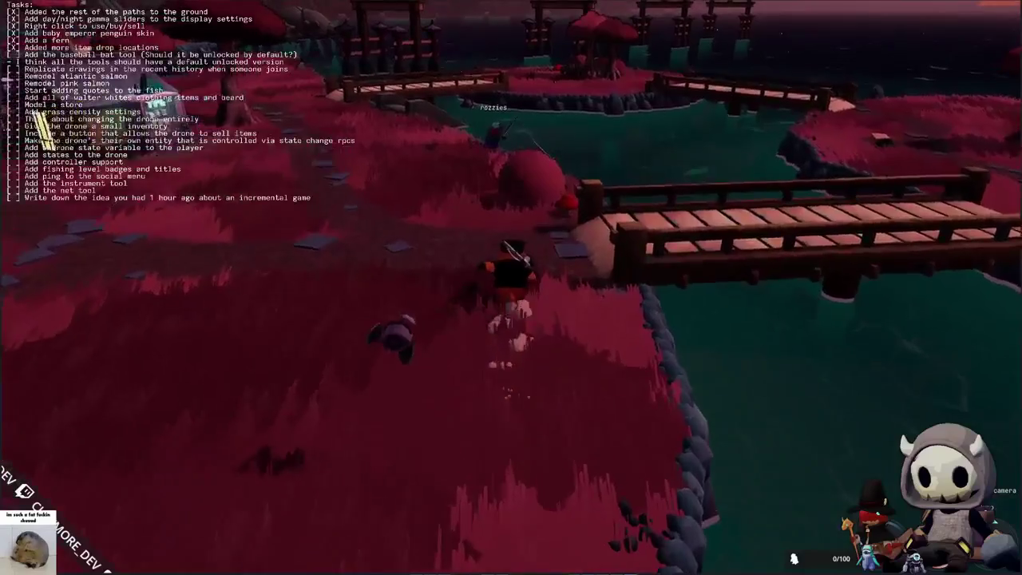
{"action": "key", "text": "w"}
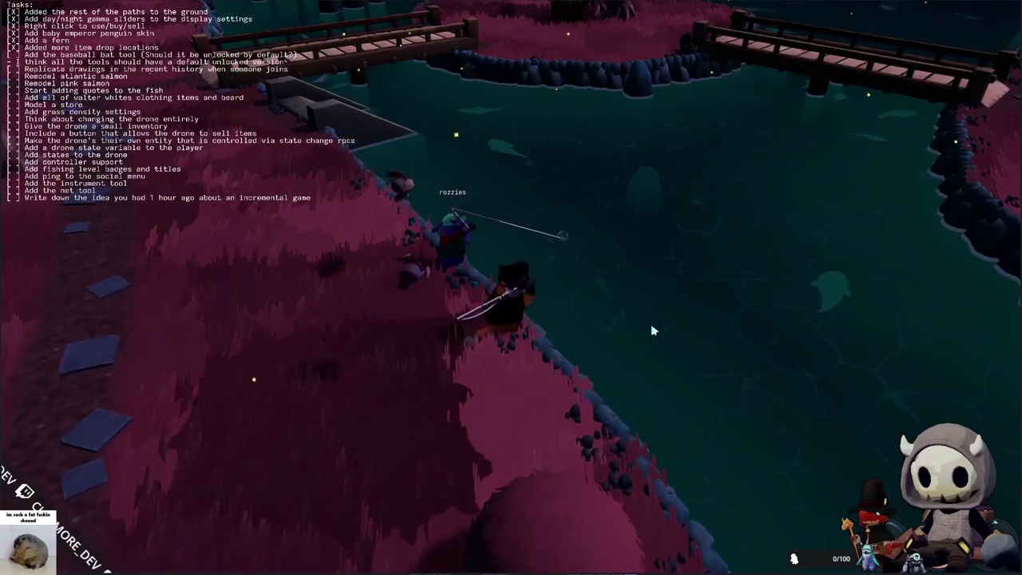
{"action": "key", "text": "e"}
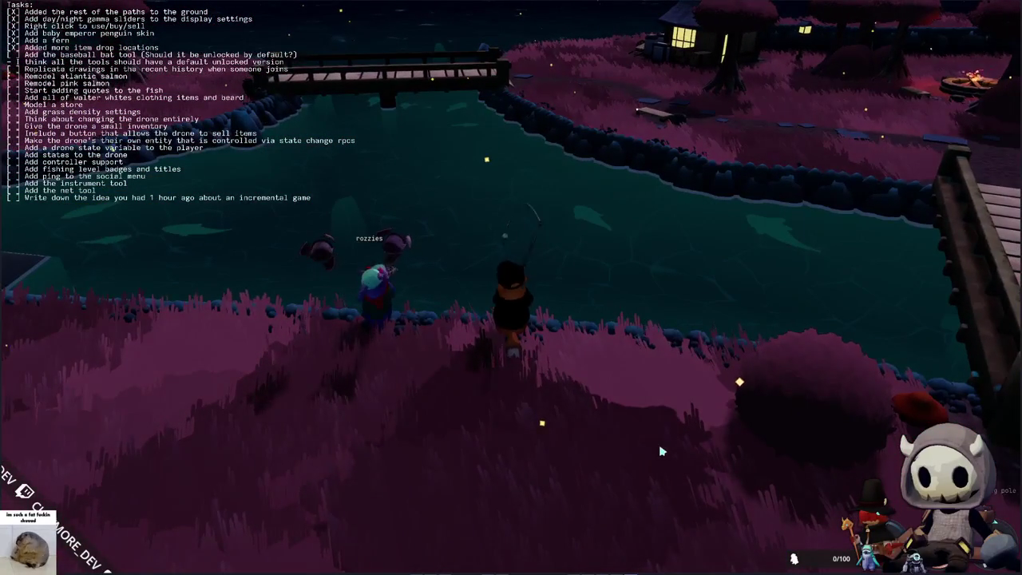
Step: Head onto the bridge, open Picture Chat and draw the first pencil stroke on the canvas
{"action": "key", "text": "w"}
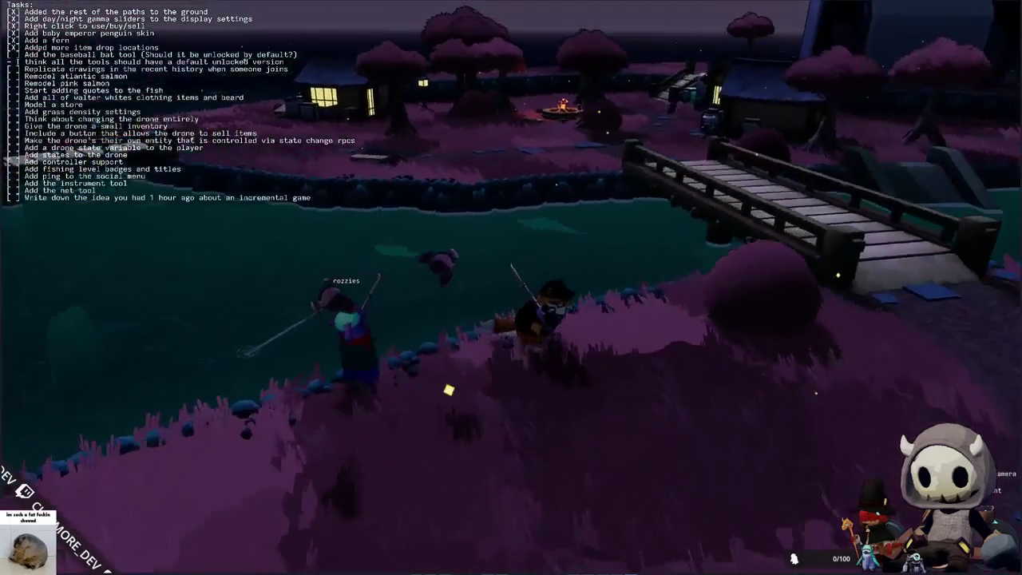
{"action": "key", "text": "w"}
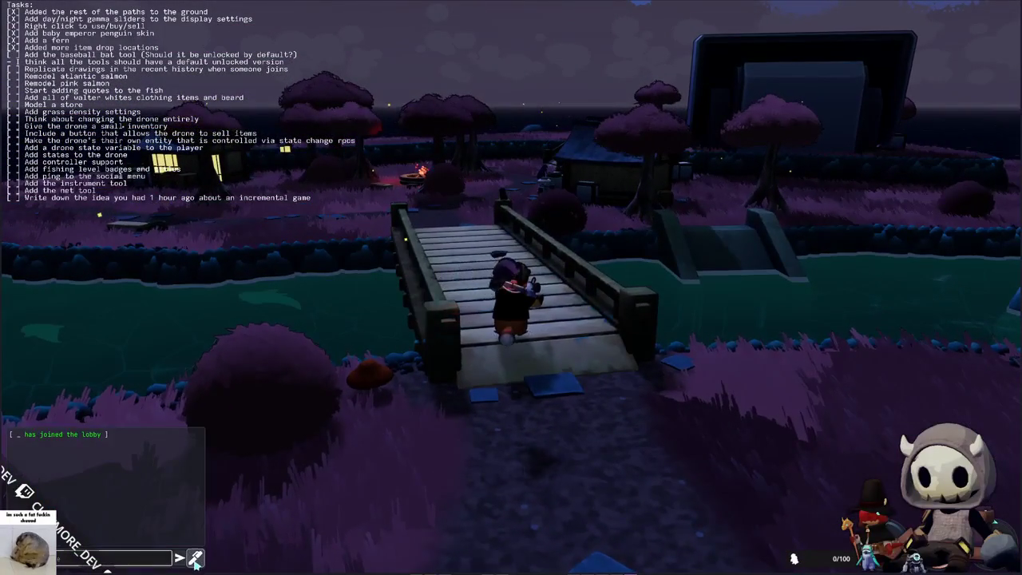
{"action": "left_click", "coordinate": [195, 557]}
{"action": "left_click_drag", "start_coordinate": [550, 292], "coordinate": [487, 293]}
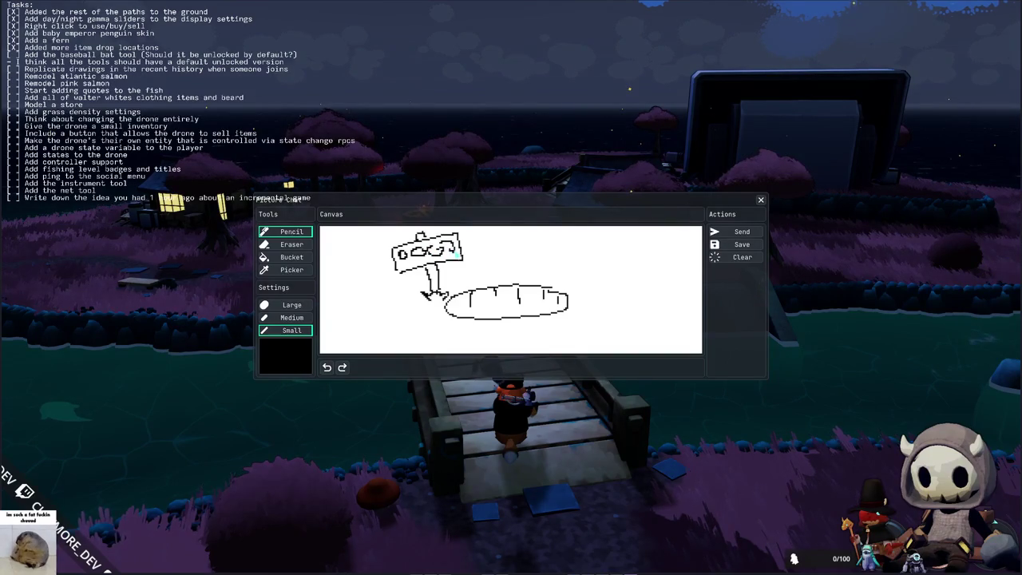
Step: Close the Picture Chat window and walk over both bridges, past the houses, to the giant in-game screen
{"action": "left_click", "coordinate": [760, 201]}
{"action": "key", "text": "w"}
{"action": "key", "text": "w"}
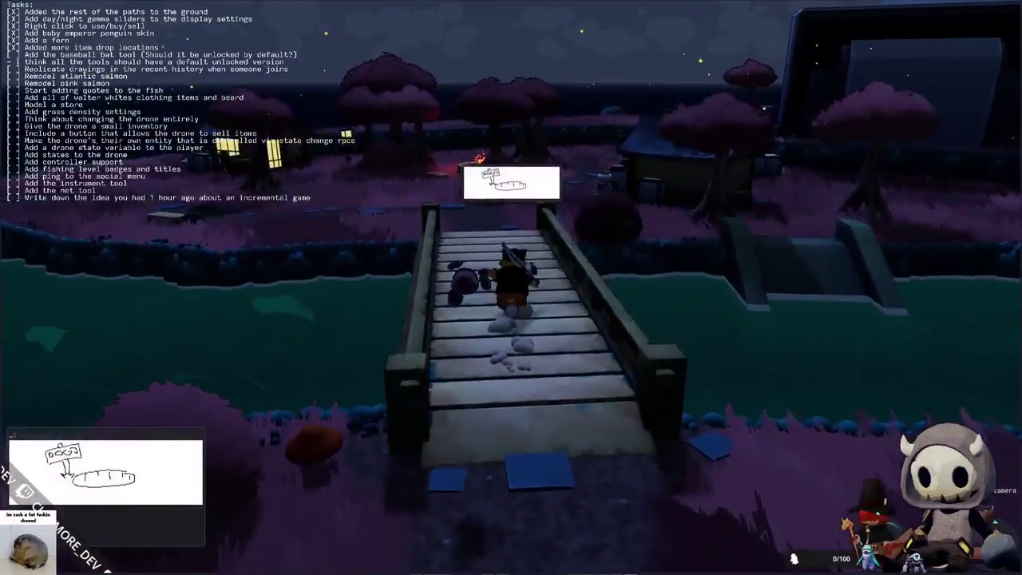
{"action": "key", "text": "w"}
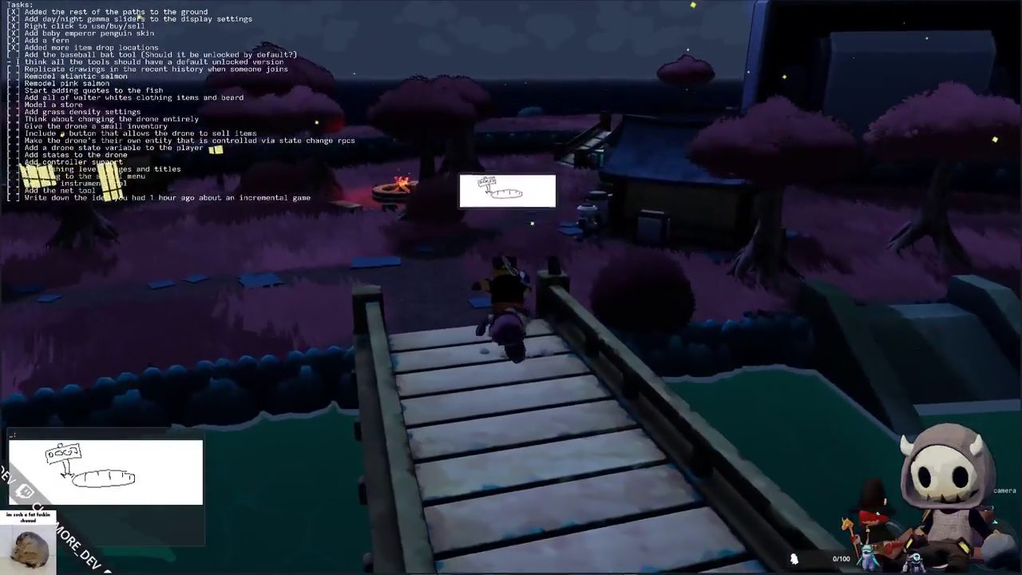
{"action": "key", "text": "w"}
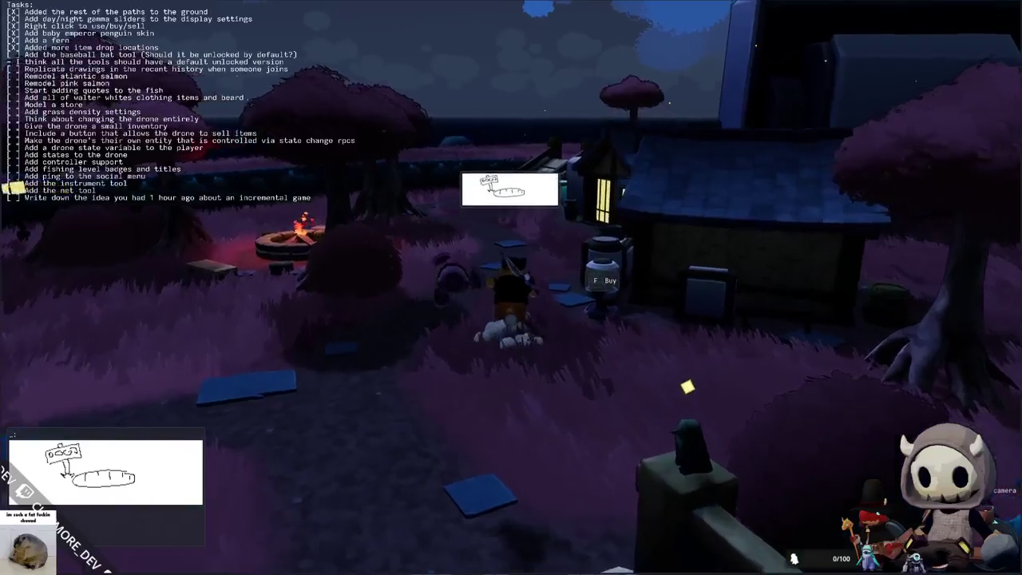
{"action": "key", "text": "w"}
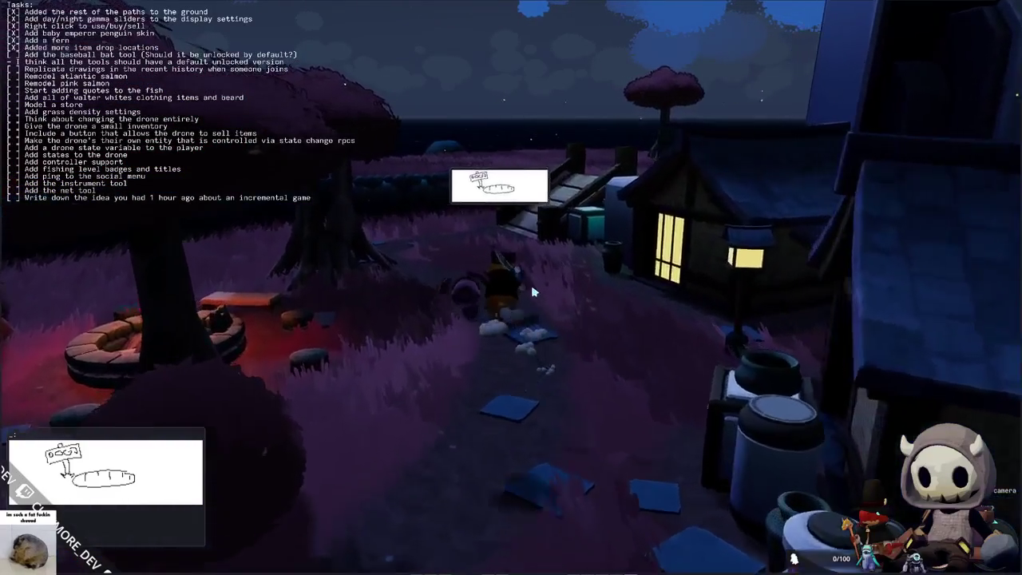
{"action": "key", "text": "w"}
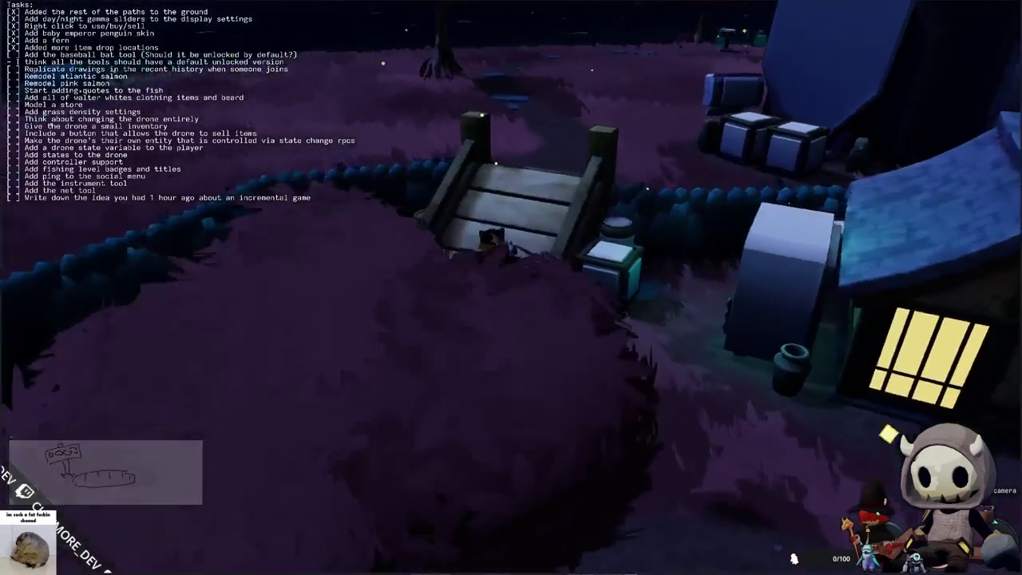
{"action": "key", "text": "w"}
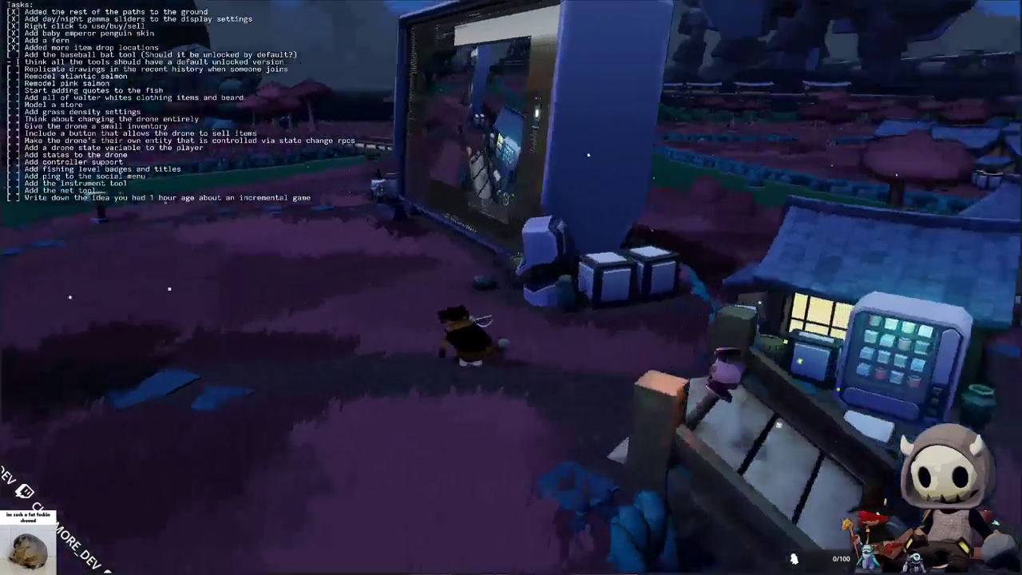
{"action": "key", "text": "w"}
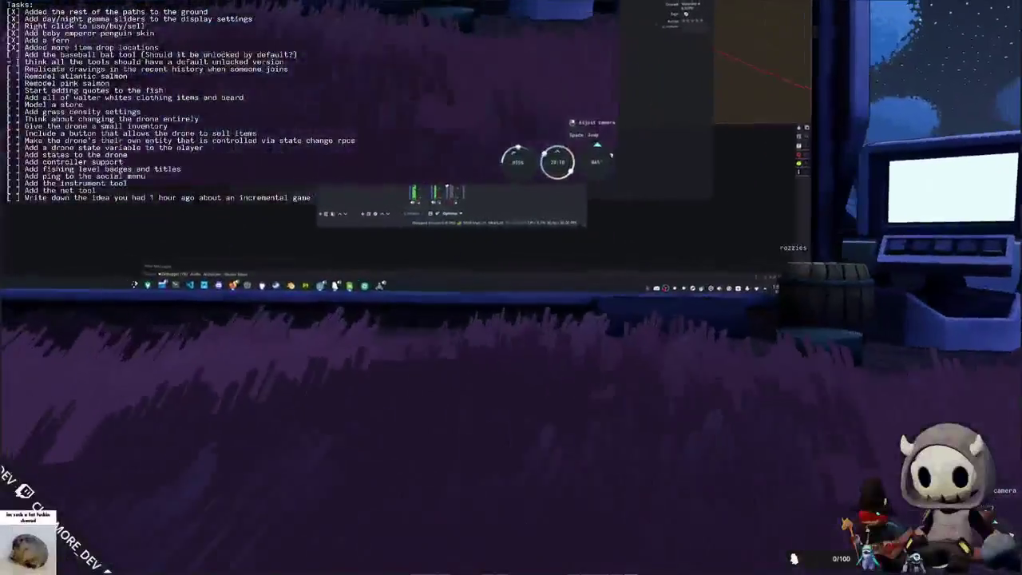
{"action": "key", "text": "w"}
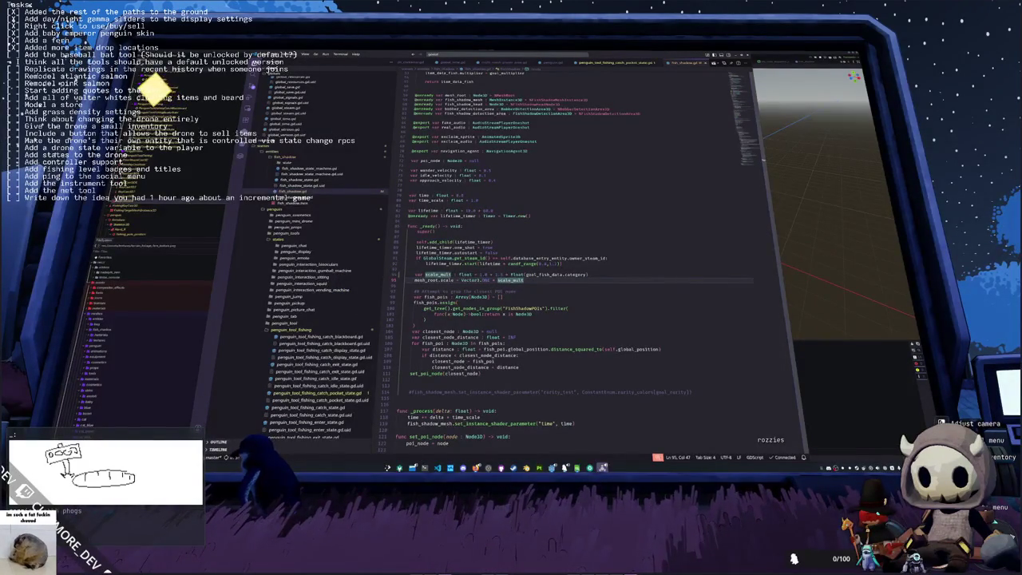
Step: Quit the extra game copy to the desktop so the giant monitor shows VS Code's fish shadow script
{"action": "mouse_move", "coordinate": [551, 467]}
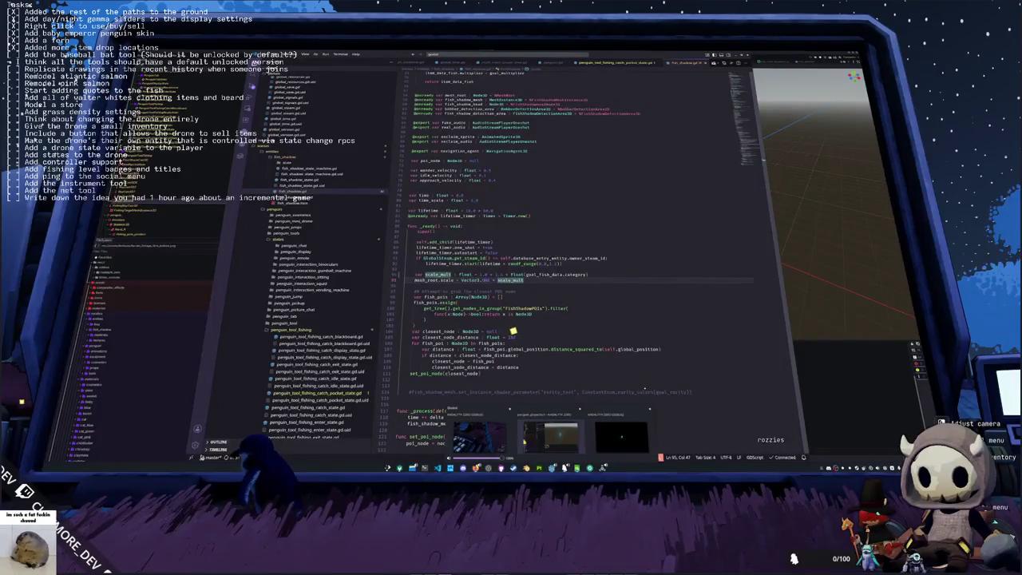
{"action": "left_click", "coordinate": [479, 435]}
{"action": "key", "text": "Escape"}
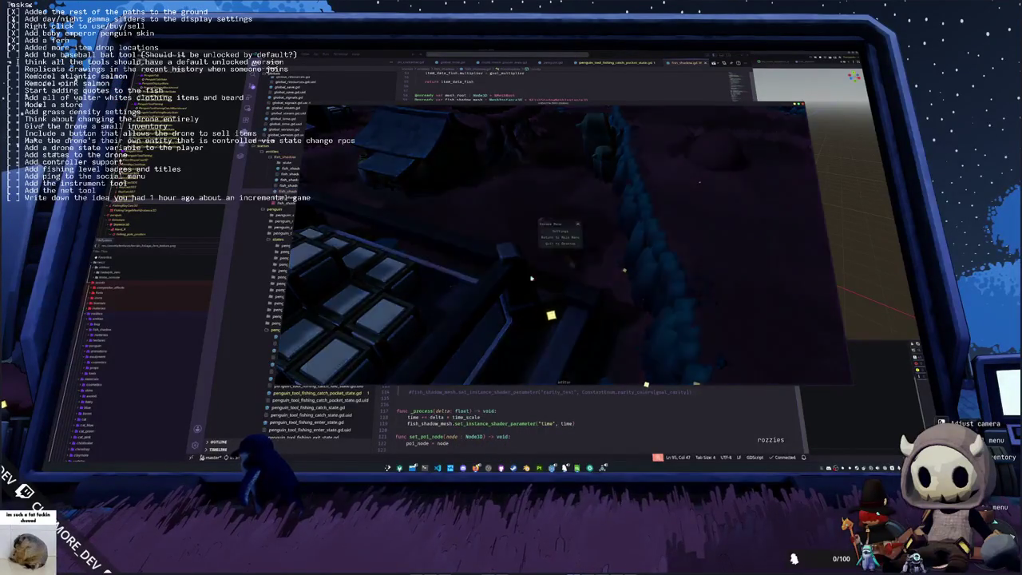
{"action": "left_click", "coordinate": [559, 242]}
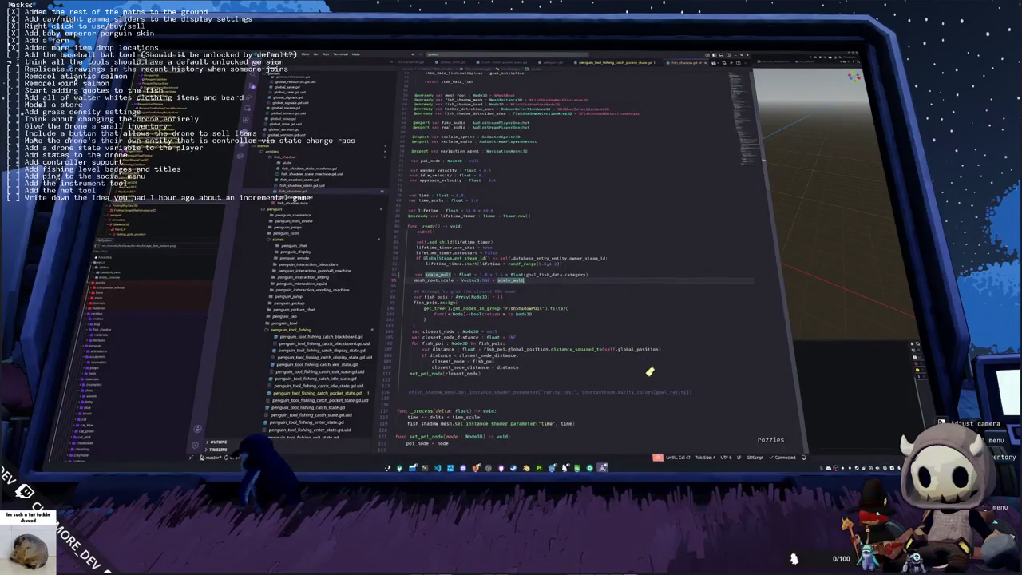
Step: Bring the other game window to the front and enter the game world from its title screen
{"action": "mouse_move", "coordinate": [550, 467]}
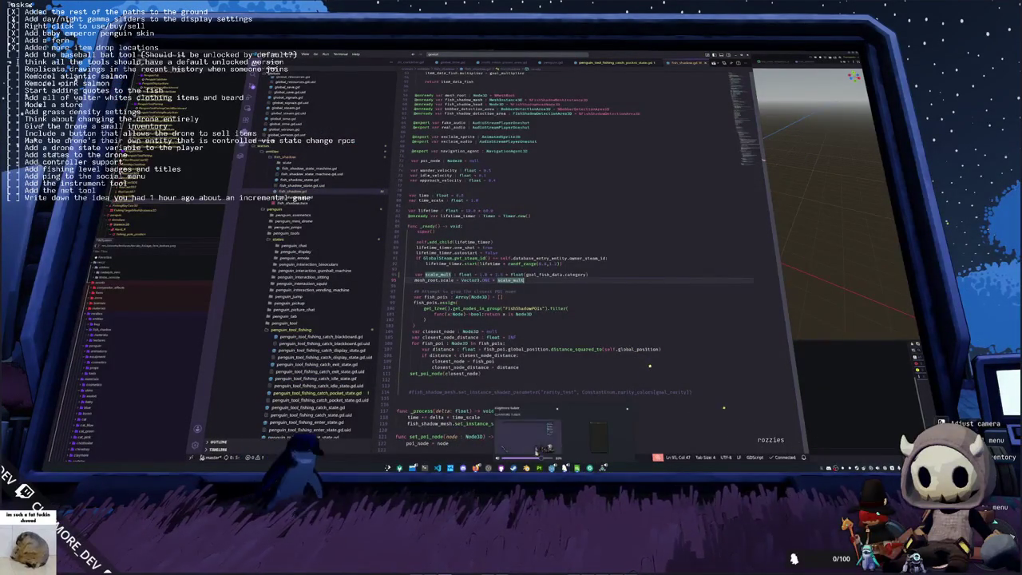
{"action": "left_click", "coordinate": [590, 435]}
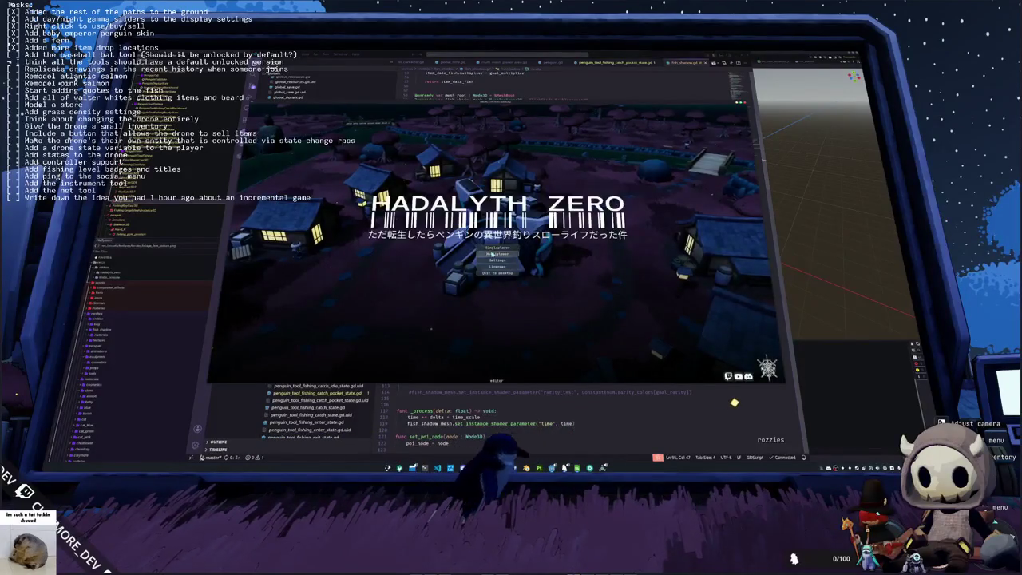
{"action": "left_click", "coordinate": [580, 243]}
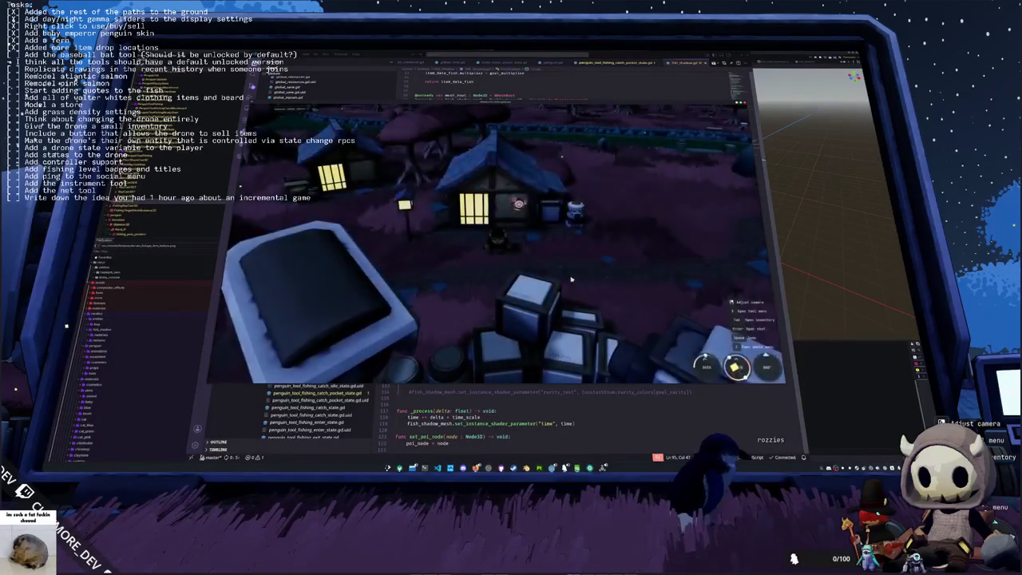
Step: Walk that penguin along the path across the bridge and aim a fishing cast
{"action": "key", "text": "w"}
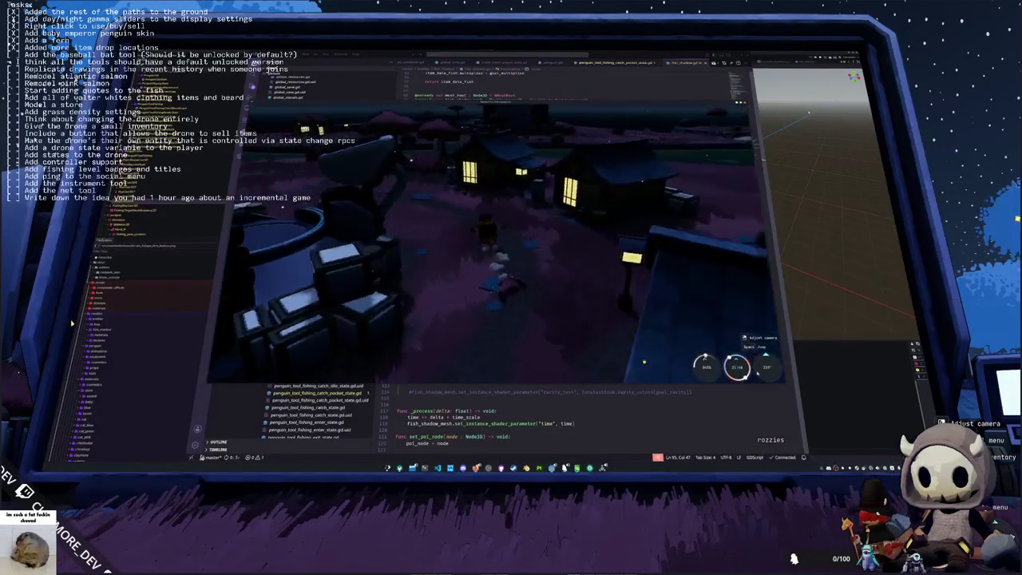
{"action": "key", "text": "w"}
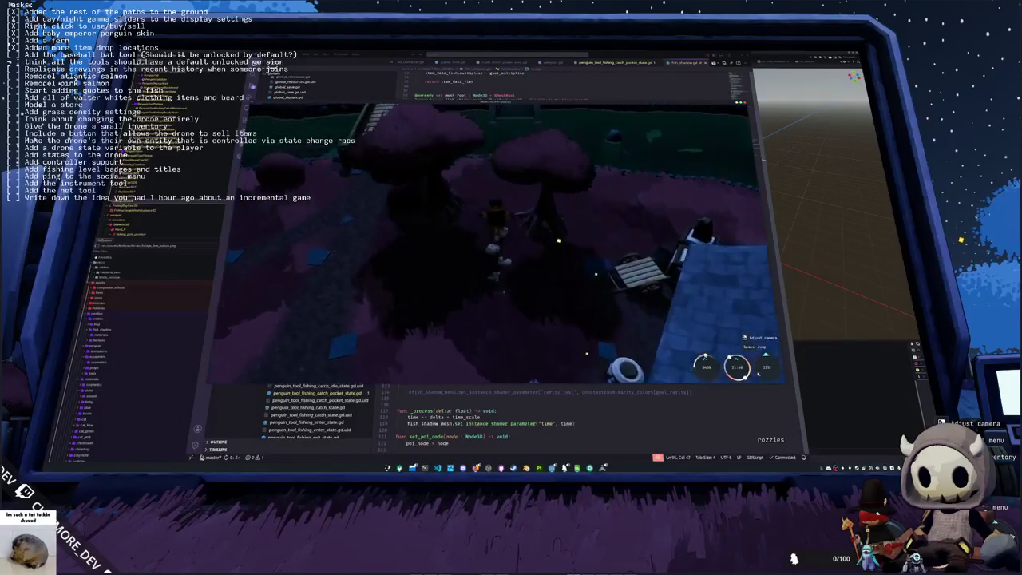
{"action": "key", "text": "w"}
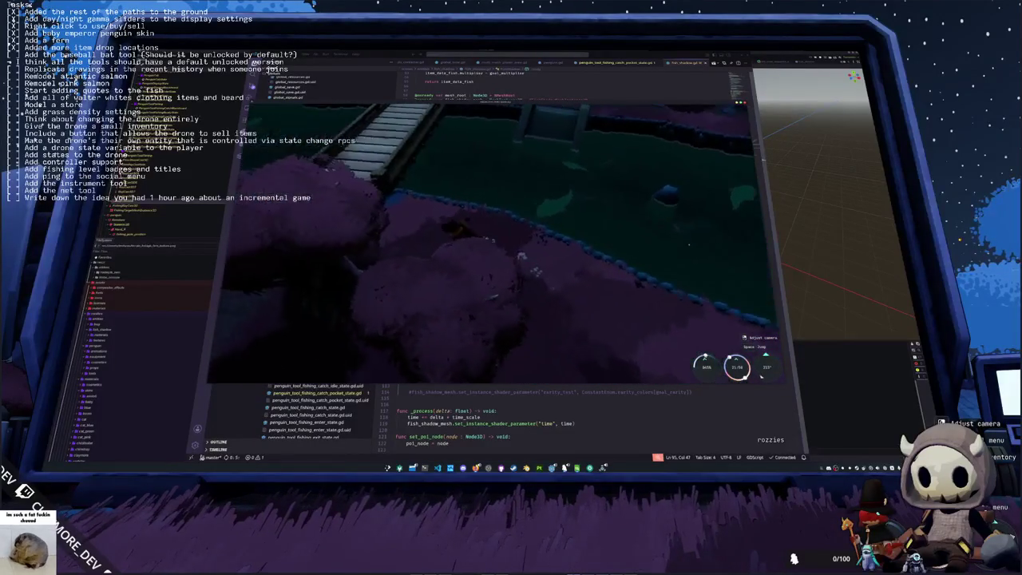
{"action": "key", "text": "w"}
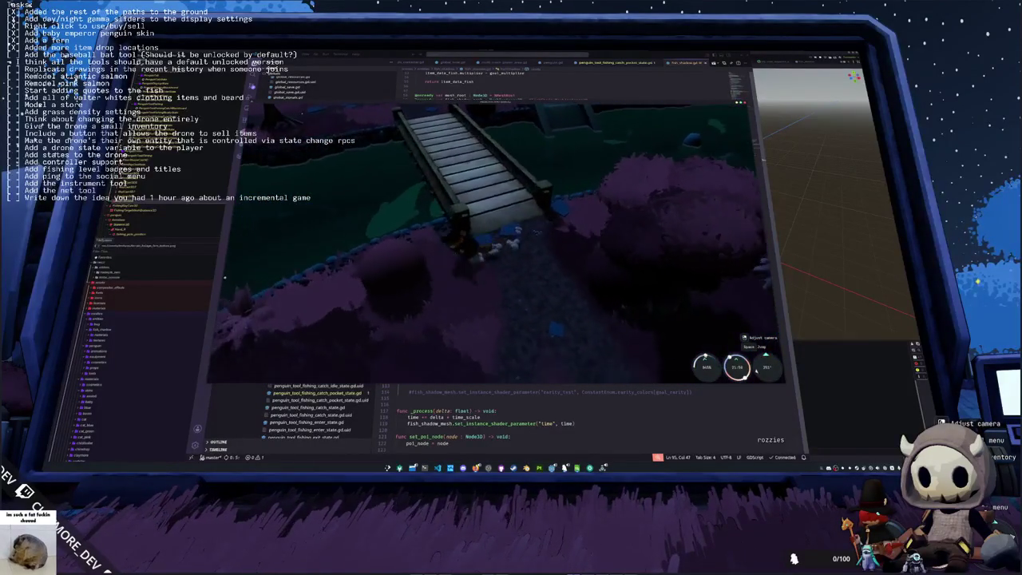
{"action": "key", "text": "w"}
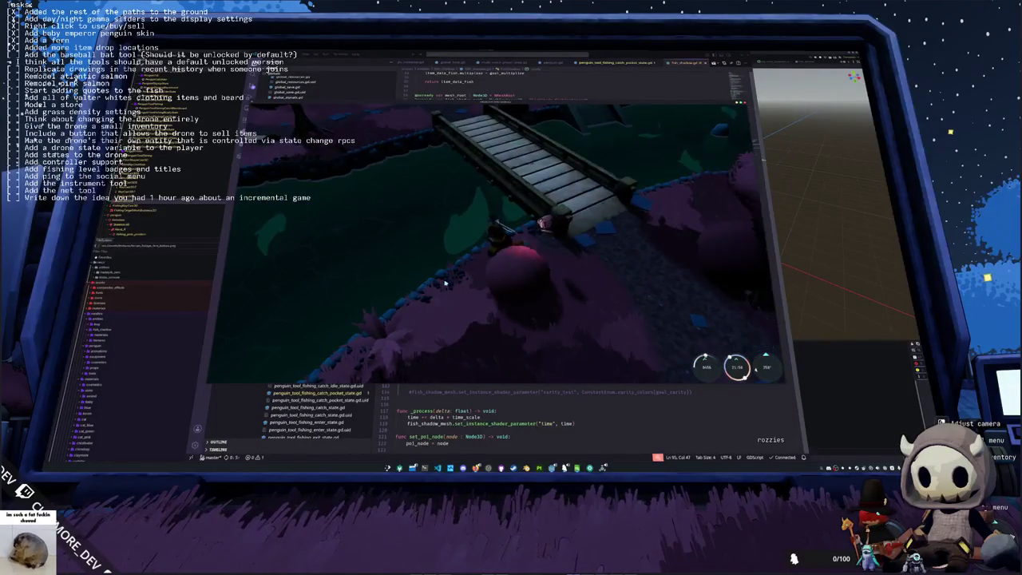
{"action": "left_click", "coordinate": [451, 250]}
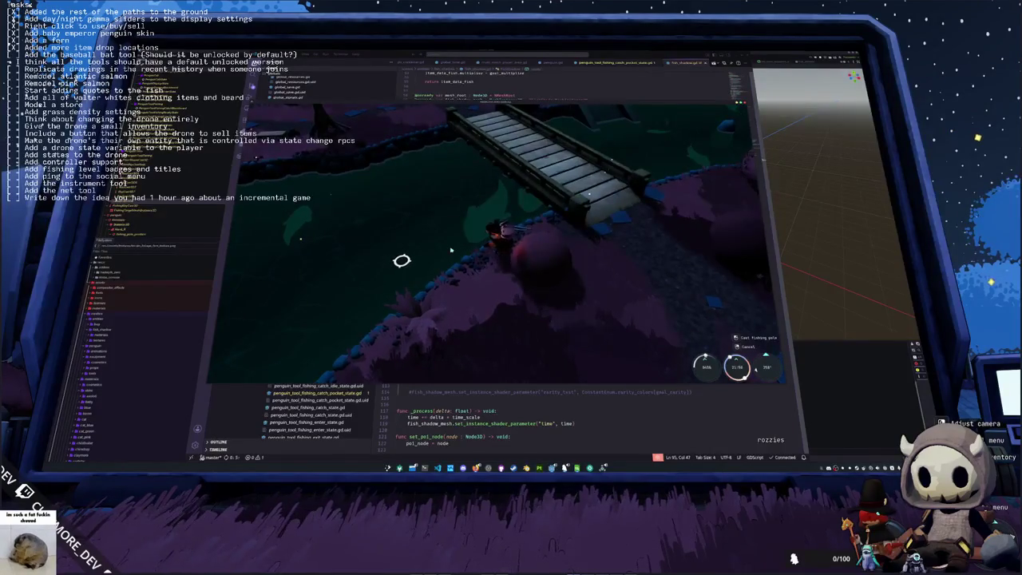
{"action": "left_click", "coordinate": [451, 250]}
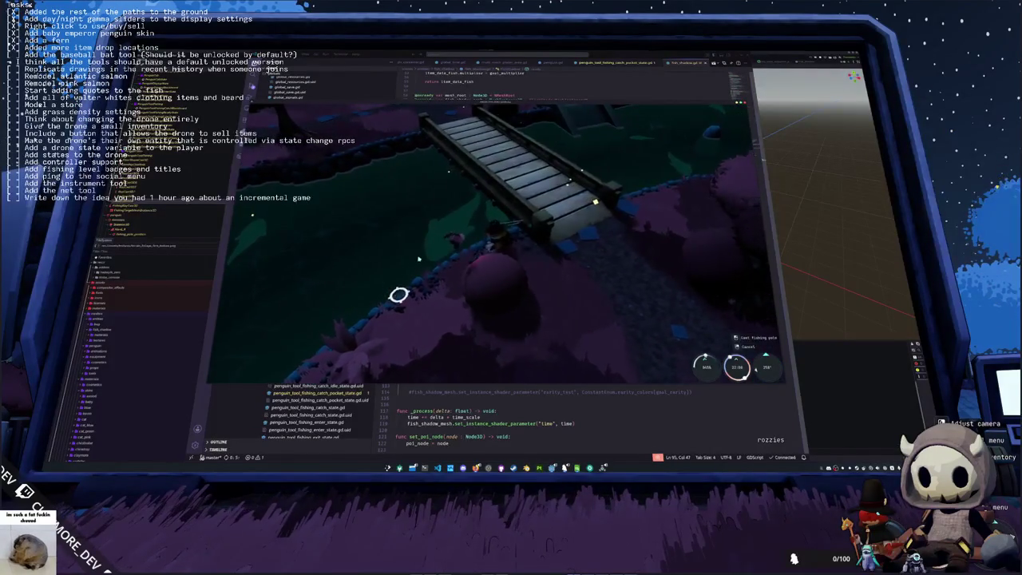
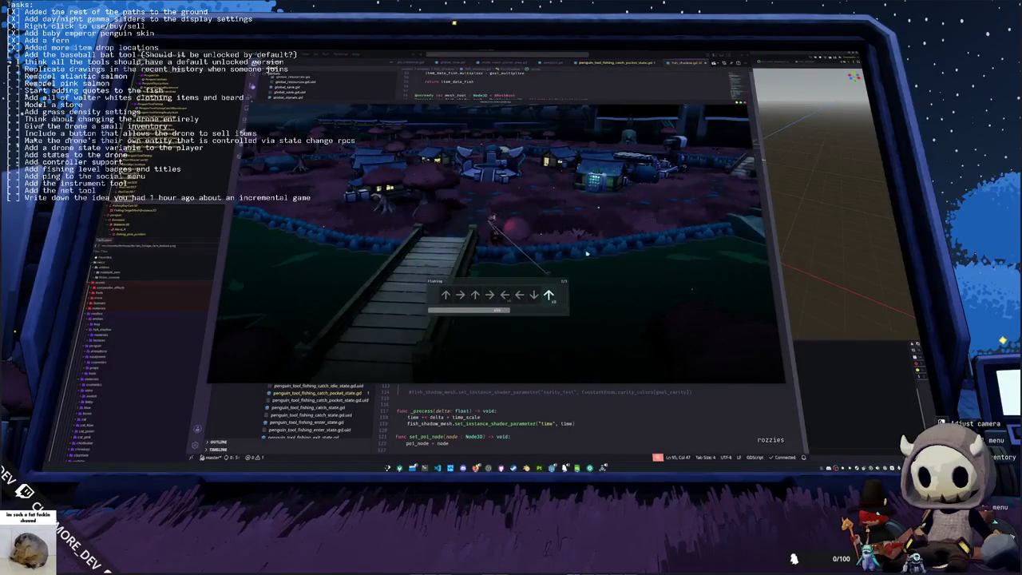
Step: Enter the last Up arrow to land the North Atlantic Right Whale, then close the game window
{"action": "key", "text": "Up"}
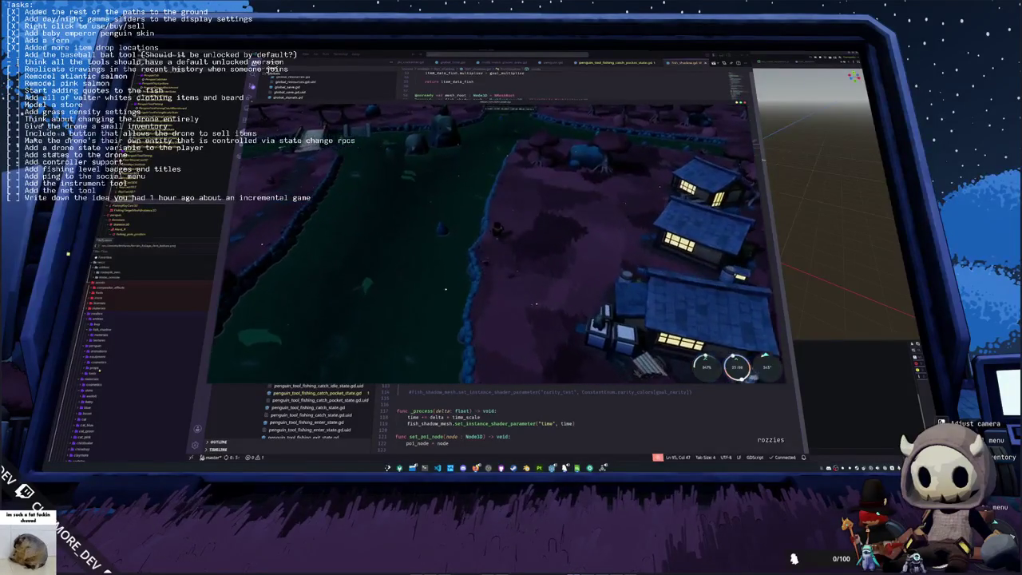
{"action": "left_click", "coordinate": [523, 384]}
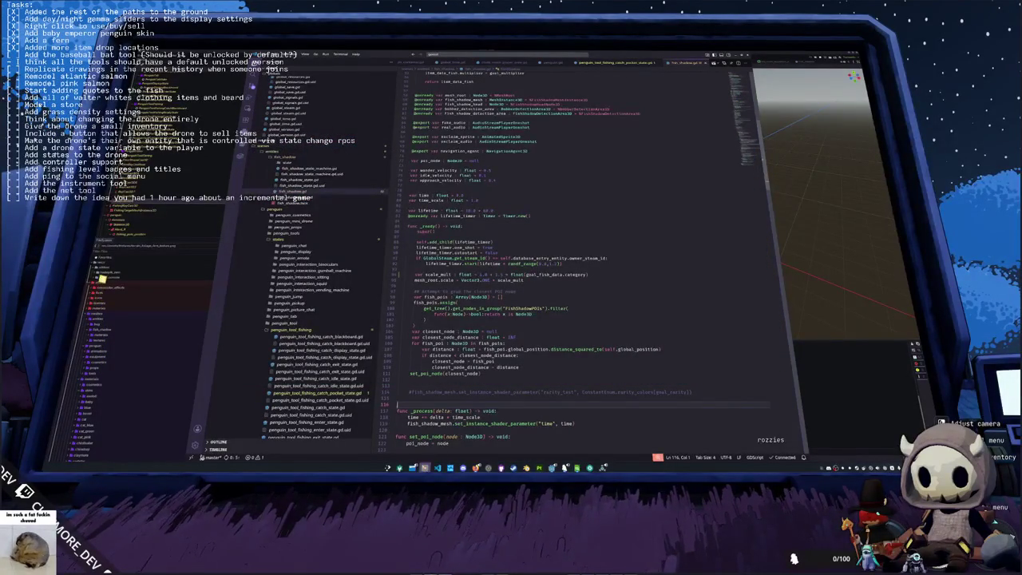
Step: Check git status, stage the changes and commit them as 'Increased fish size'
{"action": "key", "text": "alt+Tab"}
{"action": "key", "text": "ctrl+c"}
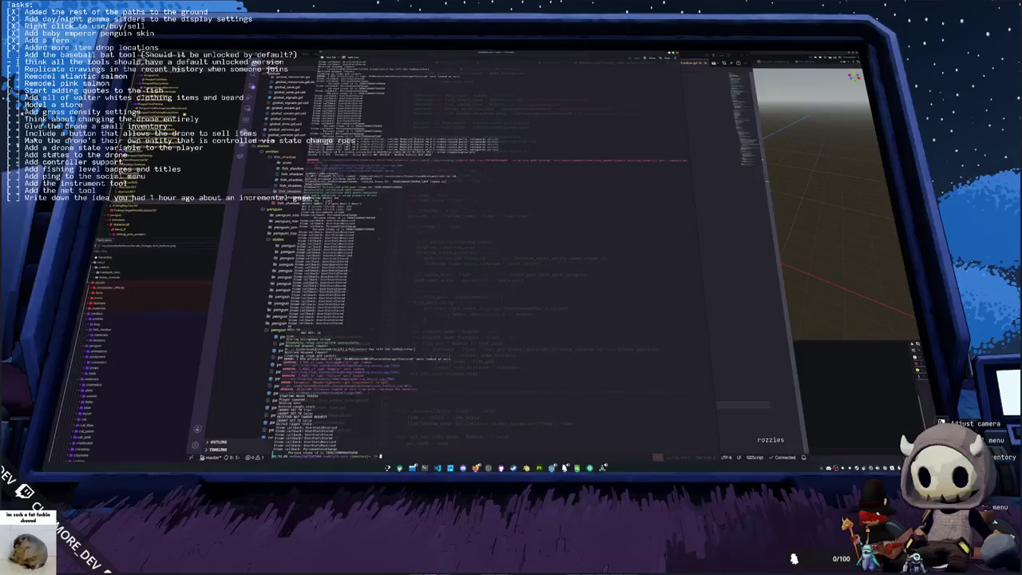
{"action": "key", "text": "Return"}
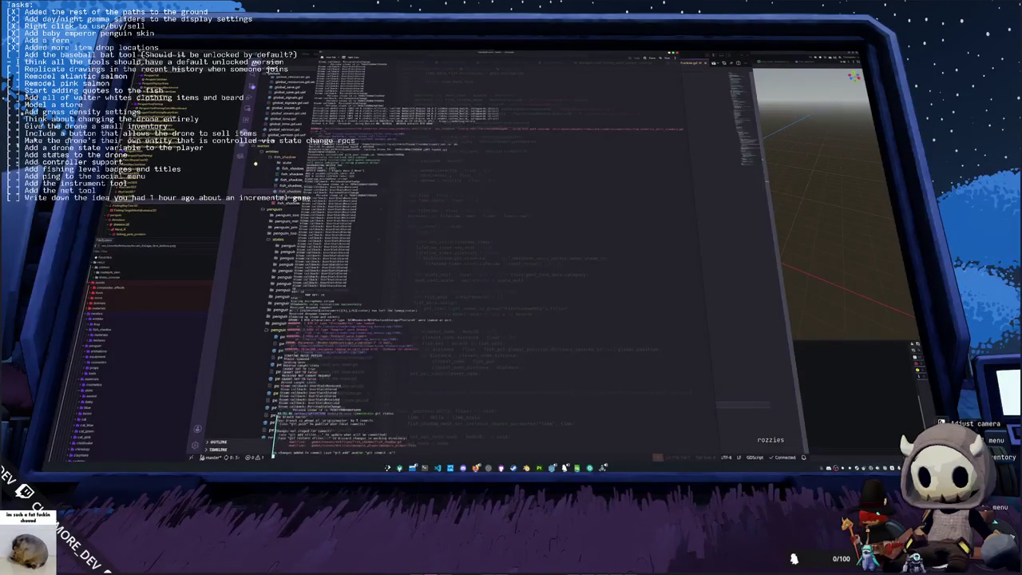
{"action": "key", "text": "Return"}
{"action": "type", "text": "git commit -m \"Discovered fish com"}
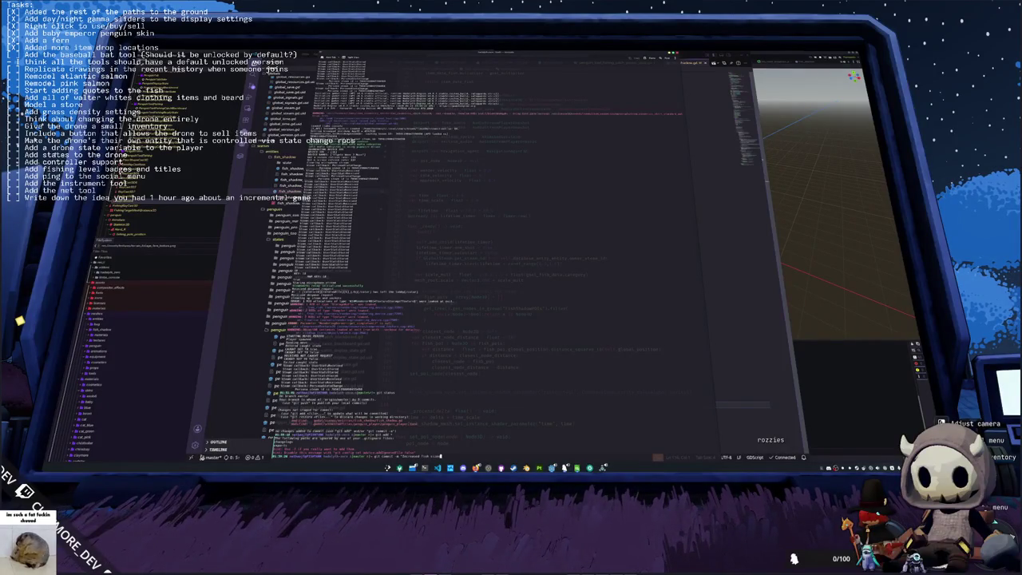
{"action": "key", "text": "Return"}
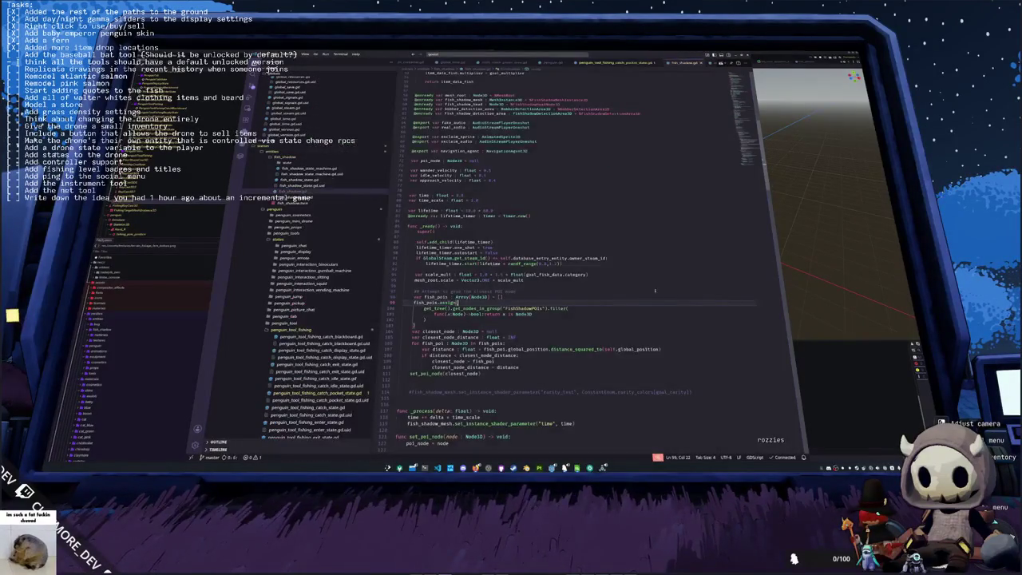
Step: Search the project for 'interact' and open fish_shadow_interest_state.gd
{"action": "key", "text": "ctrl+p"}
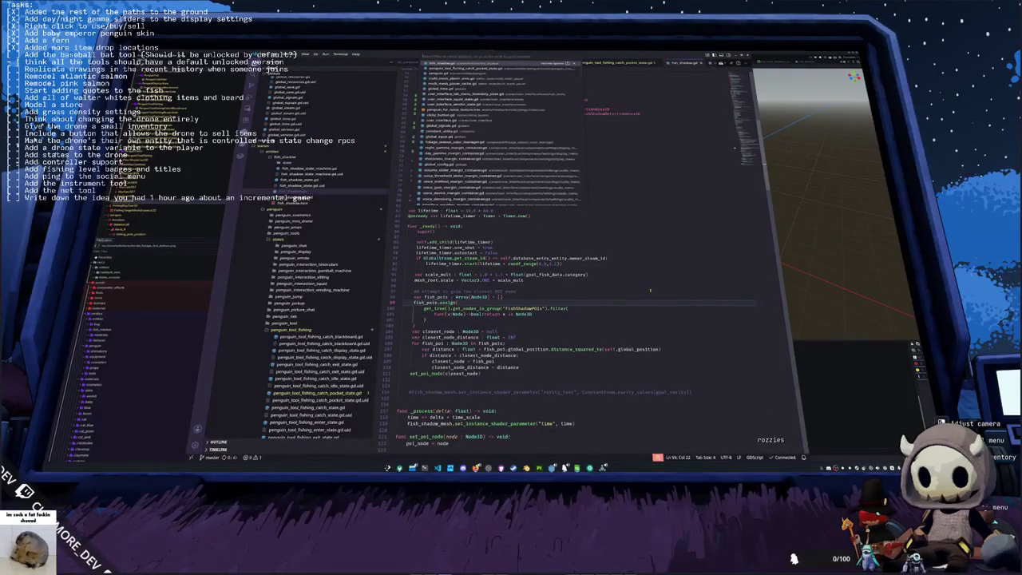
{"action": "type", "text": "appme"}
{"action": "key", "text": "BackSpace"}
{"action": "key", "text": "BackSpace"}
{"action": "key", "text": "BackSpace"}
{"action": "type", "text": "interact"}
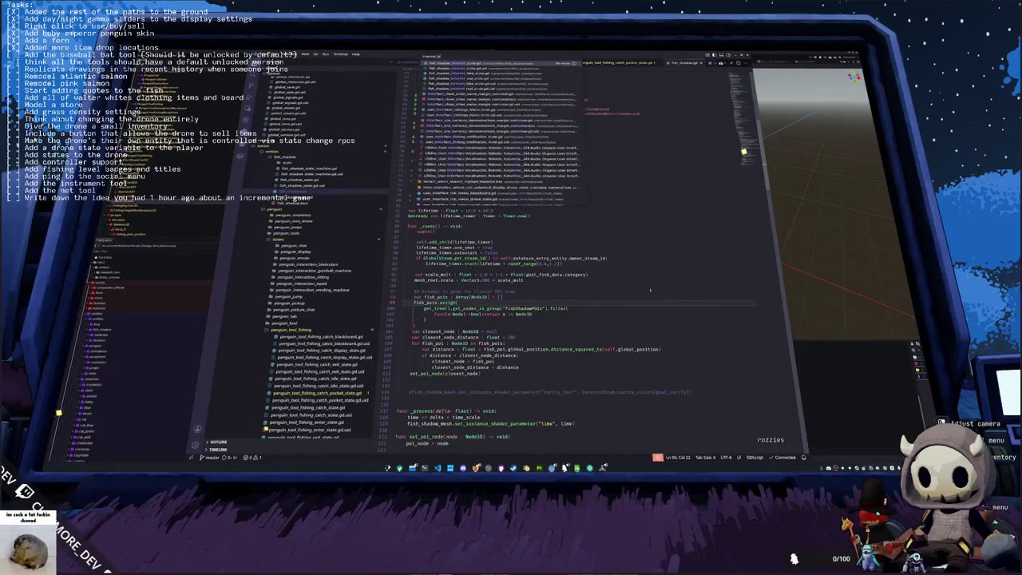
{"action": "key", "text": "Return"}
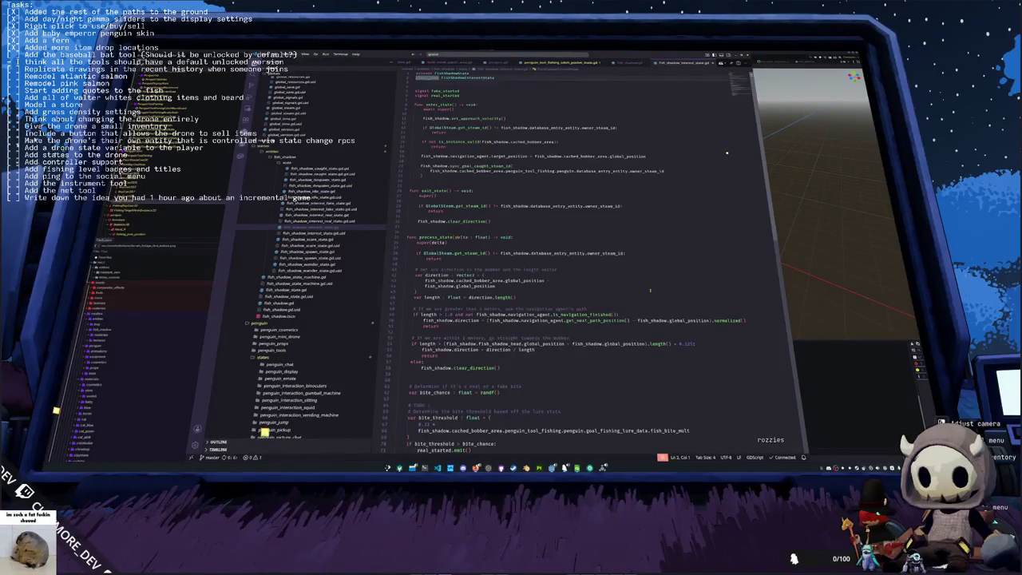
Step: Inspect the line 48 condition and copy the head-to-shadow distance expression from line 54
{"action": "key", "text": "Down"}
{"action": "key", "text": "Down"}
{"action": "key", "text": "Down"}
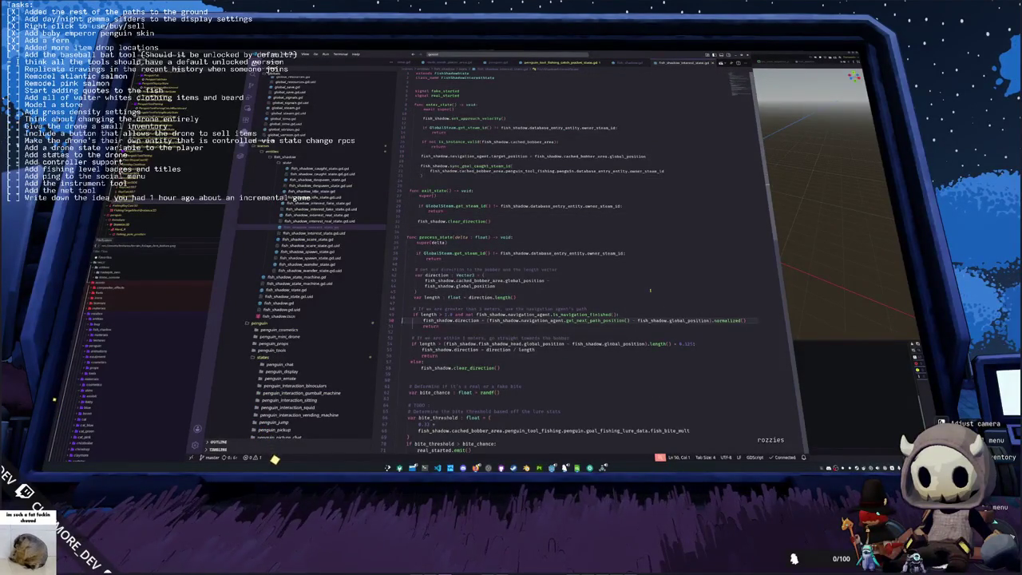
{"action": "key", "text": "Down"}
{"action": "key", "text": "Down"}
{"action": "key", "text": "Up"}
{"action": "key", "text": "Up"}
{"action": "key", "text": "Up"}
{"action": "key", "text": "End"}
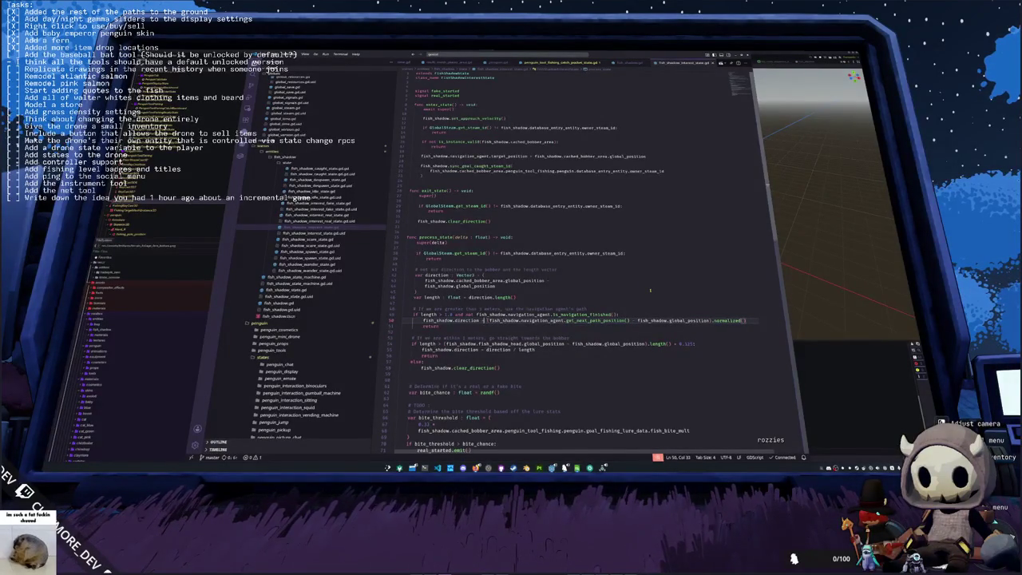
{"action": "key", "text": "Up"}
{"action": "key", "text": "Up"}
{"action": "key", "text": "Down"}
{"action": "key", "text": "shift+Left"}
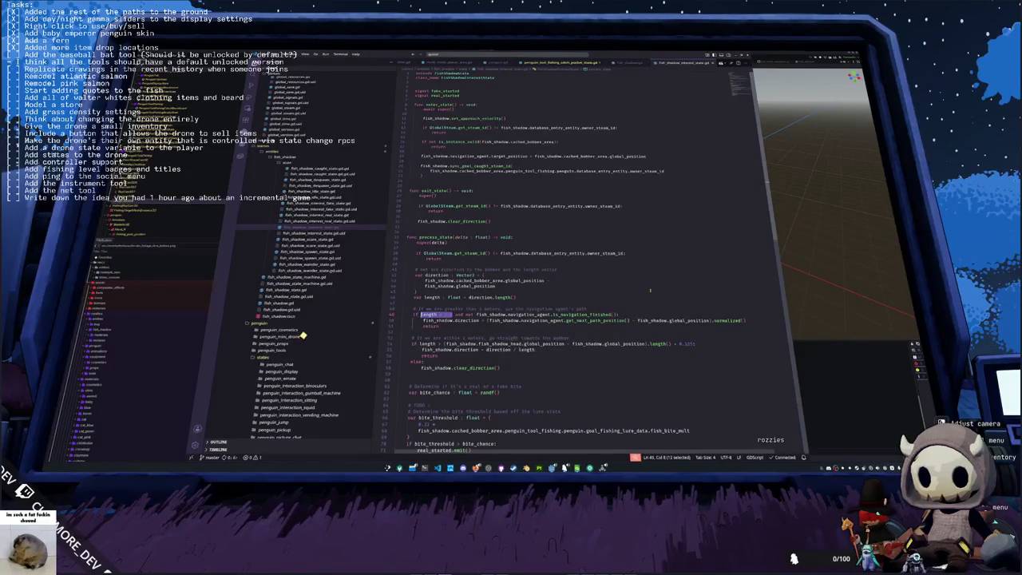
{"action": "key", "text": "Down"}
{"action": "key", "text": "Down"}
{"action": "key", "text": "Down"}
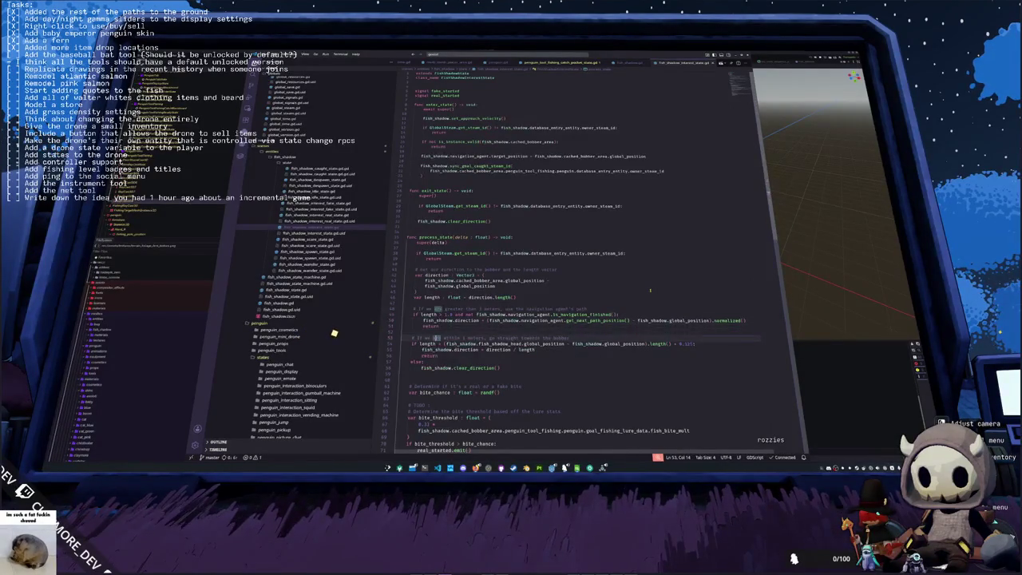
{"action": "key", "text": "ctrl+shift+Right"}
{"action": "key", "text": "ctrl+shift+Right"}
{"action": "key", "text": "ctrl+shift+Right"}
{"action": "key", "text": "ctrl+shift+Right"}
{"action": "key", "text": "ctrl+shift+Right"}
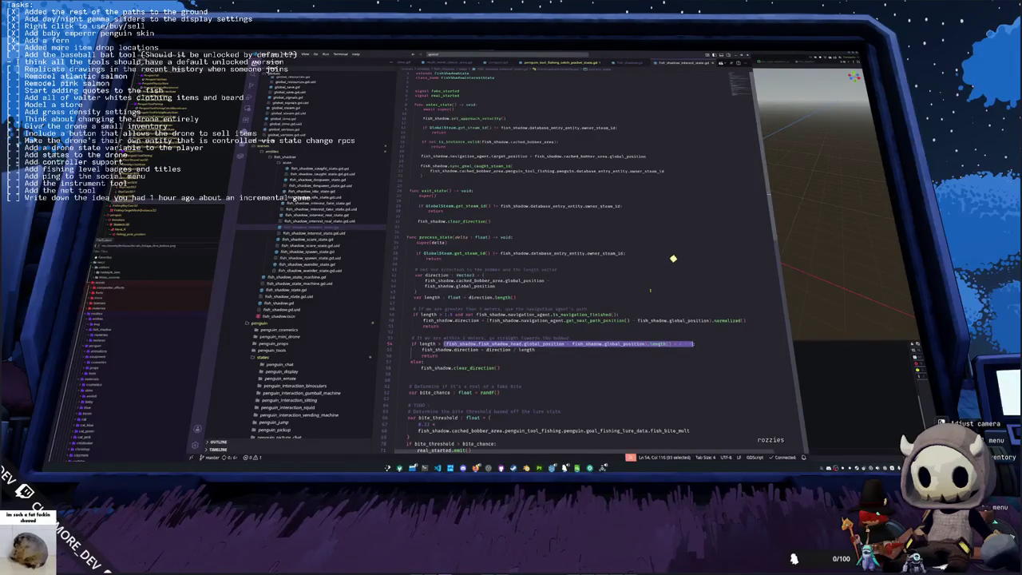
{"action": "key", "text": "ctrl+c"}
Step: Paste the distance check into the line 48 condition and relaunch the game with F5
{"action": "key", "text": "Up"}
{"action": "key", "text": "Up"}
{"action": "key", "text": "Up"}
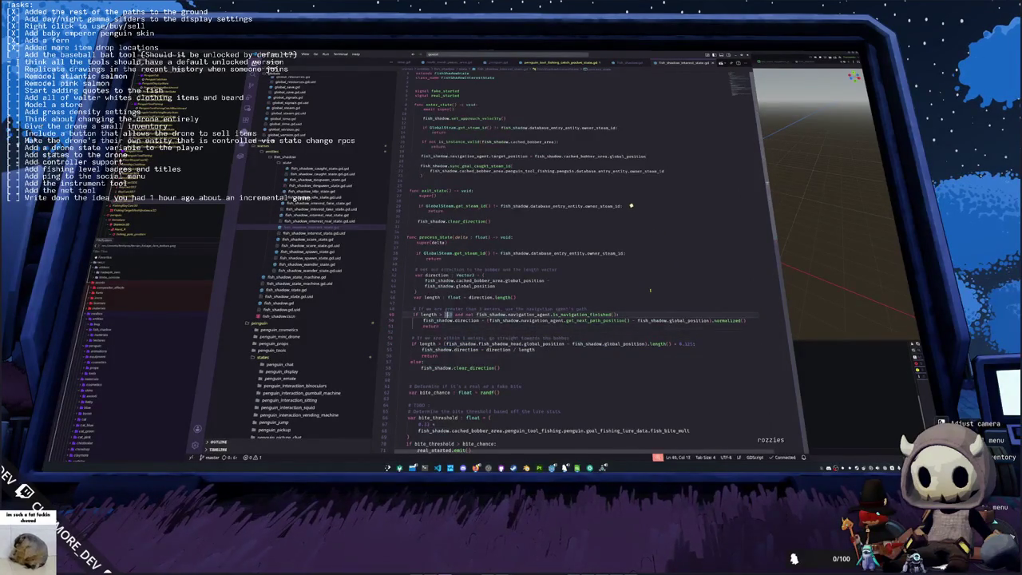
{"action": "key", "text": "shift+Left"}
{"action": "key", "text": "shift+Left"}
{"action": "key", "text": "shift+Left"}
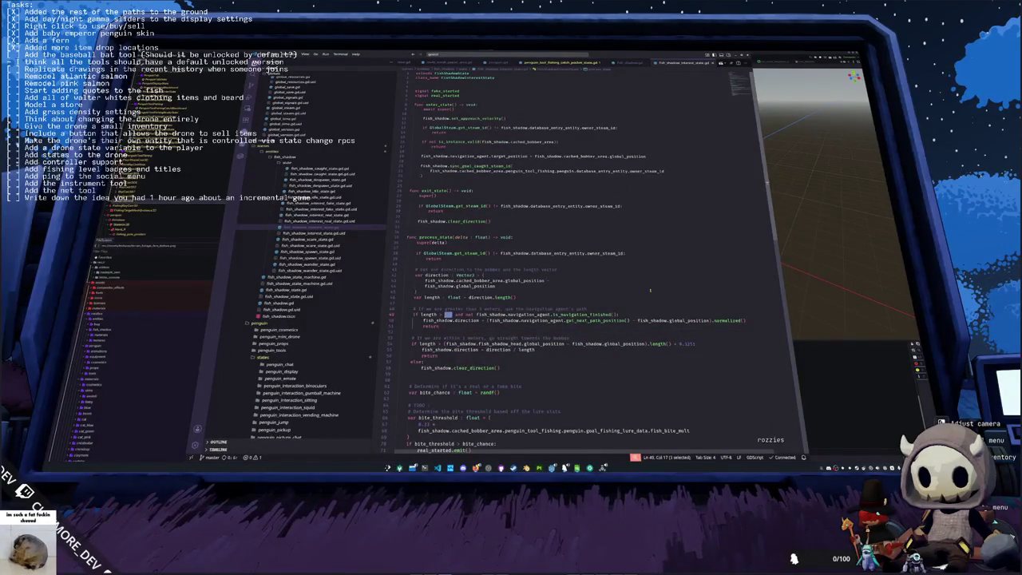
{"action": "key", "text": "ctrl+v"}
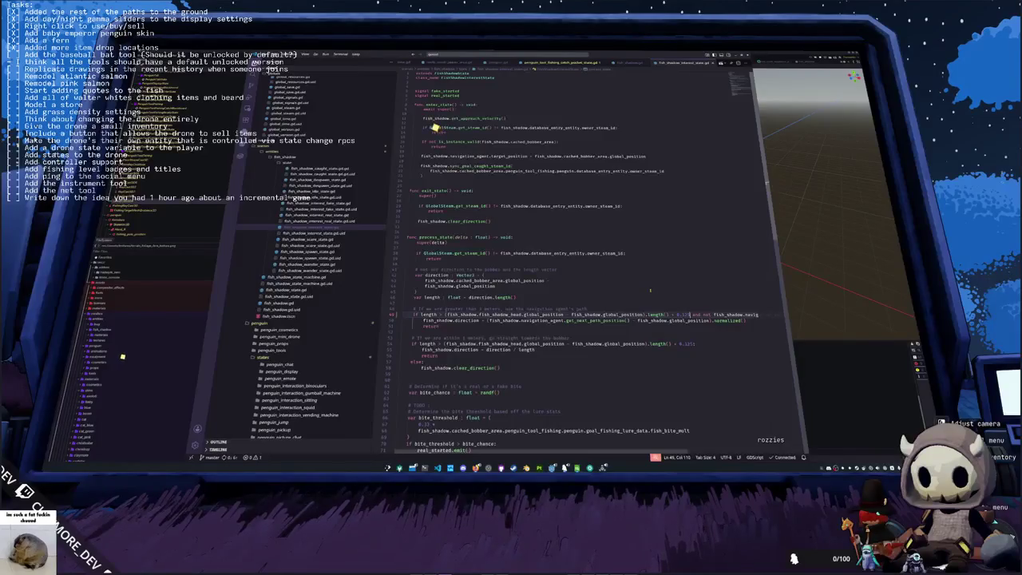
{"action": "key", "text": "super+grave"}
{"action": "key", "text": "F5"}
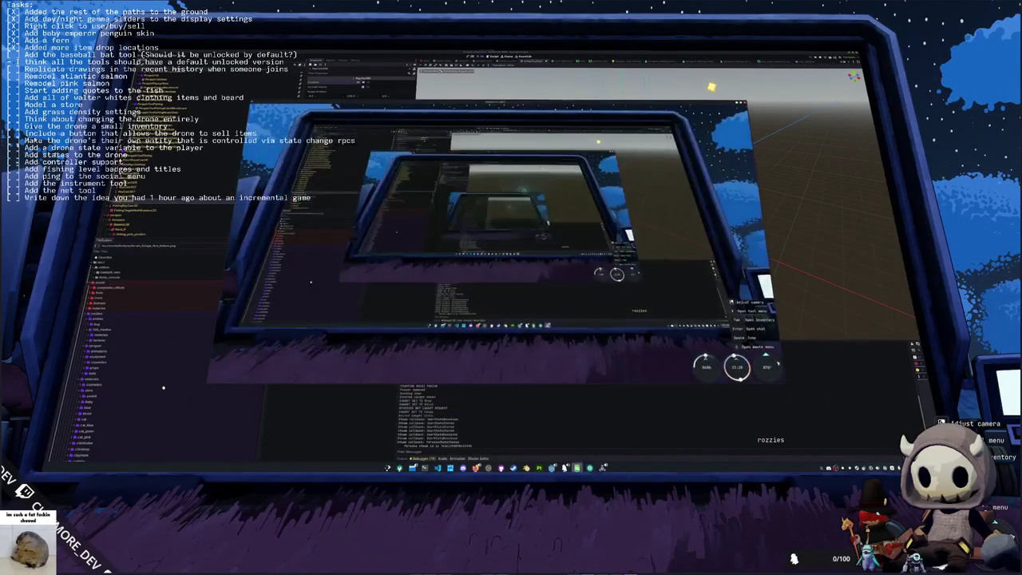
Step: Rotate the camera to face the river and start fishing
{"action": "mouse_move", "coordinate": [521, 278]}
{"action": "left_mouse_down"}
{"action": "mouse_move", "coordinate": [530, 236]}
{"action": "mouse_move", "coordinate": [570, 217]}
{"action": "mouse_move", "coordinate": [542, 228]}
{"action": "mouse_move", "coordinate": [604, 261]}
{"action": "left_mouse_up"}
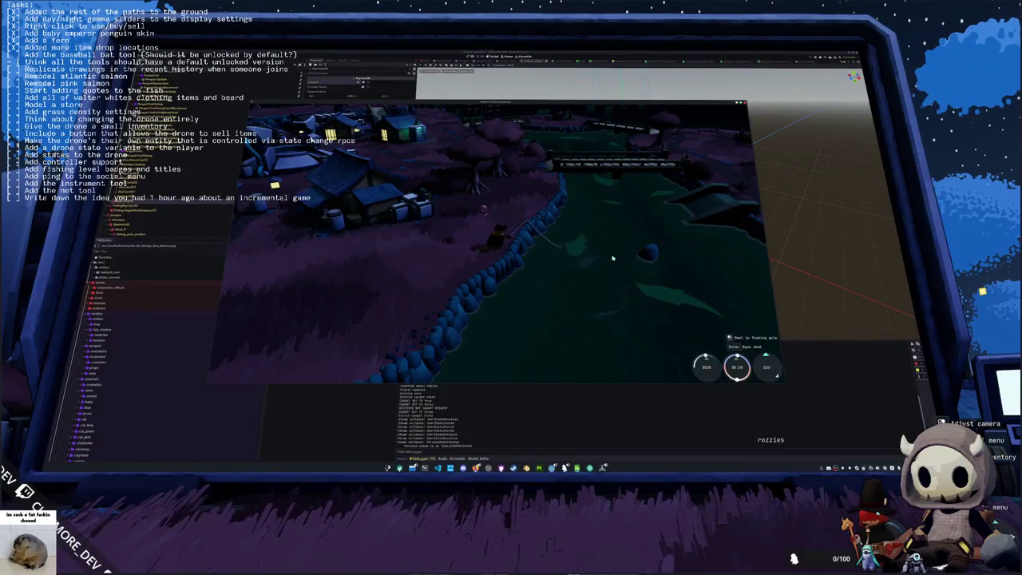
{"action": "left_click_drag", "start_coordinate": [613, 257], "coordinate": [617, 258]}
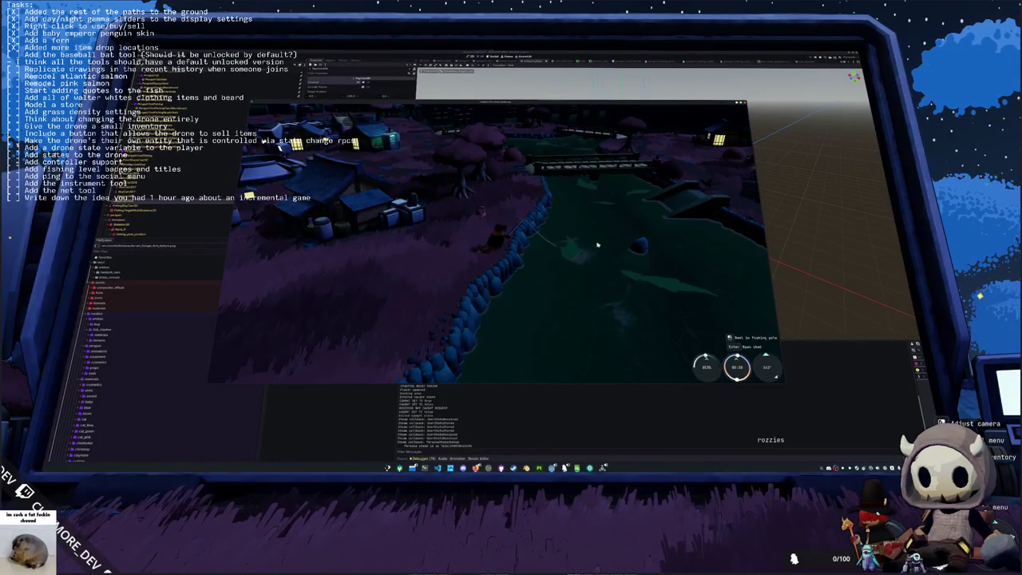
{"action": "mouse_move", "coordinate": [537, 161]}
{"action": "left_mouse_down"}
{"action": "mouse_move", "coordinate": [542, 139]}
{"action": "mouse_move", "coordinate": [555, 226]}
{"action": "mouse_move", "coordinate": [543, 258]}
{"action": "mouse_move", "coordinate": [611, 231]}
{"action": "left_mouse_up"}
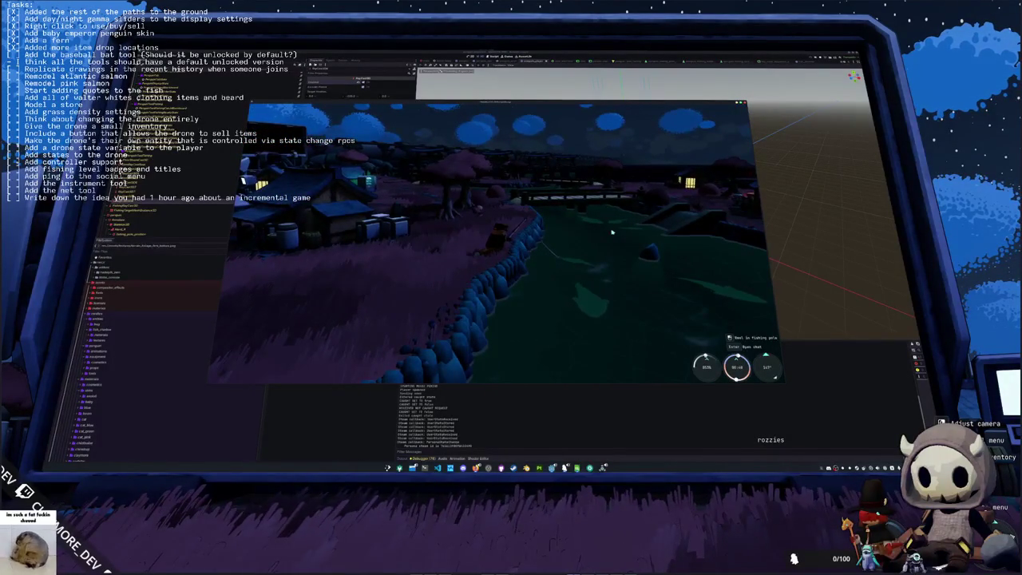
{"action": "left_click", "coordinate": [611, 232]}
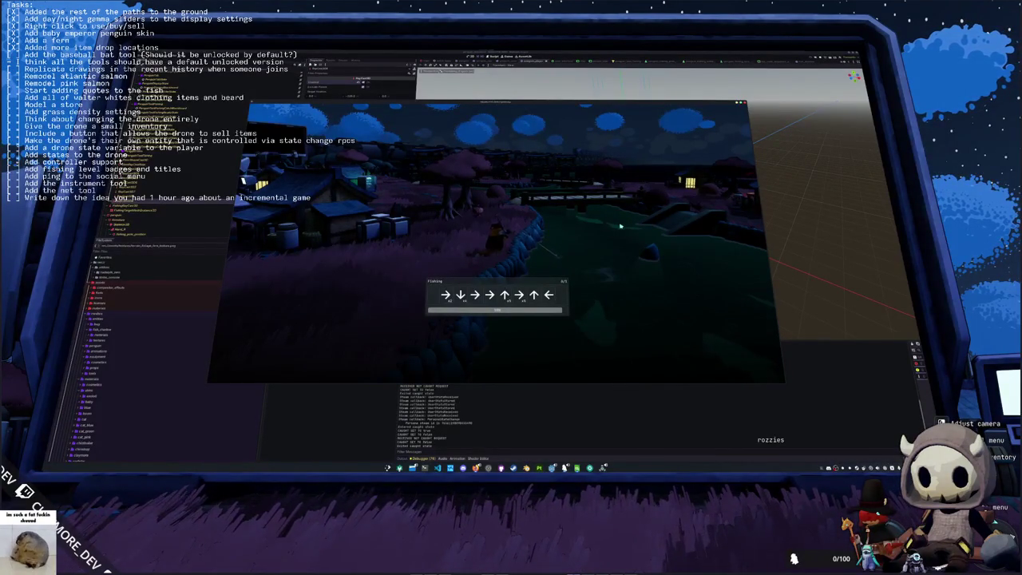
Step: Match the Down, Right, Up, Right, Up, Left prompts to catch the fish, then recast the line
{"action": "key", "text": "Down"}
{"action": "key", "text": "Right"}
{"action": "key", "text": "Right"}
{"action": "key", "text": "Up"}
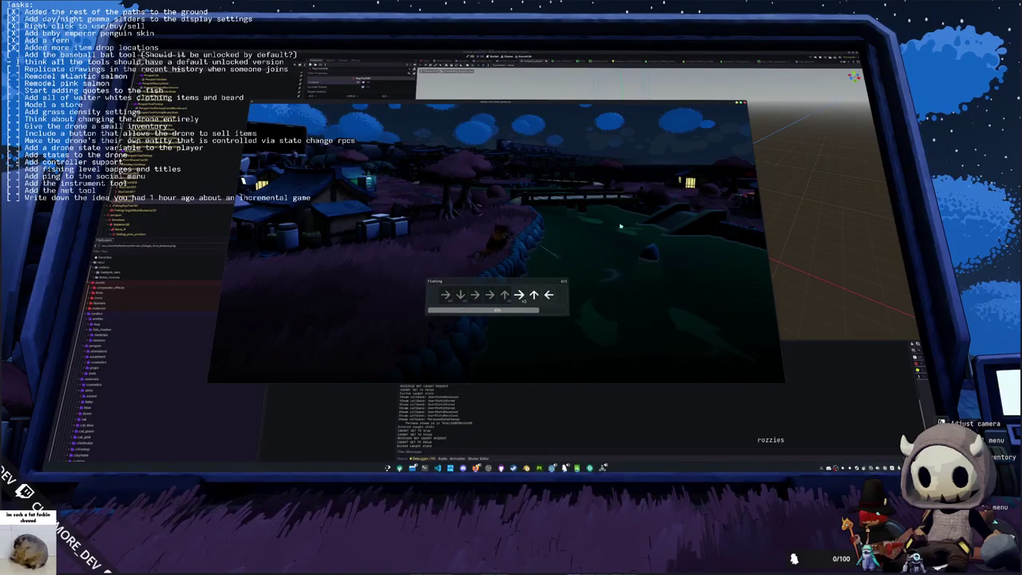
{"action": "key", "text": "Right"}
{"action": "key", "text": "Up"}
{"action": "key", "text": "Left"}
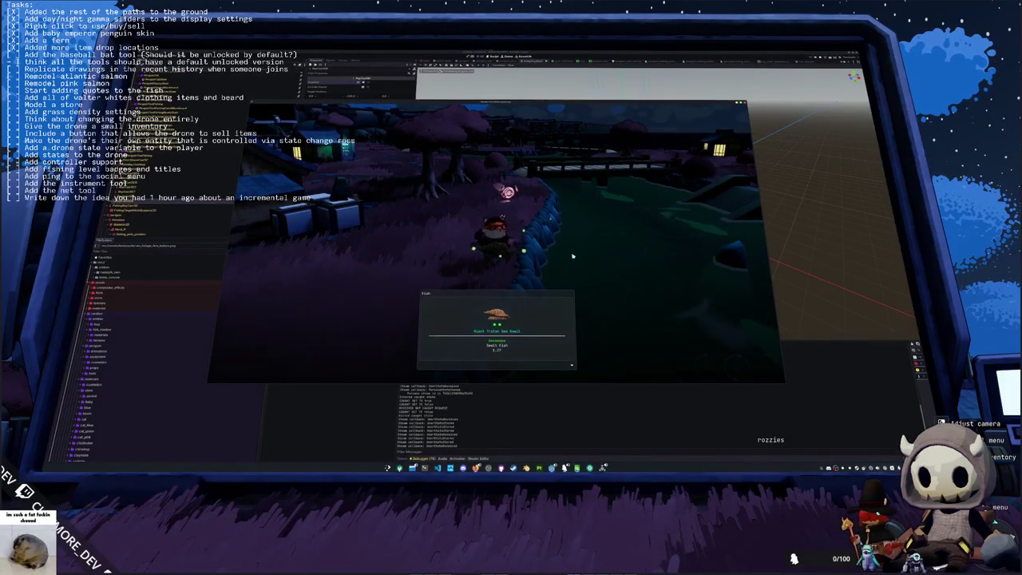
{"action": "left_click", "coordinate": [572, 256]}
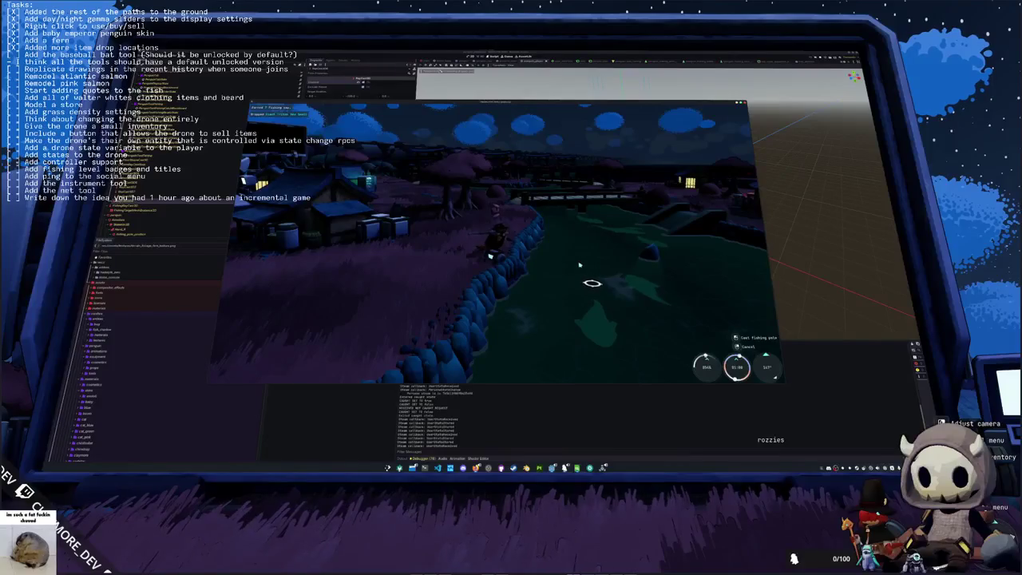
{"action": "right_click", "coordinate": [575, 259]}
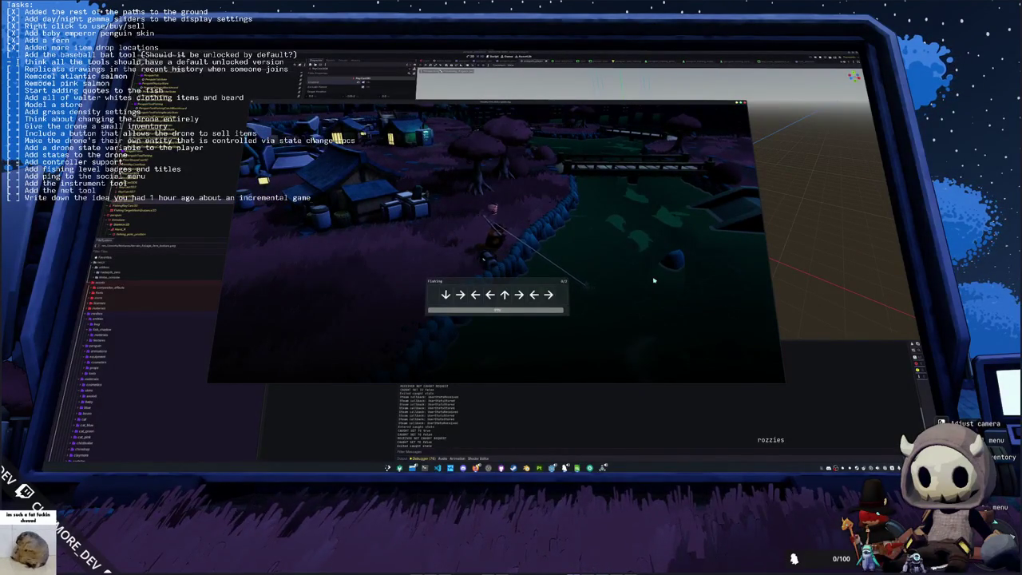
Step: Enter the remaining Up, Right, Left, Up, Right, Down arrows to finish the fishing round
{"action": "key", "text": "Up"}
{"action": "key", "text": "Right"}
{"action": "key", "text": "Left"}
{"action": "key", "text": "Right"}
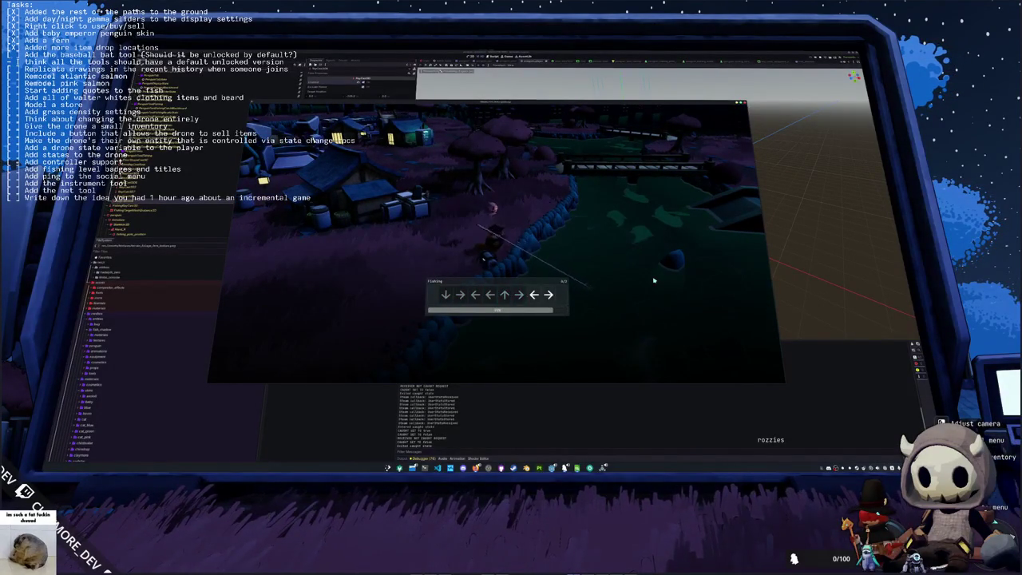
{"action": "key", "text": "Up"}
{"action": "key", "text": "Right"}
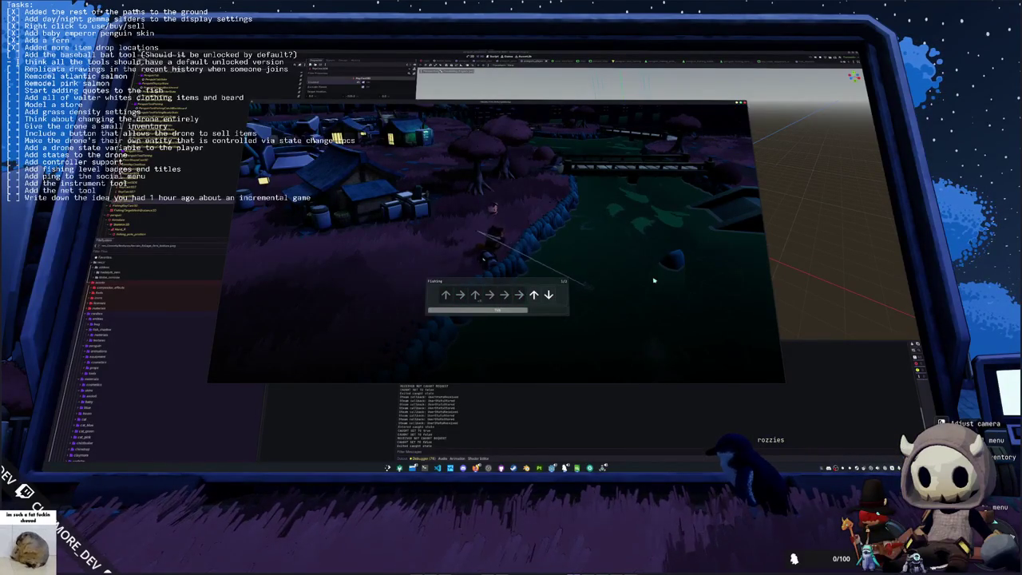
{"action": "key", "text": "Down"}
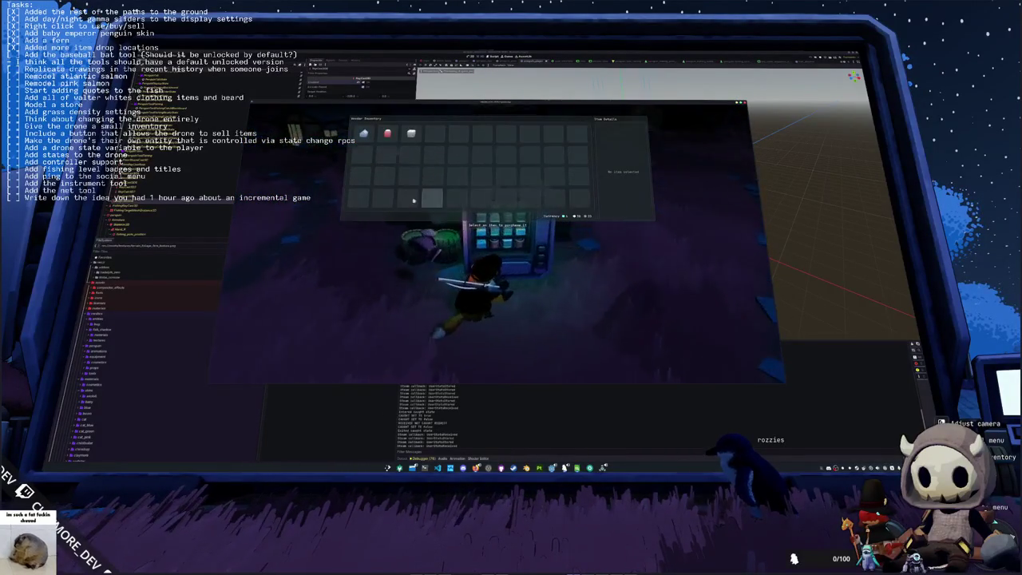
Step: Close and reopen the vending machine shop a couple of times, then step back
{"action": "key", "text": "Escape"}
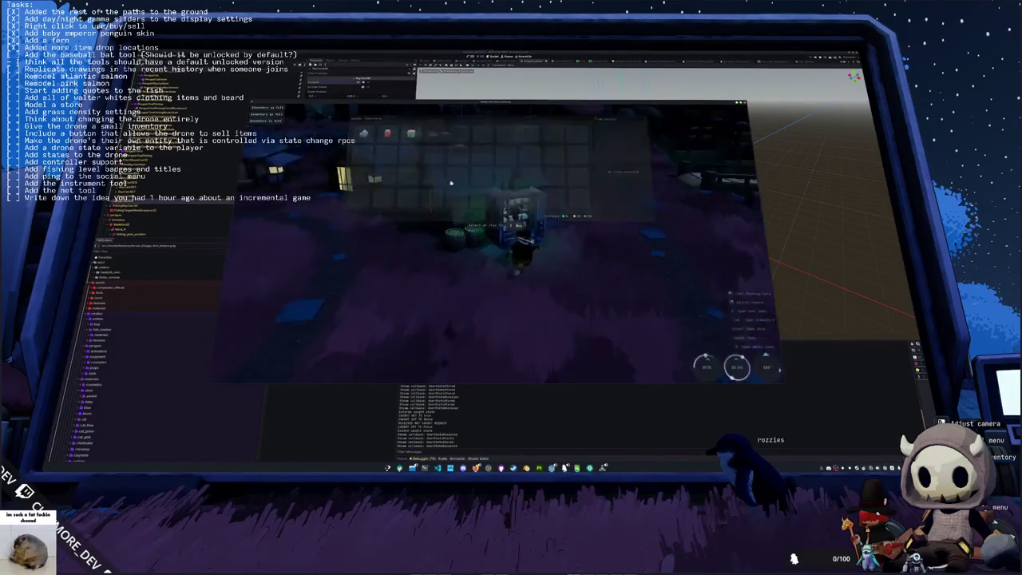
{"action": "key", "text": "e"}
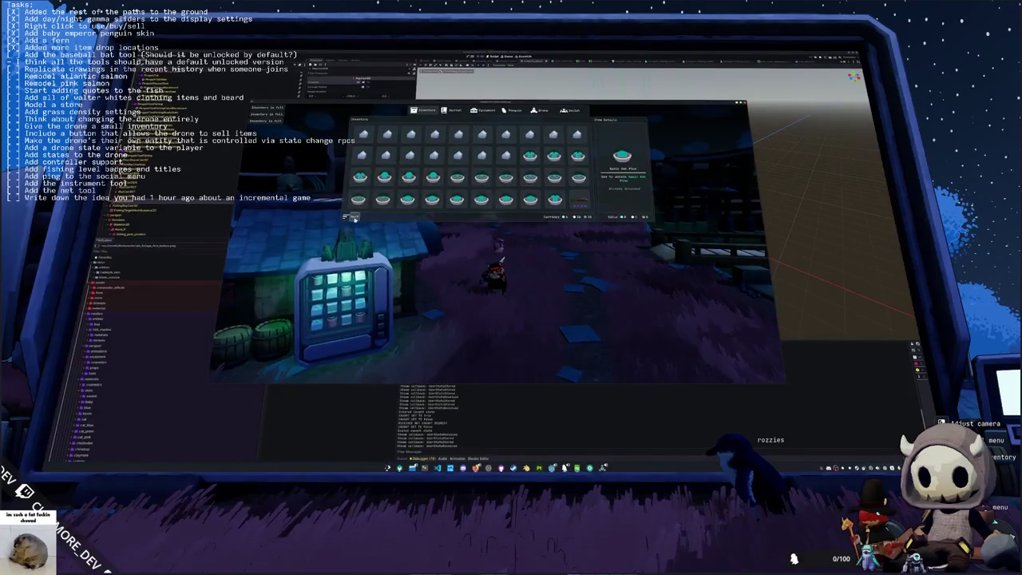
{"action": "key", "text": "Escape"}
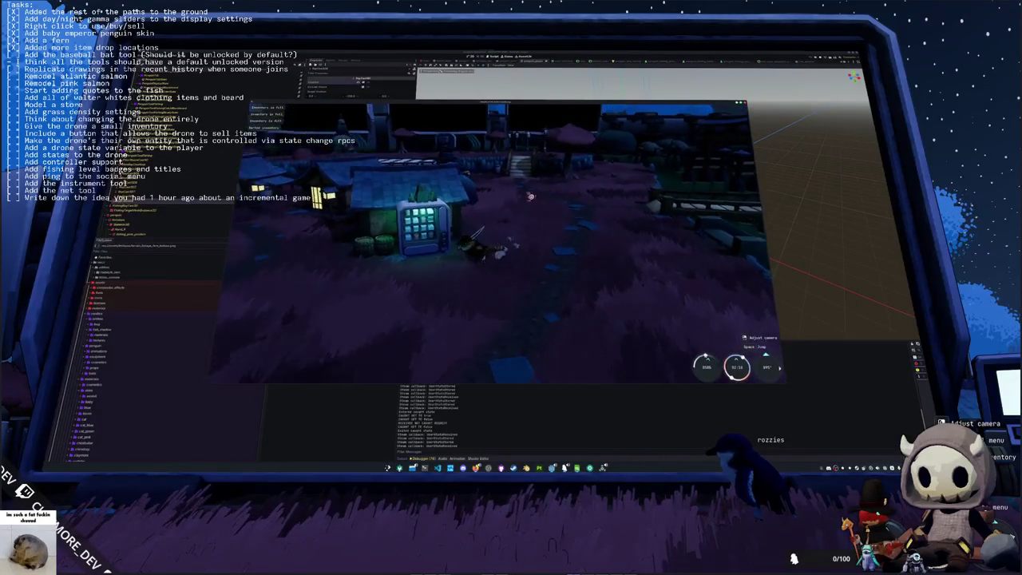
{"action": "key", "text": "e"}
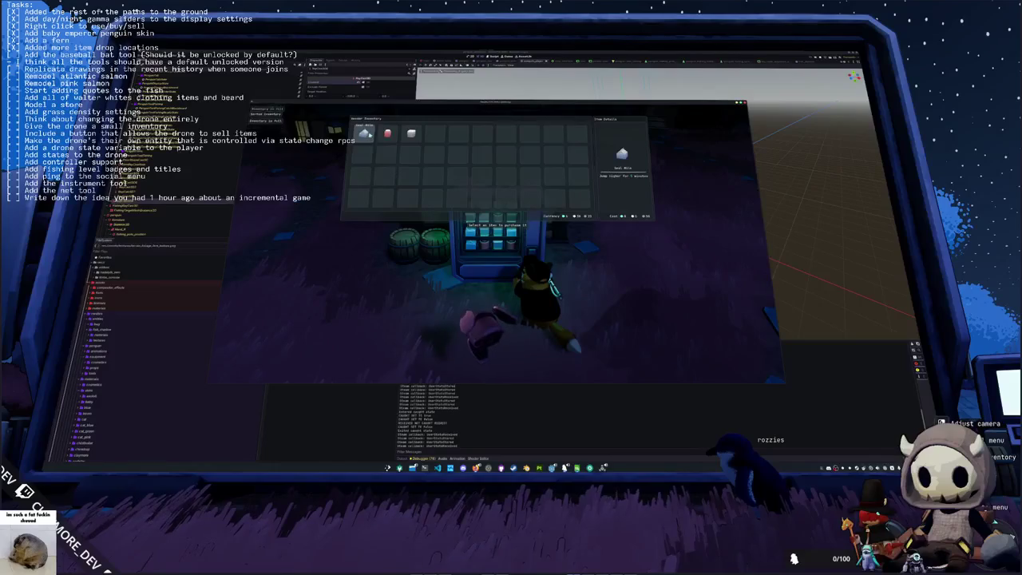
{"action": "key", "text": "Escape"}
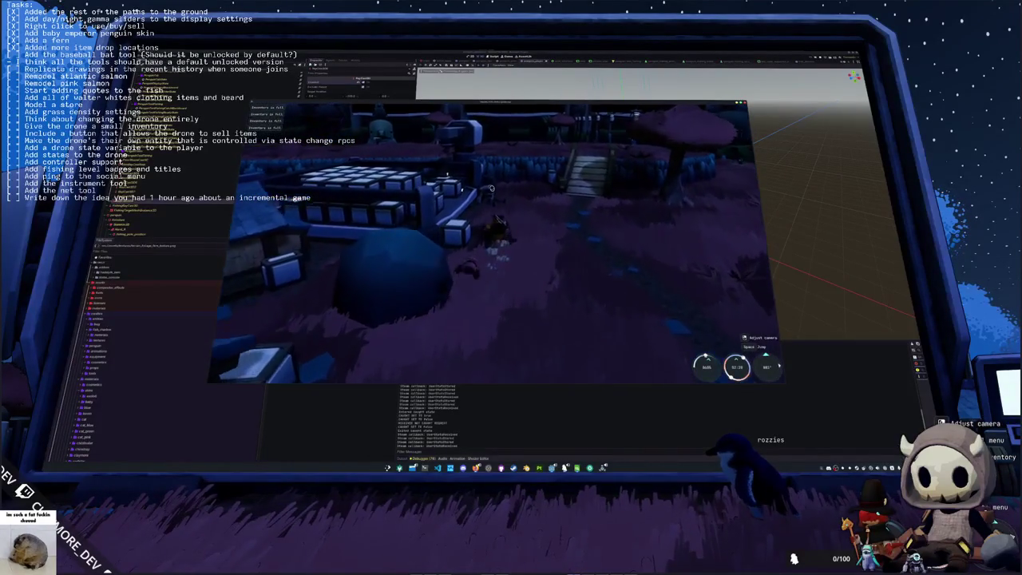
Step: Sell all the fish in the vending machine's sell panel, then browse the shop and leave
{"action": "right_click", "coordinate": [491, 188]}
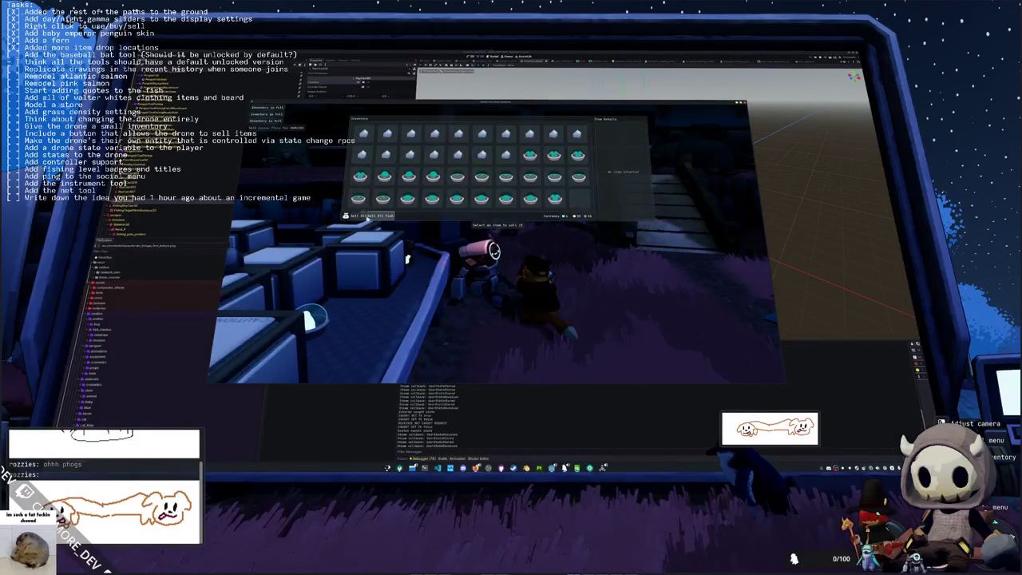
{"action": "key", "text": "Escape"}
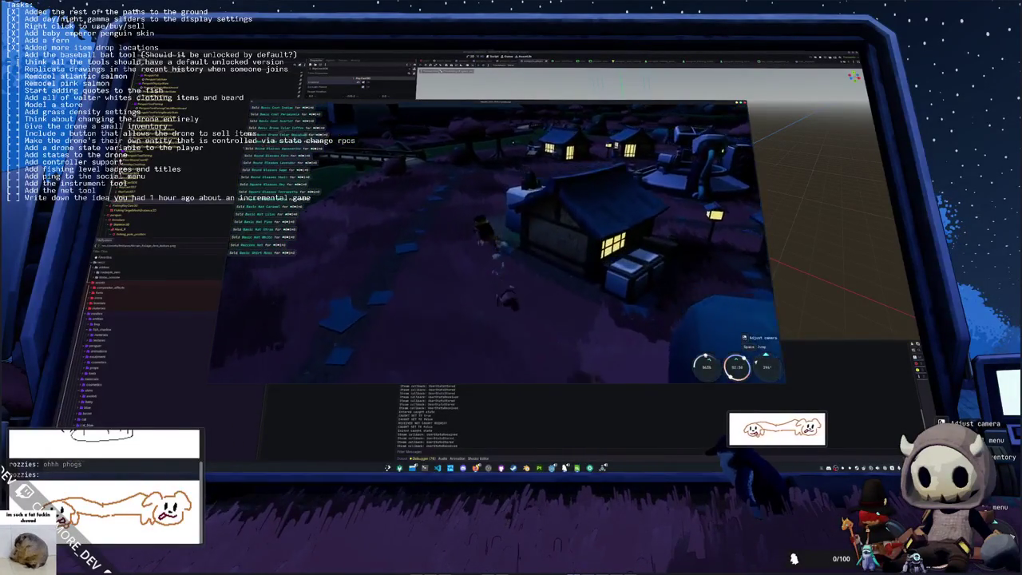
{"action": "key", "text": "e"}
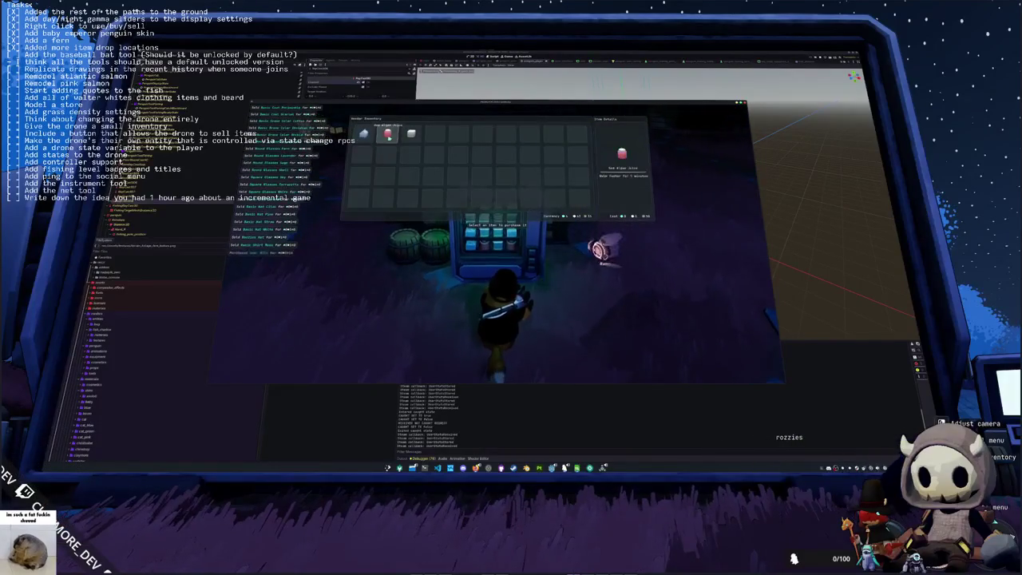
{"action": "key", "text": "Escape"}
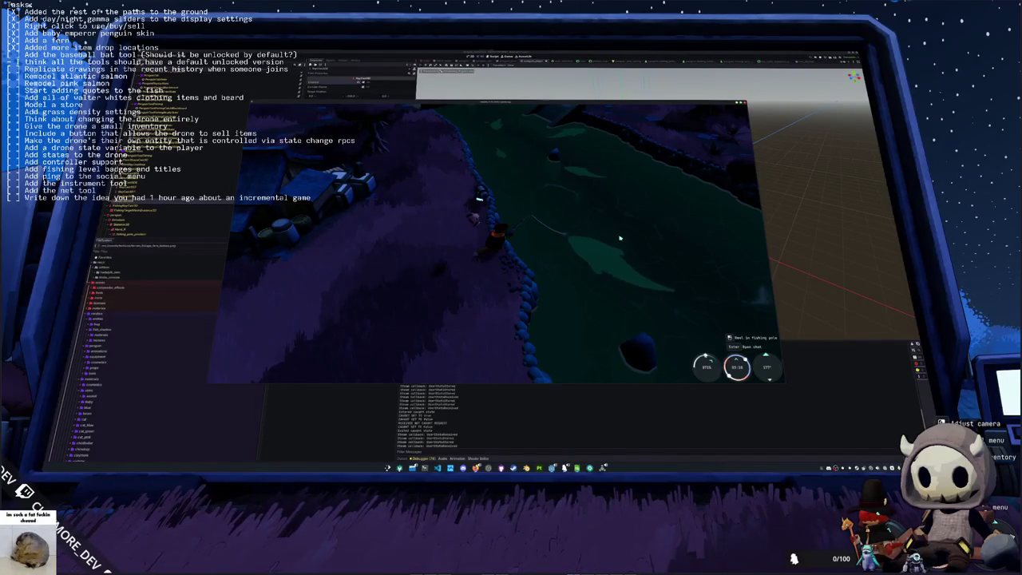
Step: Reel in and complete the Up, Down, Down sequences to land the North Pacific Night Whale
{"action": "left_click", "coordinate": [620, 238]}
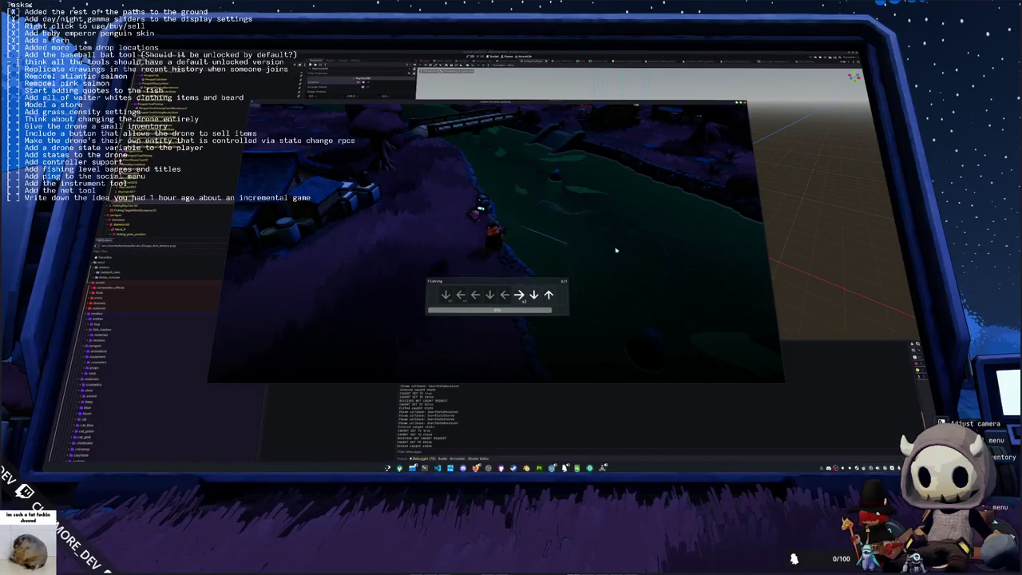
{"action": "key", "text": "Up"}
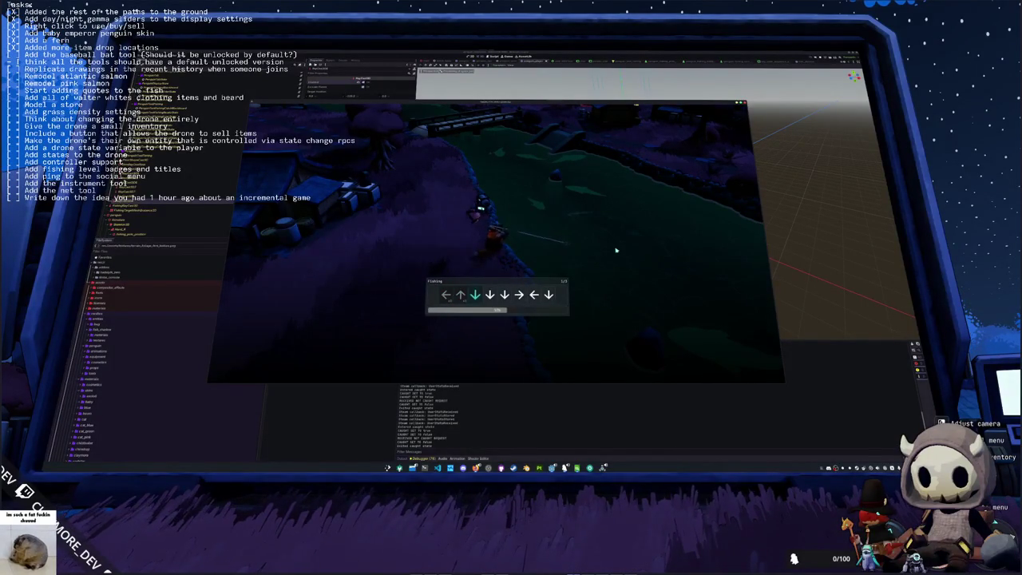
{"action": "key", "text": "Down"}
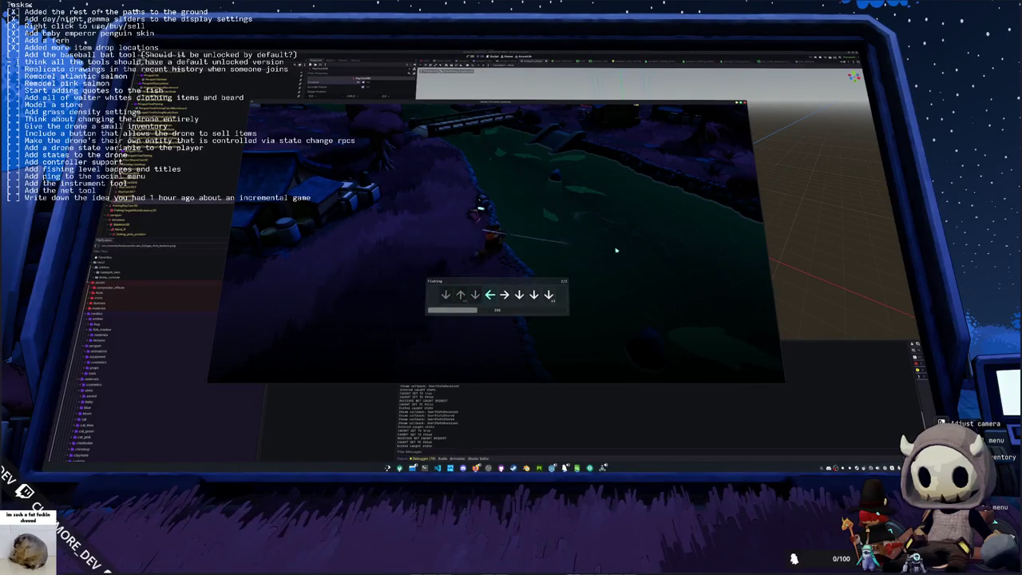
{"action": "key", "text": "Down"}
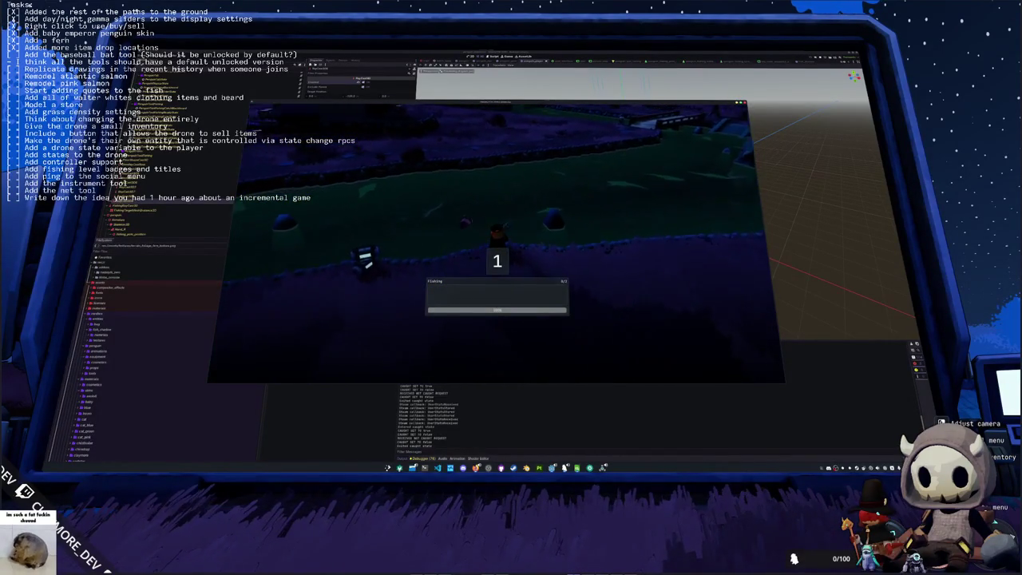
Step: Complete the Down, Up, Up sequences to land a Large Fish and dismiss the catch summary
{"action": "key", "text": "Down"}
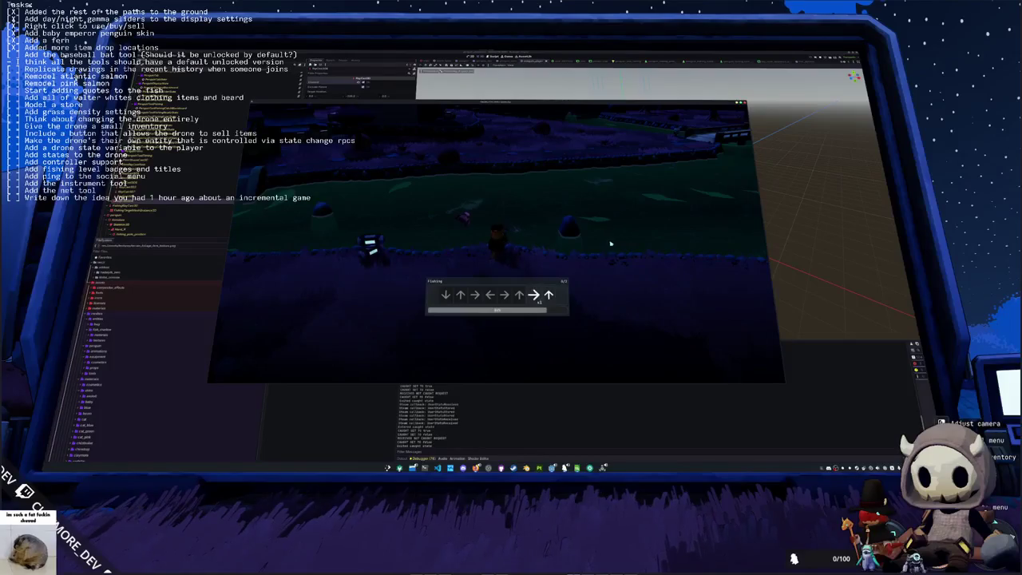
{"action": "key", "text": "Up"}
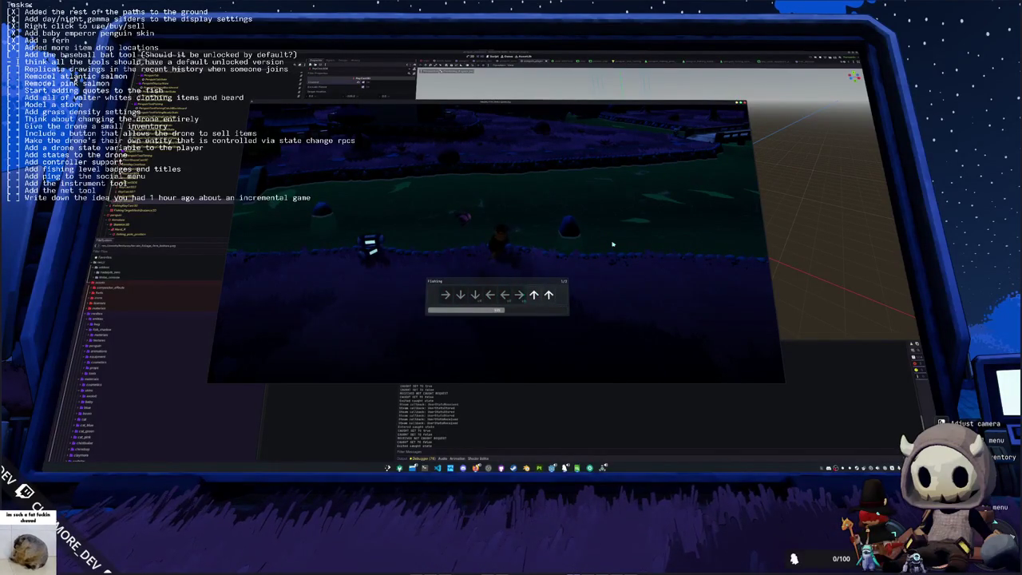
{"action": "key", "text": "Up"}
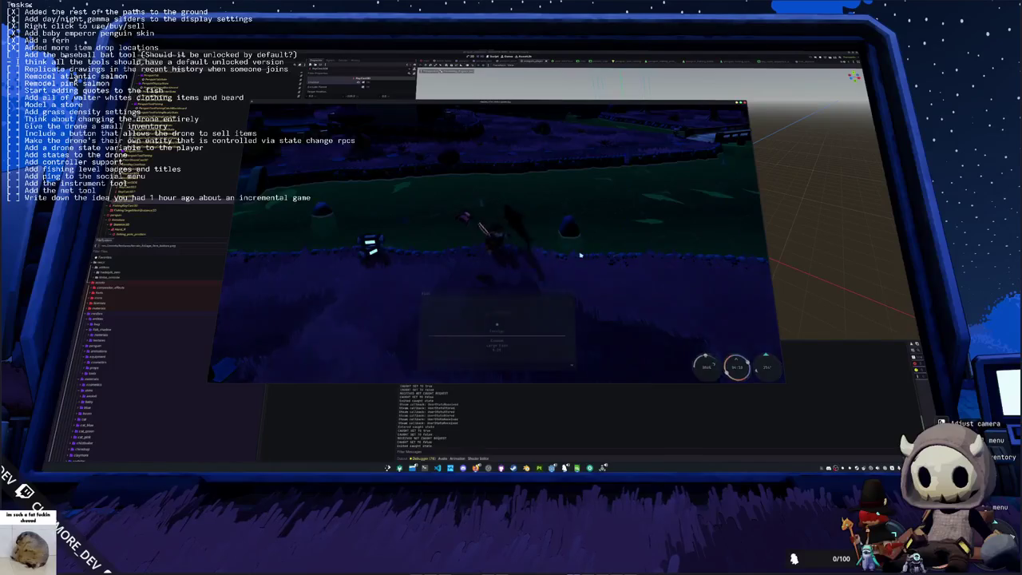
{"action": "left_click", "coordinate": [592, 254]}
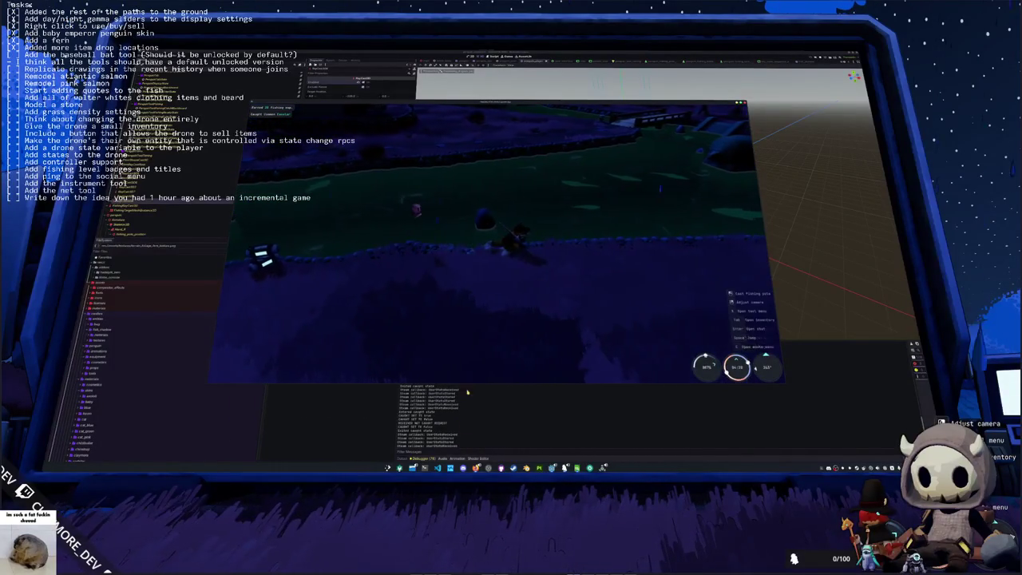
{"action": "key", "text": "alt+Tab"}
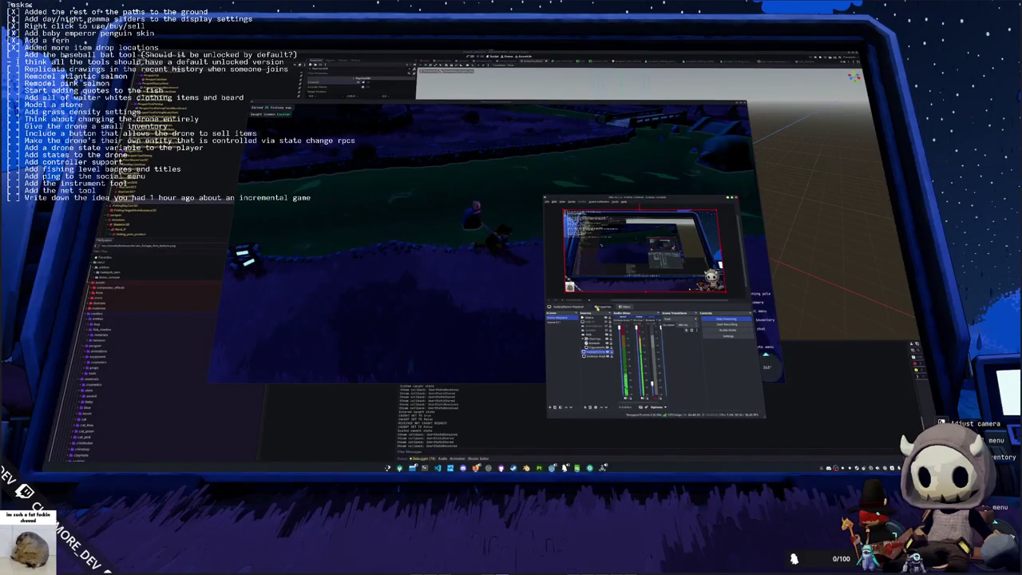
Step: Add 'Add texture variations to the fish shadows' as a new line in the task-list text source
{"action": "left_click", "coordinate": [587, 334]}
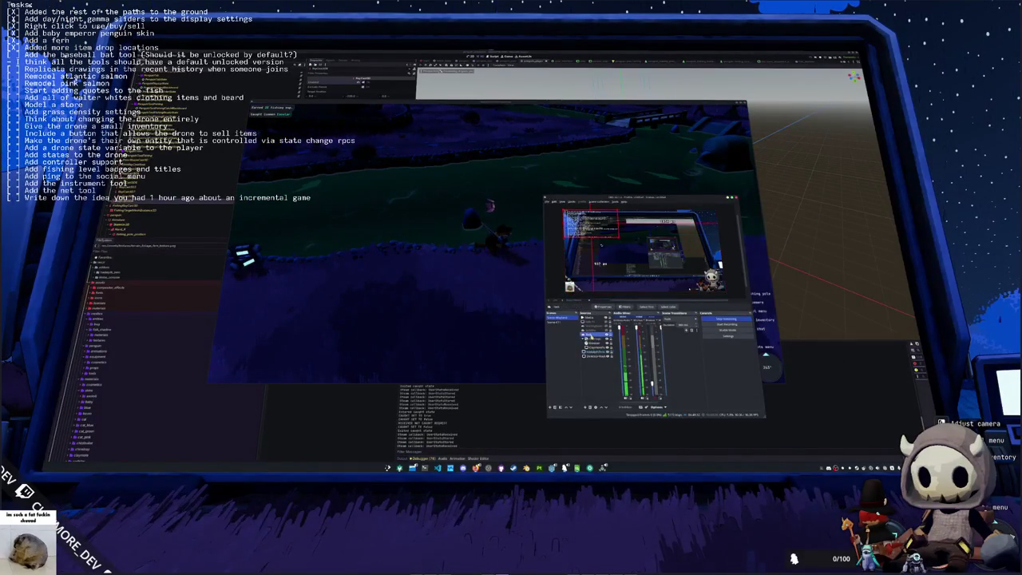
{"action": "left_click", "coordinate": [600, 307]}
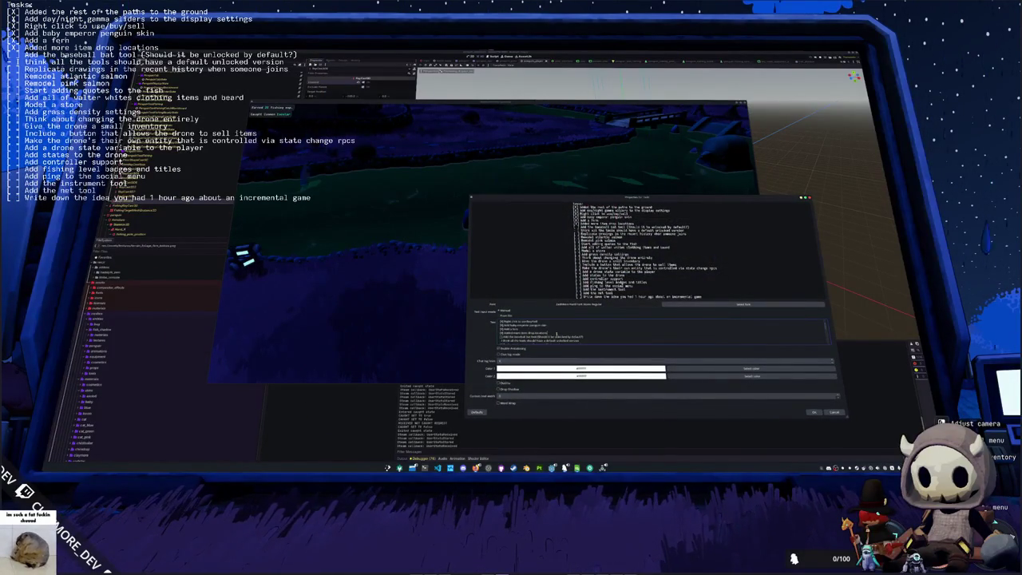
{"action": "key", "text": "Return"}
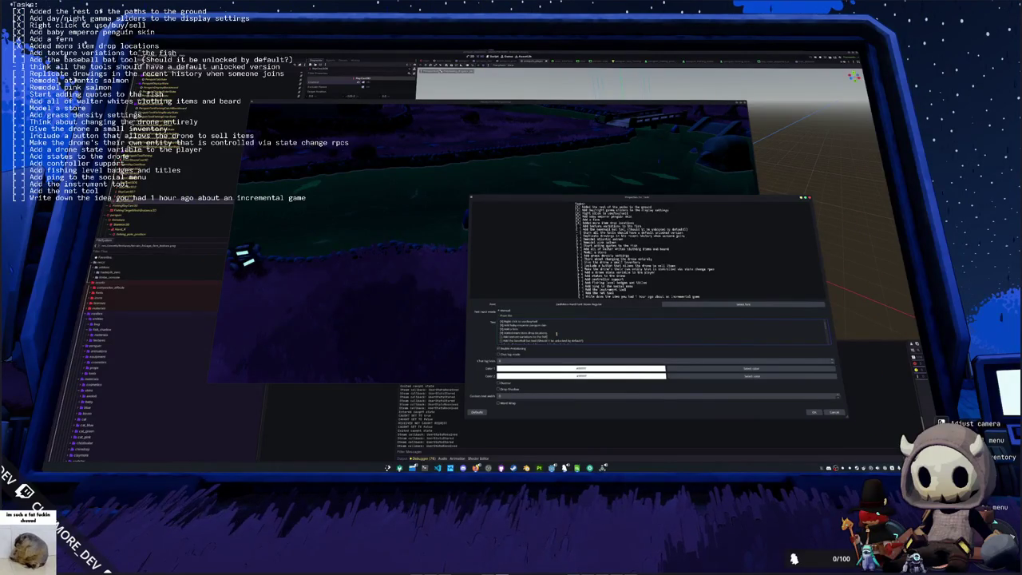
{"action": "type", "text": "shadows"}
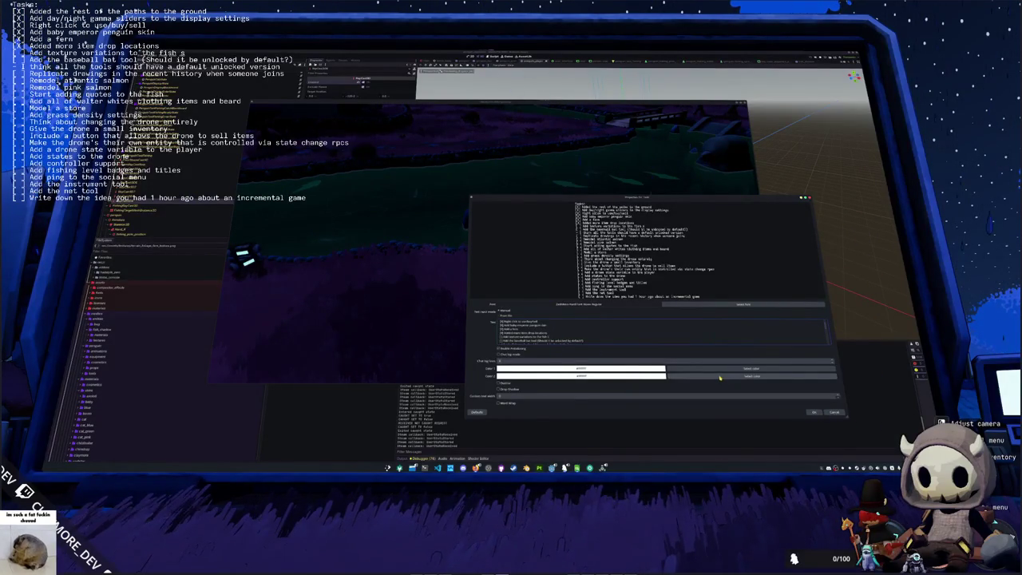
{"action": "left_click", "coordinate": [814, 412]}
{"action": "left_click", "coordinate": [535, 232]}
Step: Walk the penguin right and left, then make a quick cast and reel the lure back
{"action": "key", "text": "d"}
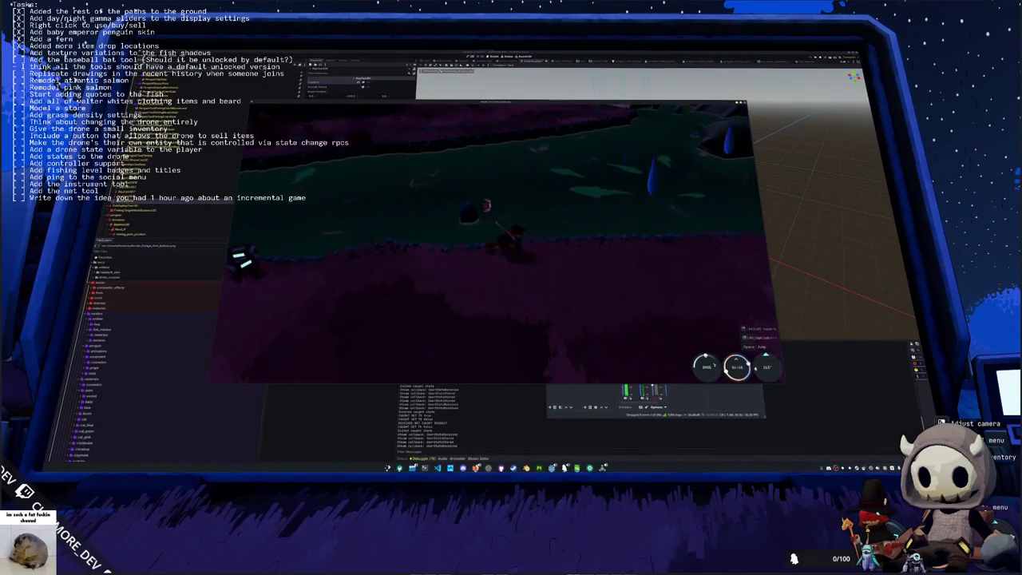
{"action": "key", "text": "a"}
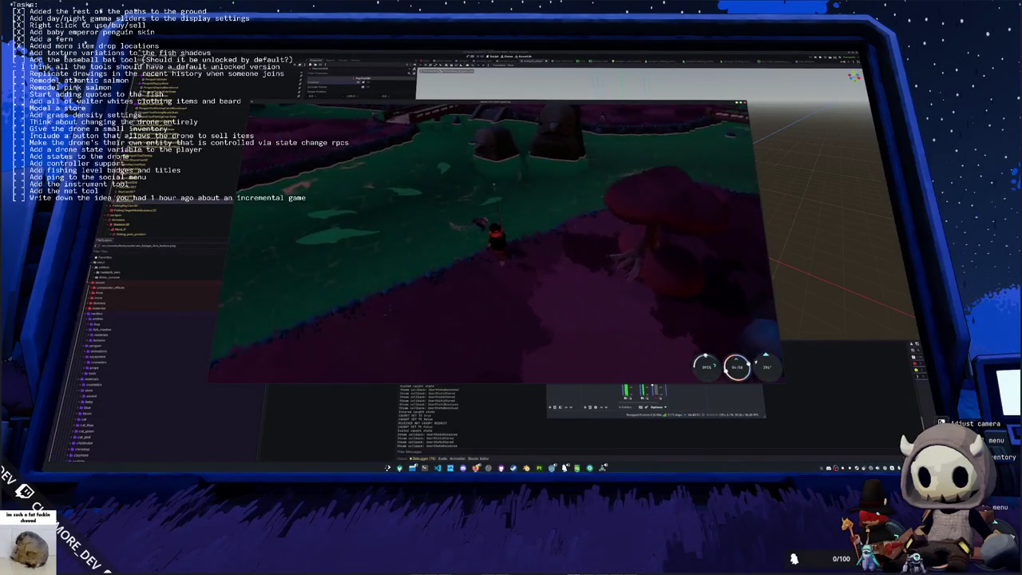
{"action": "left_click", "coordinate": [514, 213]}
{"action": "left_click", "coordinate": [514, 213]}
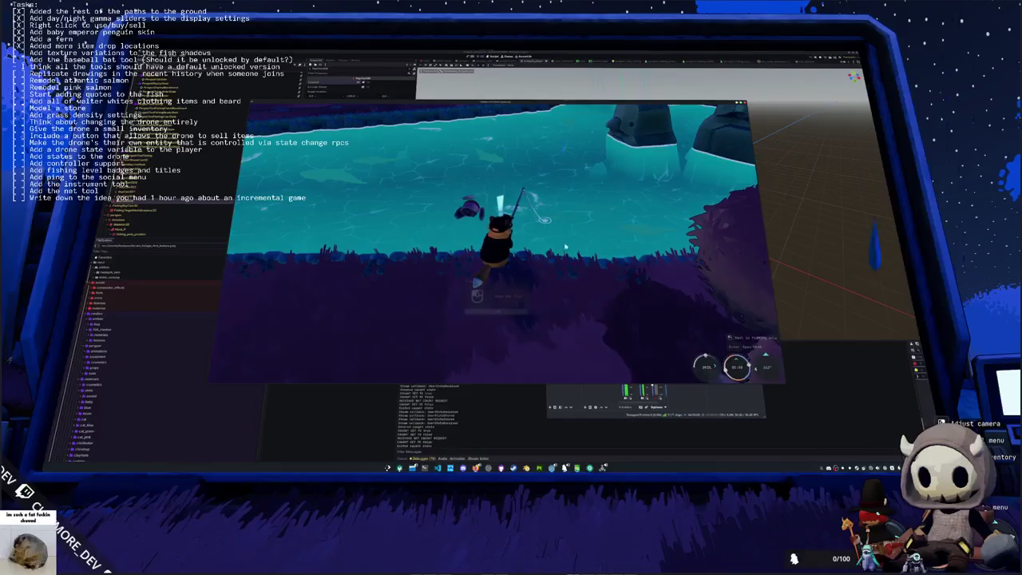
Step: Hook a fish, enter the Right, Up, Down, Left, Down arrows to land it, and dismiss the result
{"action": "left_click", "coordinate": [565, 246]}
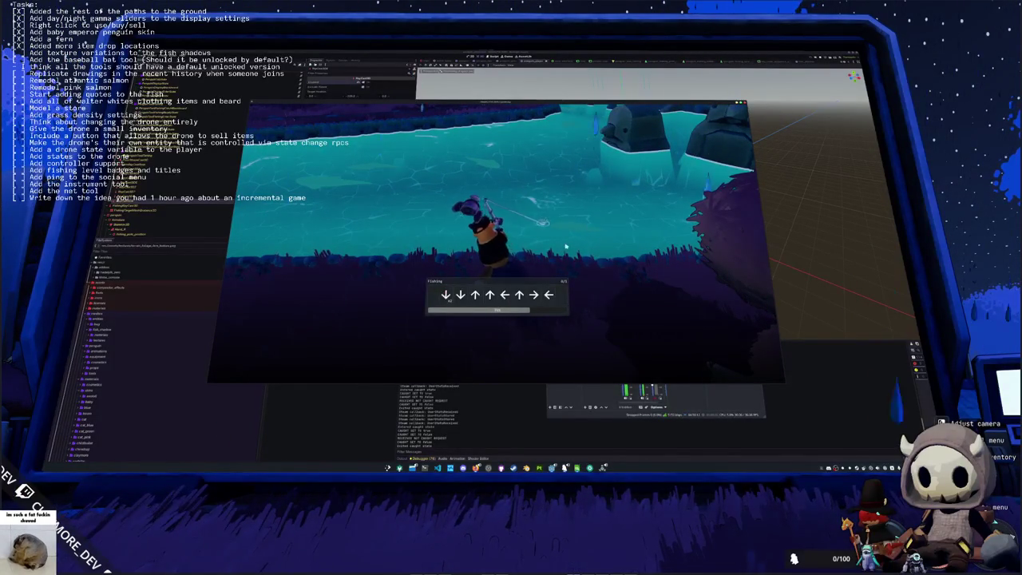
{"action": "key", "text": "Right"}
{"action": "key", "text": "Up"}
{"action": "key", "text": "Down"}
{"action": "key", "text": "Left"}
{"action": "key", "text": "Left"}
{"action": "key", "text": "Down"}
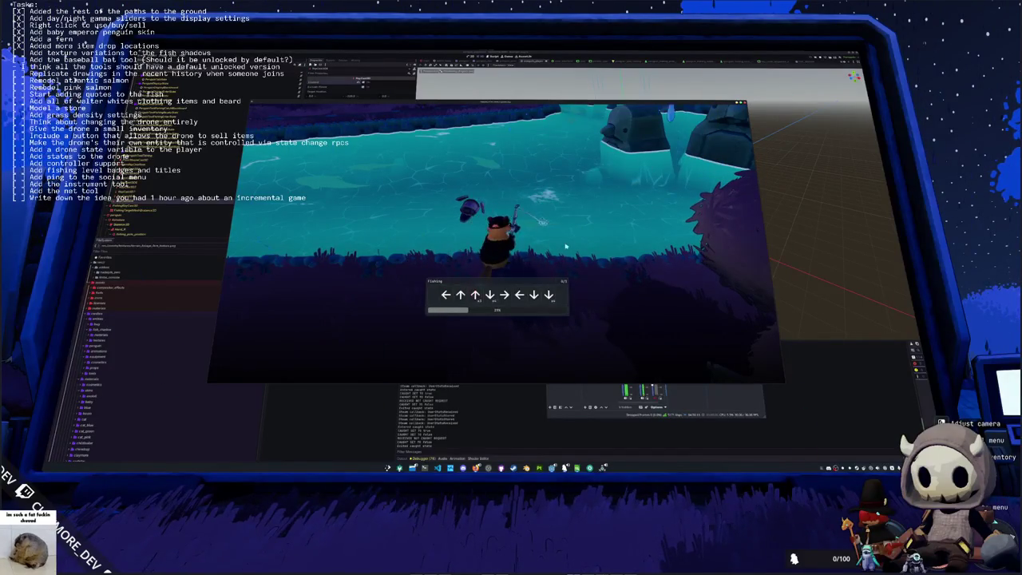
{"action": "key", "text": "Down"}
{"action": "key", "text": "Down"}
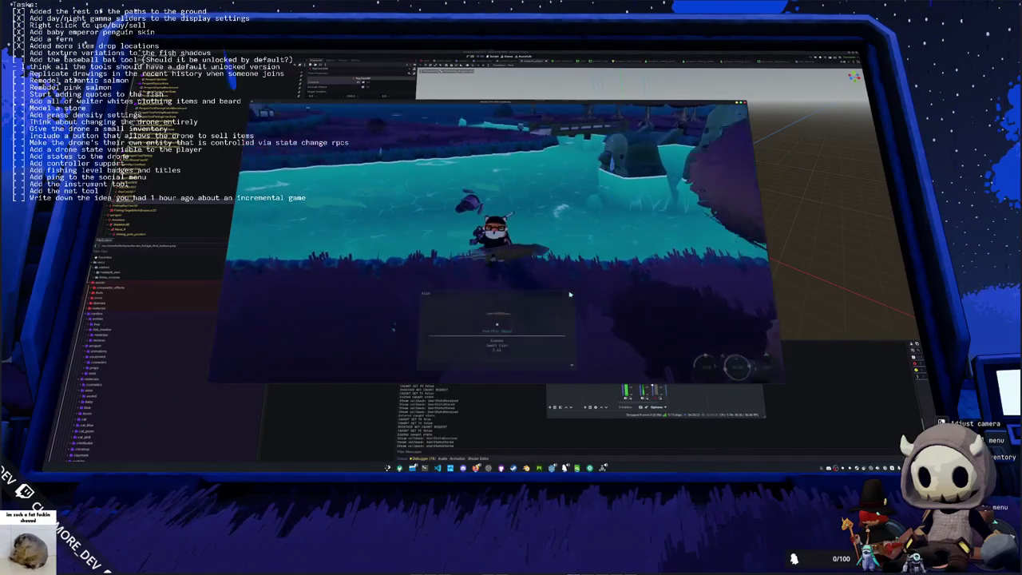
{"action": "key", "text": "w"}
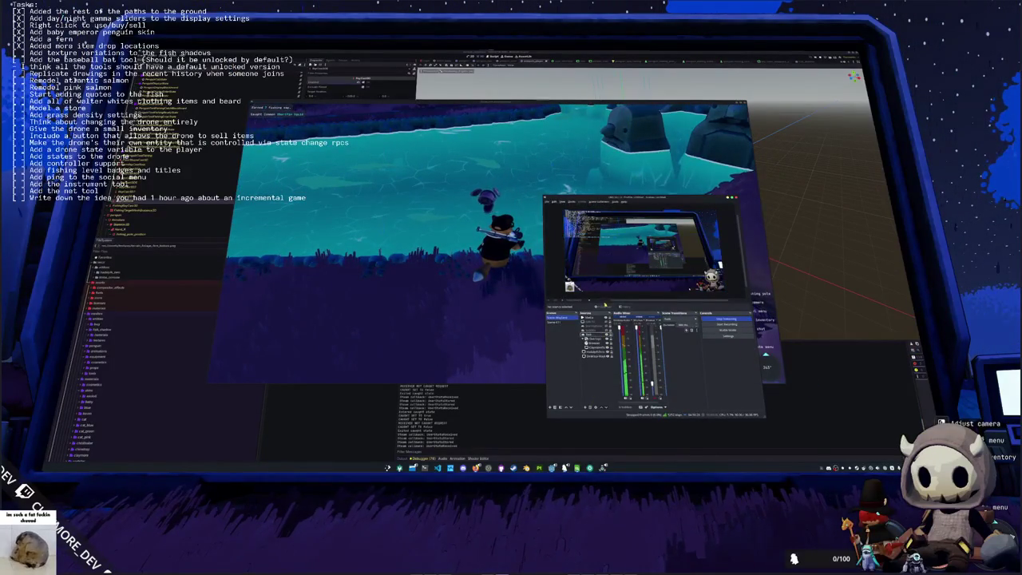
Step: Delete the 'Add texture variations to the fish shadows' line from the task-list text and resume walking
{"action": "left_click", "coordinate": [590, 333]}
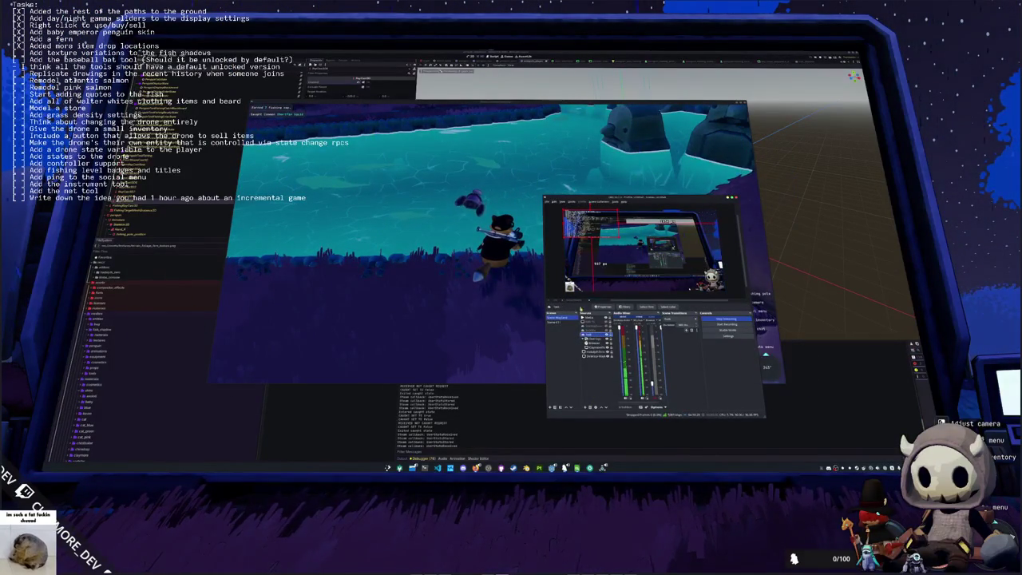
{"action": "left_click", "coordinate": [608, 308]}
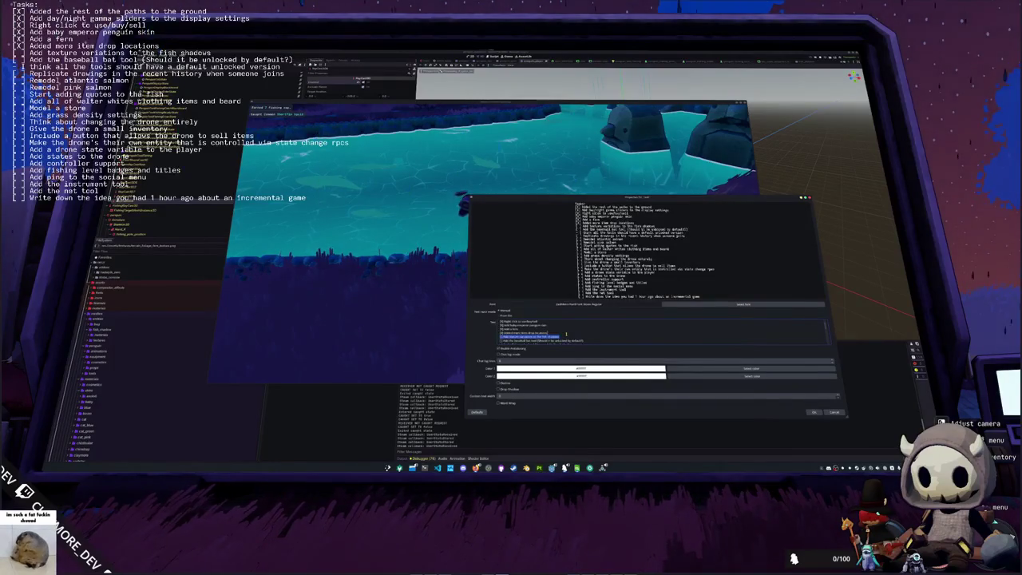
{"action": "key", "text": "BackSpace"}
{"action": "left_click", "coordinate": [814, 412]}
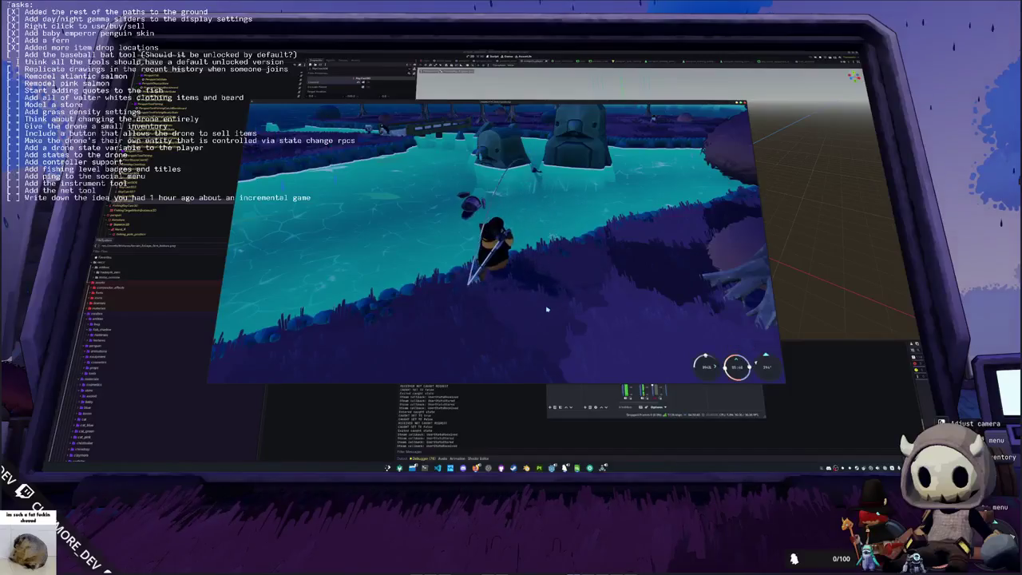
{"action": "key", "text": "w"}
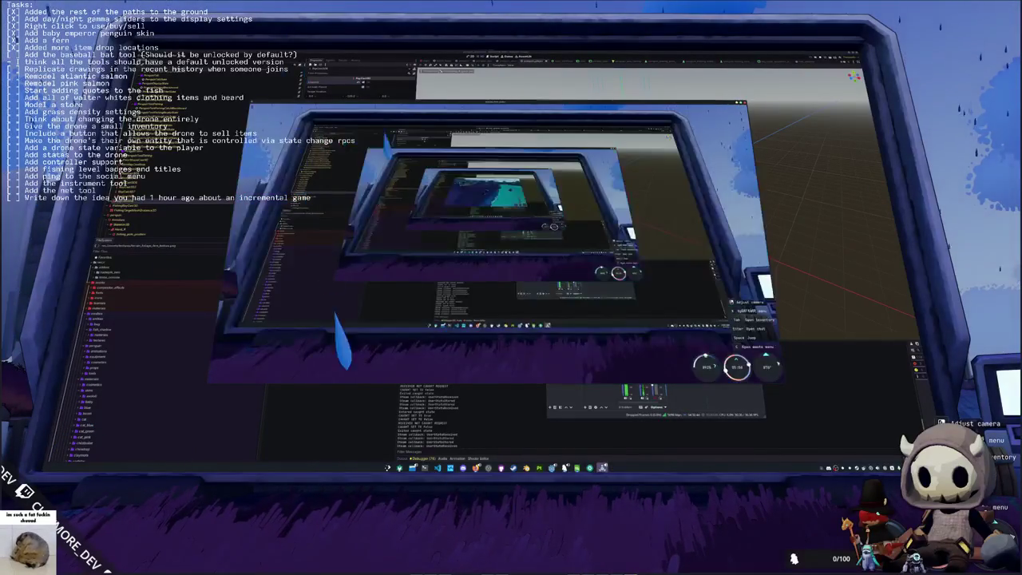
Step: Run from the monitor through the grove and across the bridge to the island's rocky shore
{"action": "key", "text": "w"}
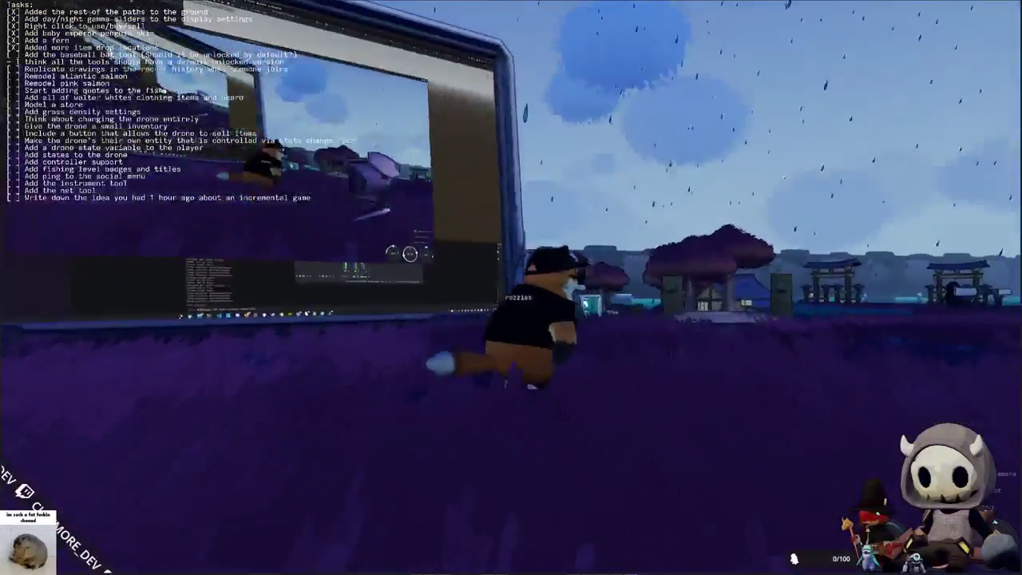
{"action": "key", "text": "w"}
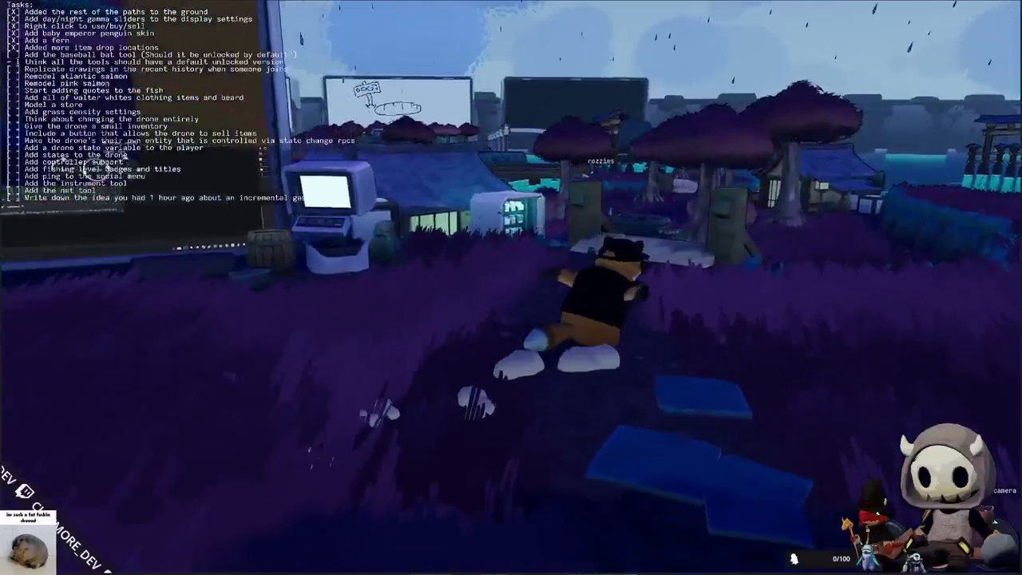
{"action": "key", "text": "w"}
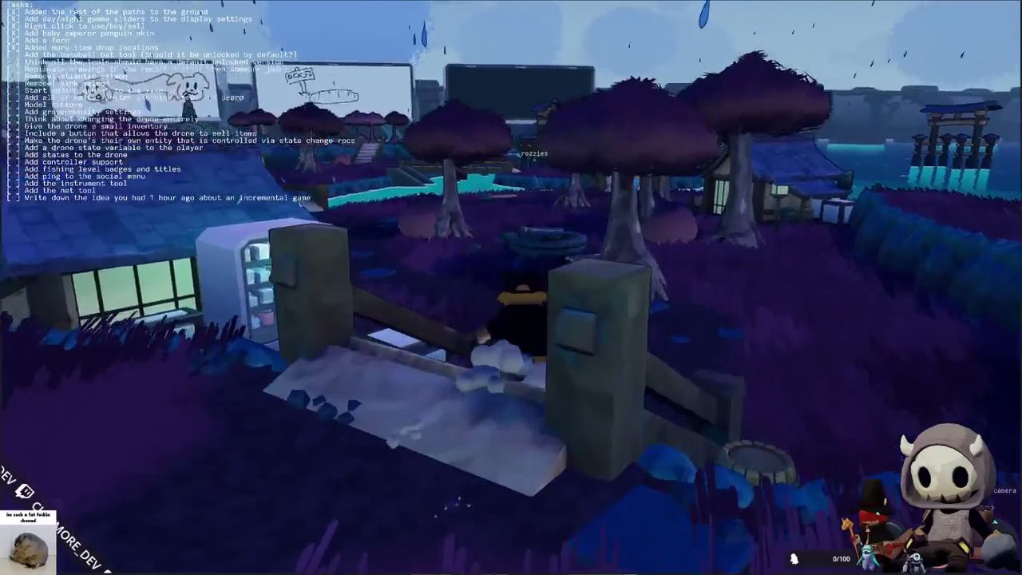
{"action": "key", "text": "w"}
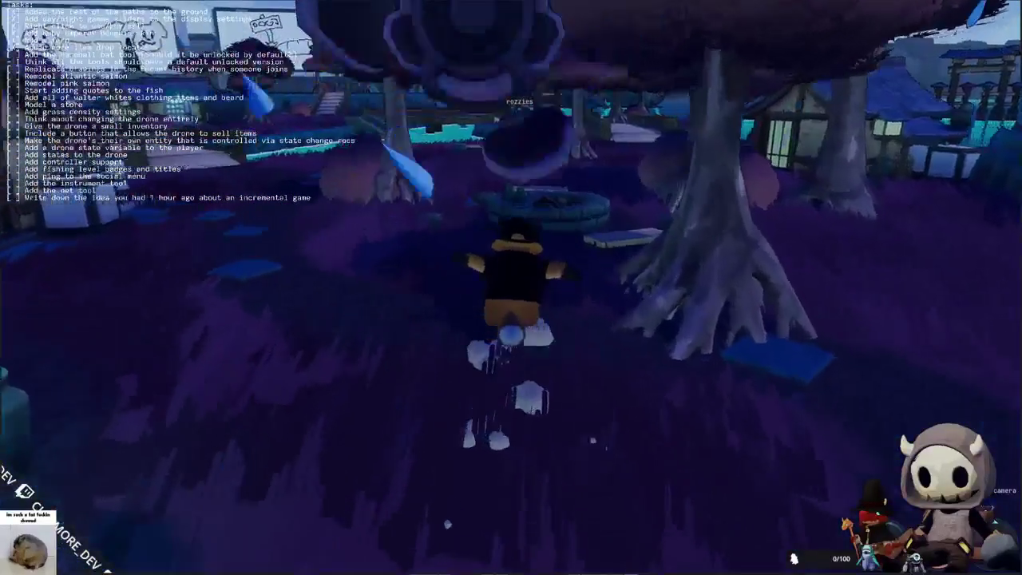
{"action": "key", "text": "w"}
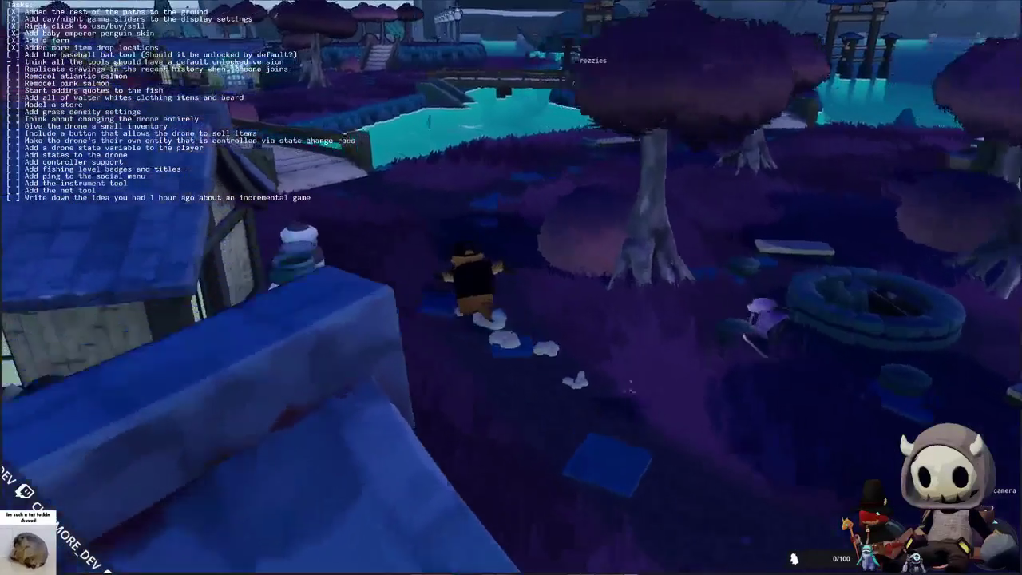
{"action": "key", "text": "w"}
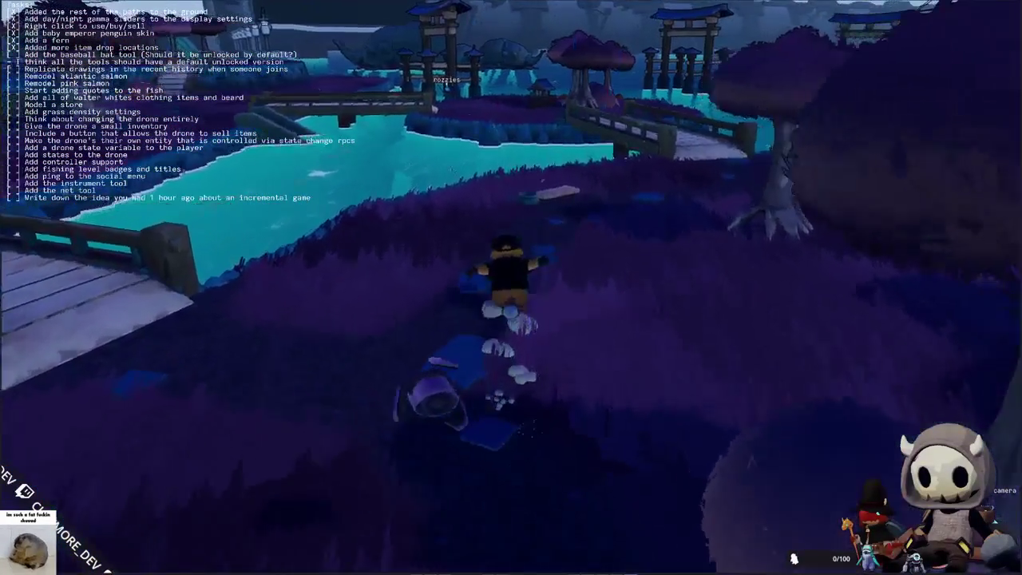
{"action": "key", "text": "w"}
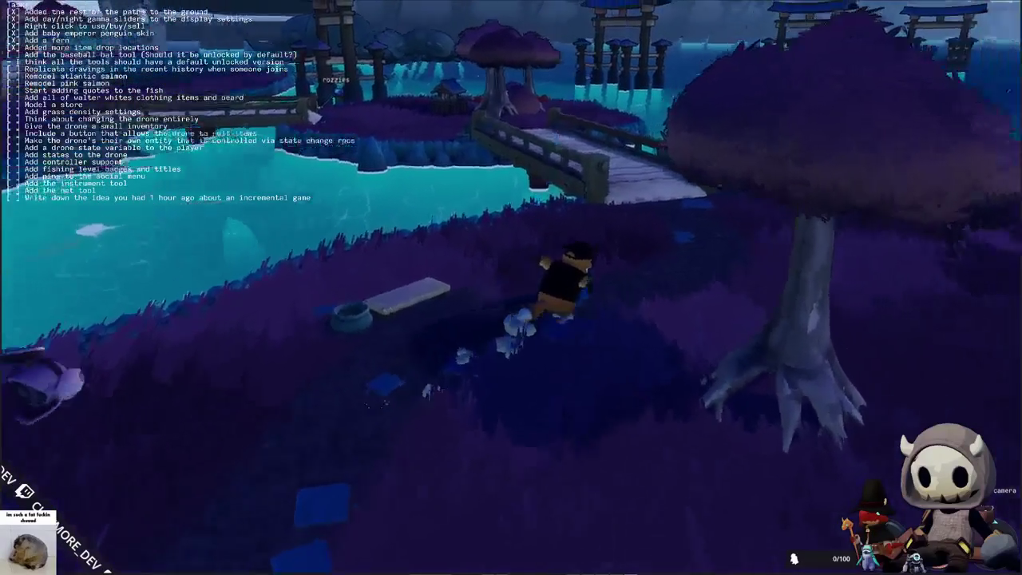
{"action": "key", "text": "w"}
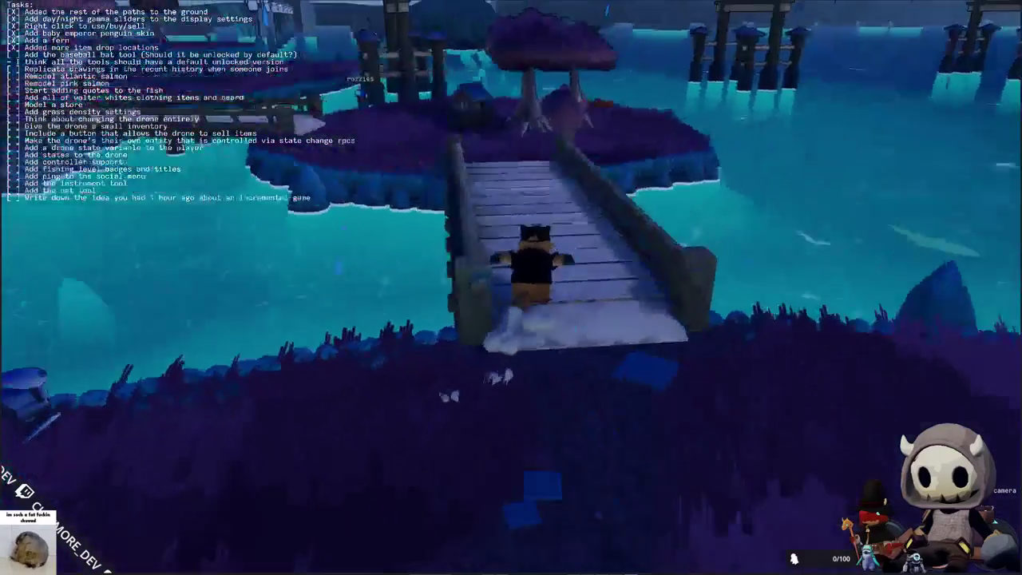
{"action": "key", "text": "w"}
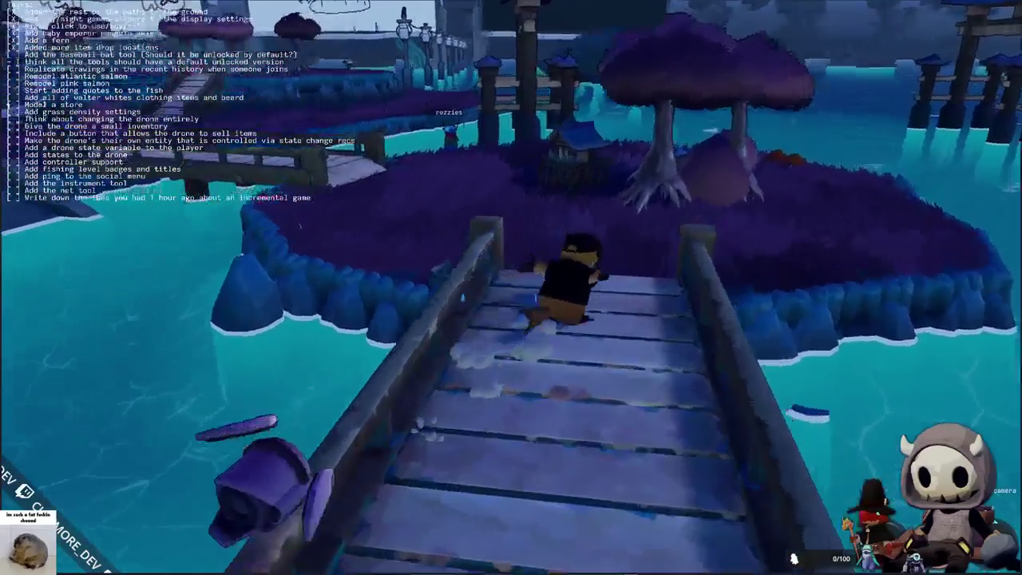
{"action": "key", "text": "w"}
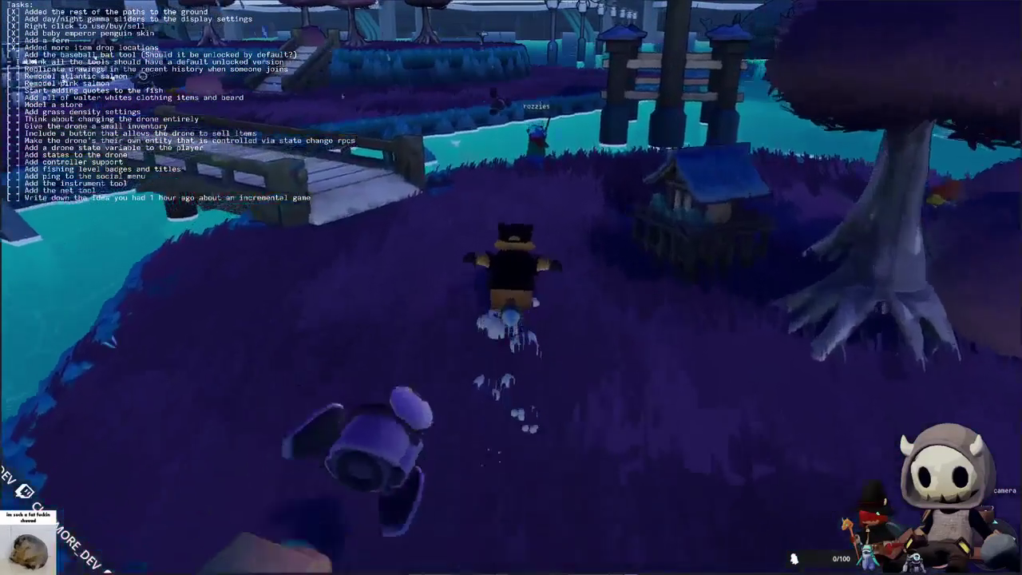
{"action": "key", "text": "w"}
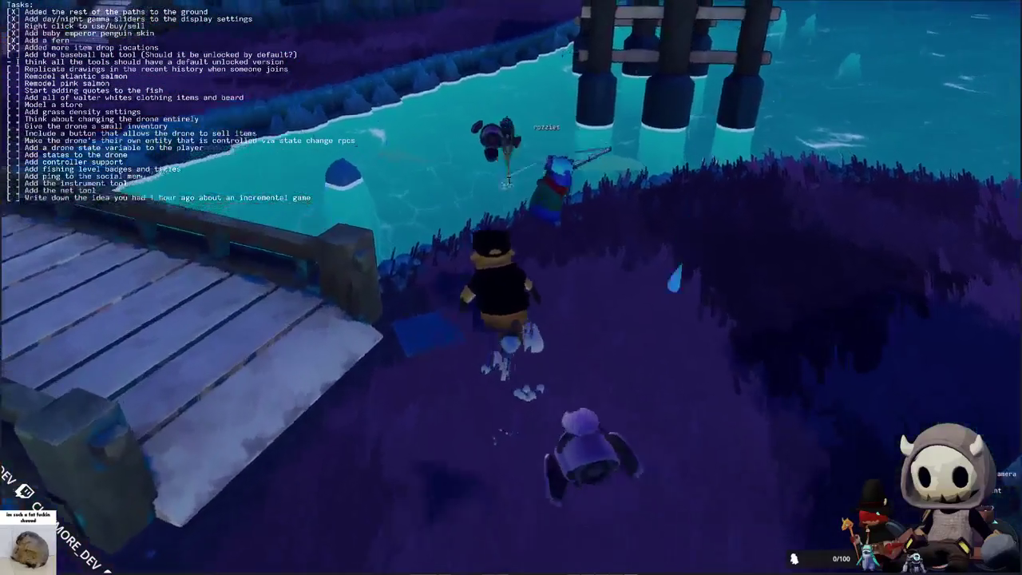
{"action": "key", "text": "w"}
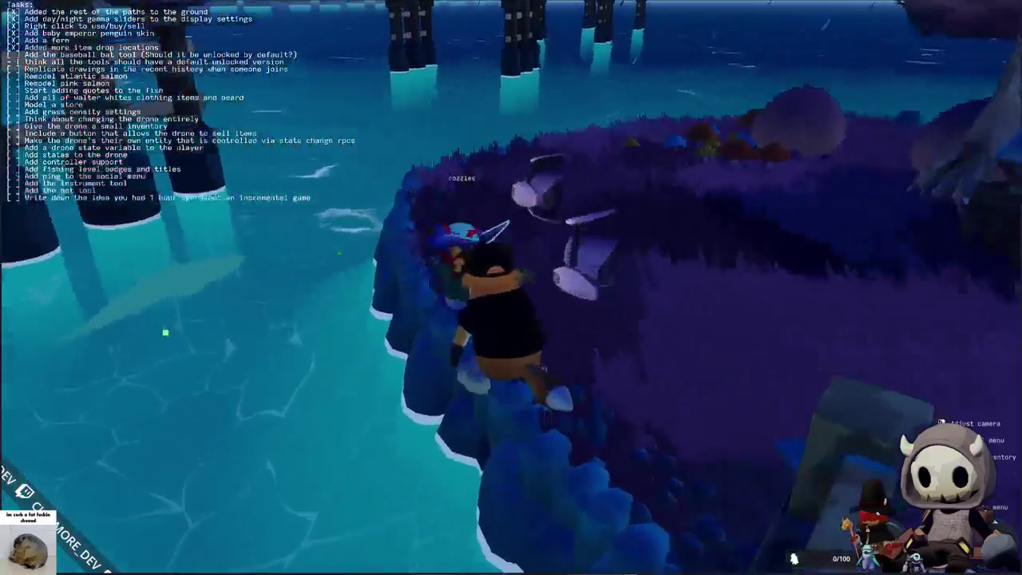
Step: Check the Seal Milk in the inventory, then move along the shoreline toward the pier
{"action": "key", "text": "Tab"}
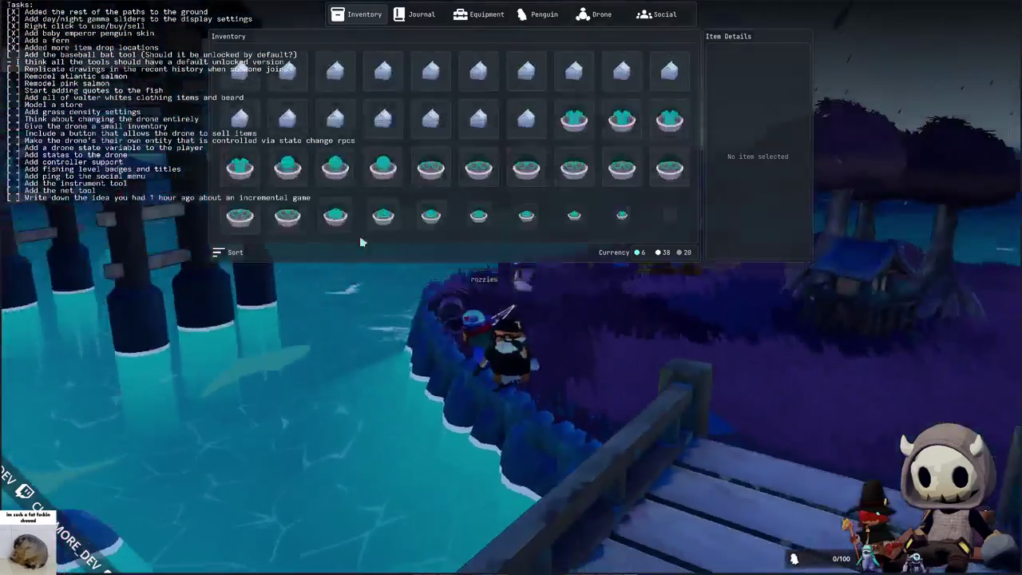
{"action": "right_click", "coordinate": [332, 128]}
{"action": "key", "text": "Tab"}
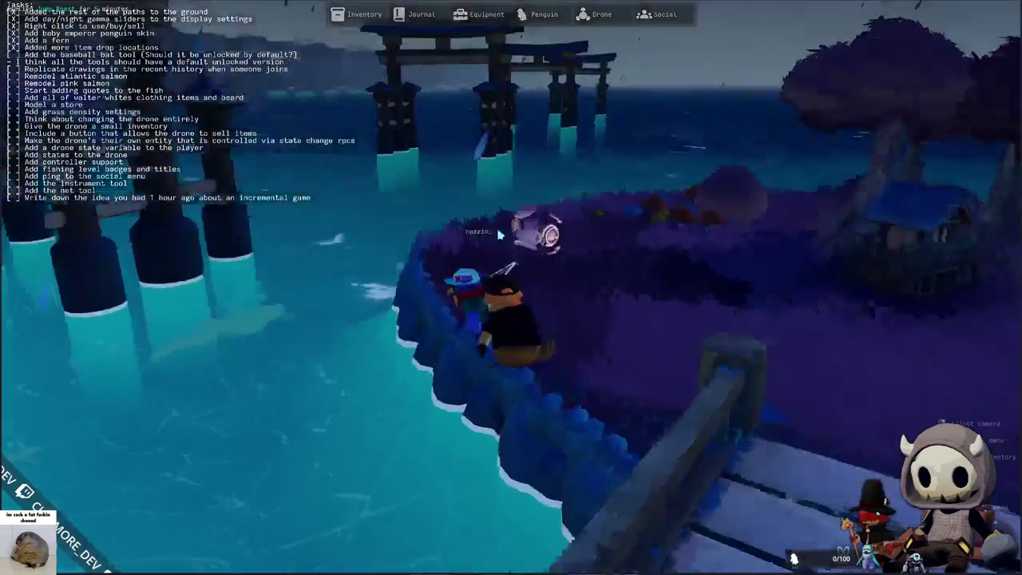
{"action": "key", "text": "w"}
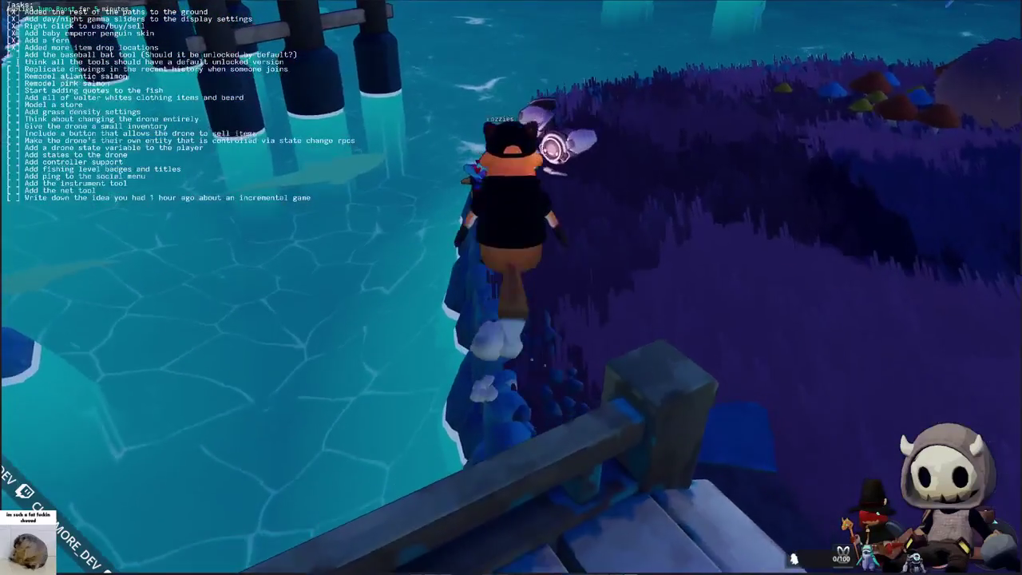
{"action": "key", "text": "a"}
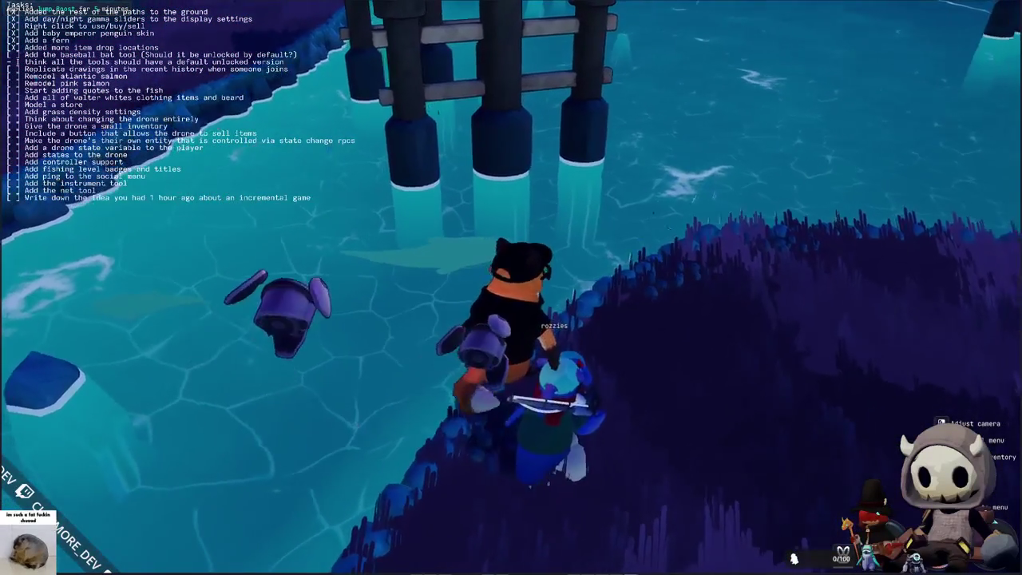
{"action": "key", "text": "d"}
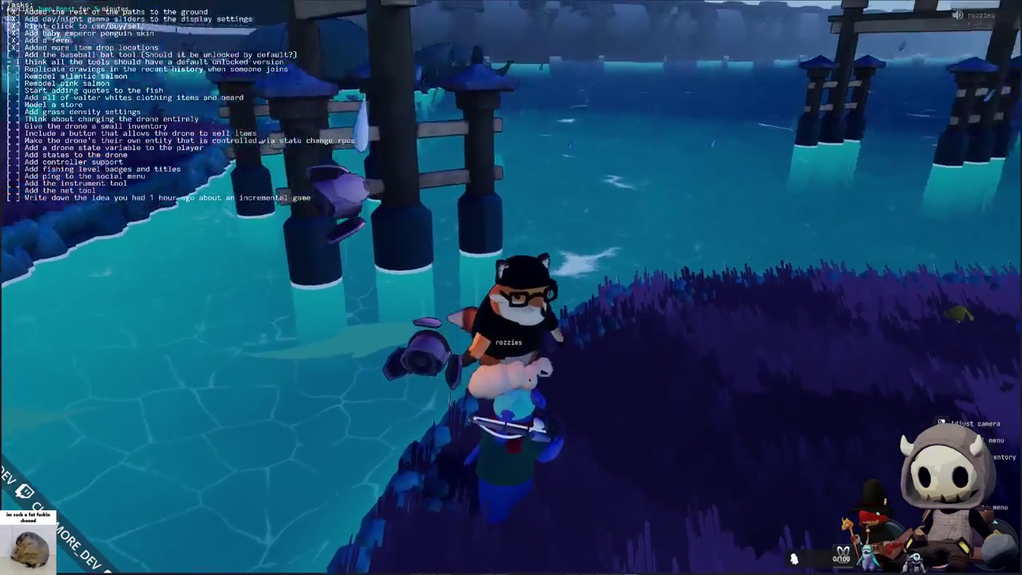
{"action": "key", "text": "a"}
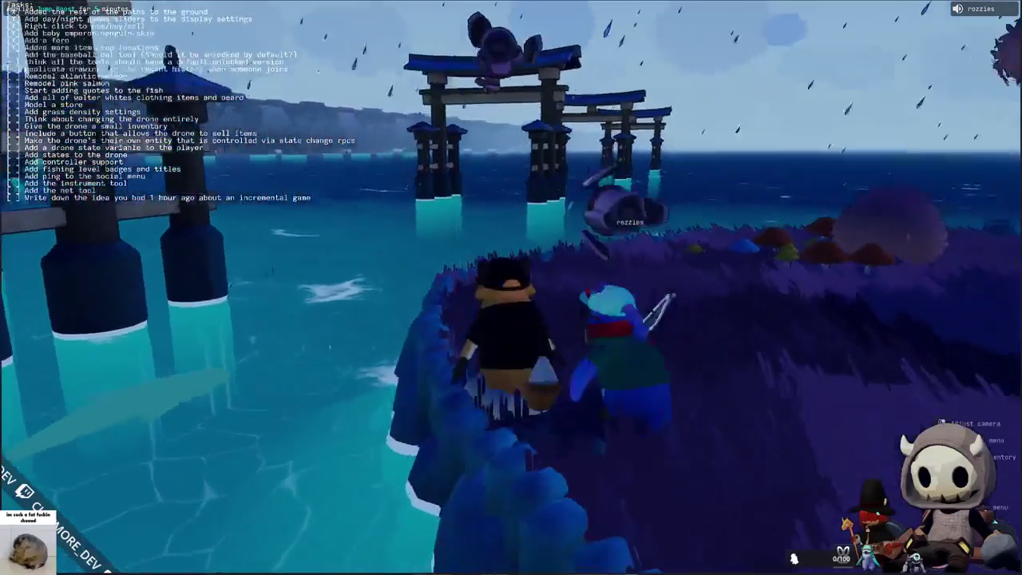
{"action": "key", "text": "w"}
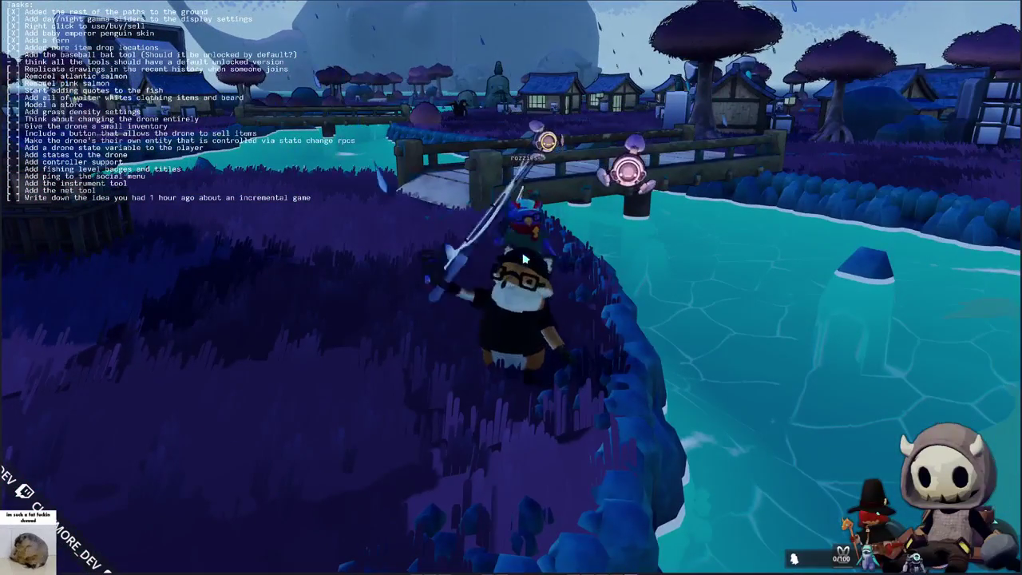
{"action": "key", "text": "w"}
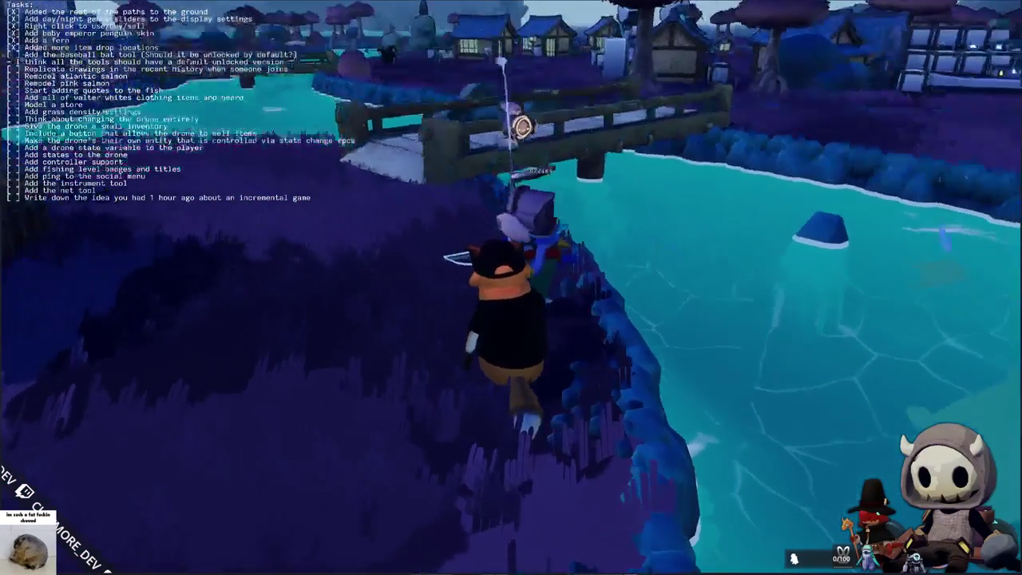
Step: Cast the line, hook the biting fish, and clear the first arrow sequence
{"action": "left_click", "coordinate": [511, 287]}
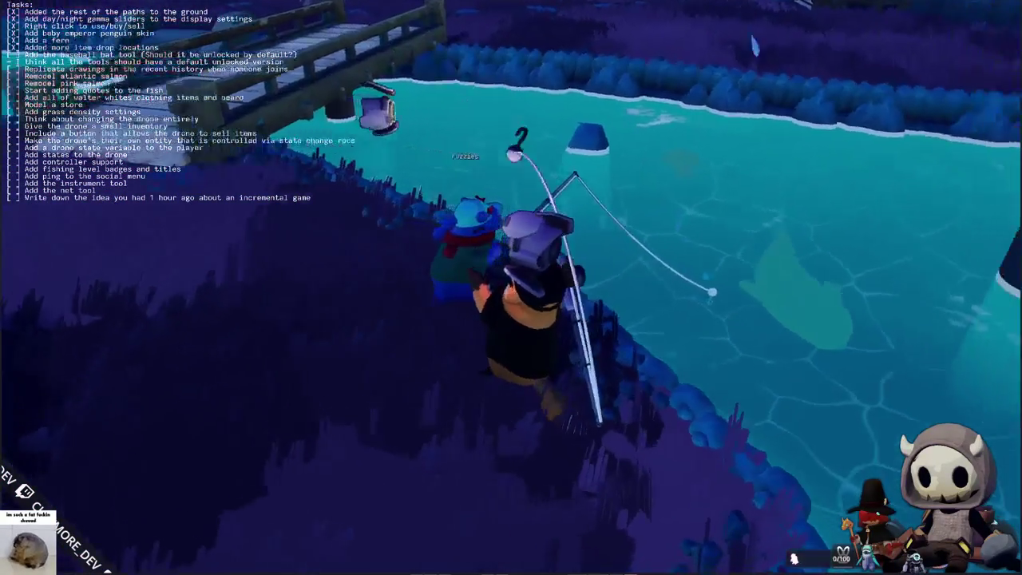
{"action": "left_click", "coordinate": [613, 277]}
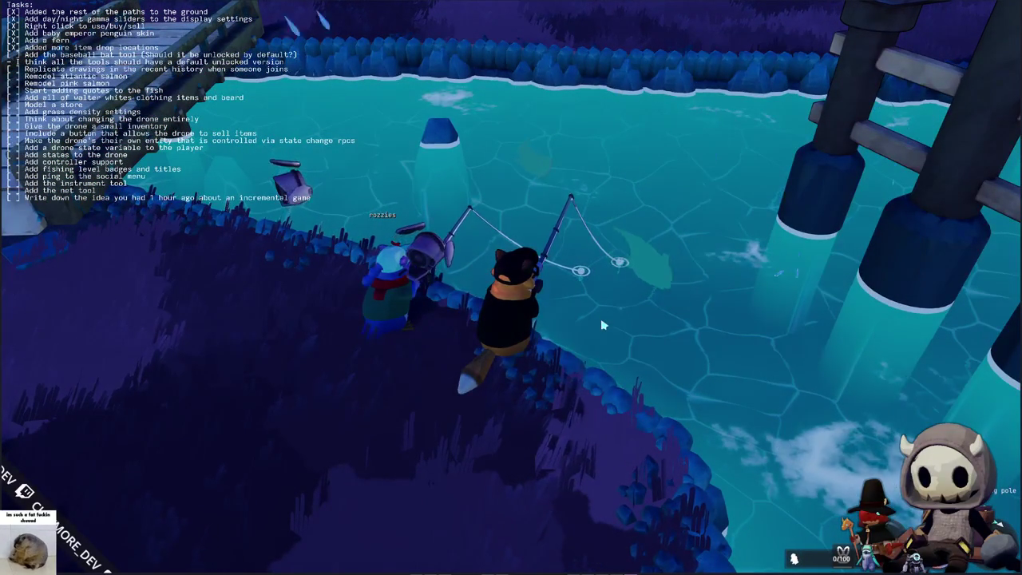
{"action": "left_click", "coordinate": [602, 325]}
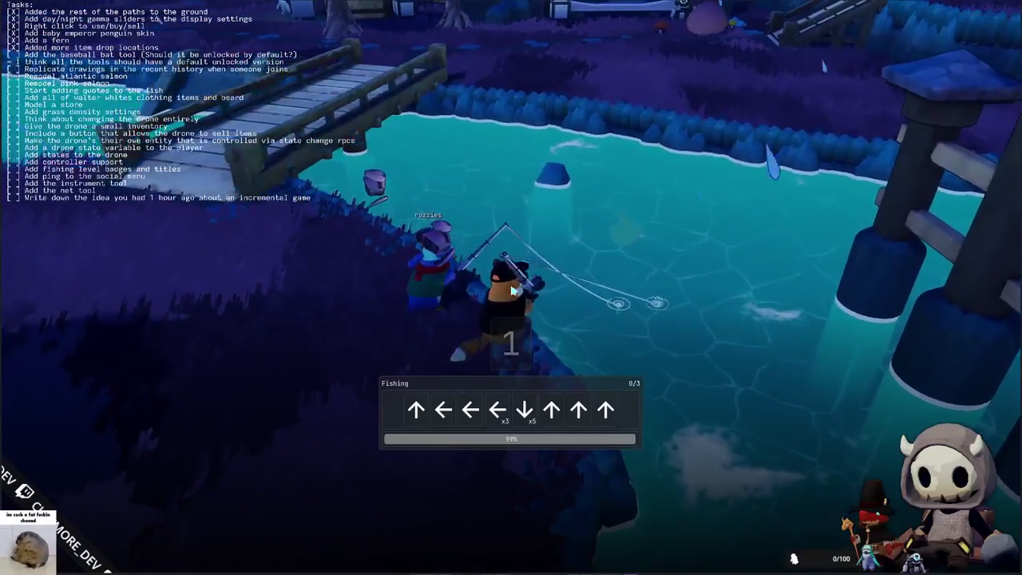
{"action": "key", "text": "Up"}
{"action": "key", "text": "Left"}
{"action": "key", "text": "Left"}
{"action": "key", "text": "Left"}
{"action": "key", "text": "Left"}
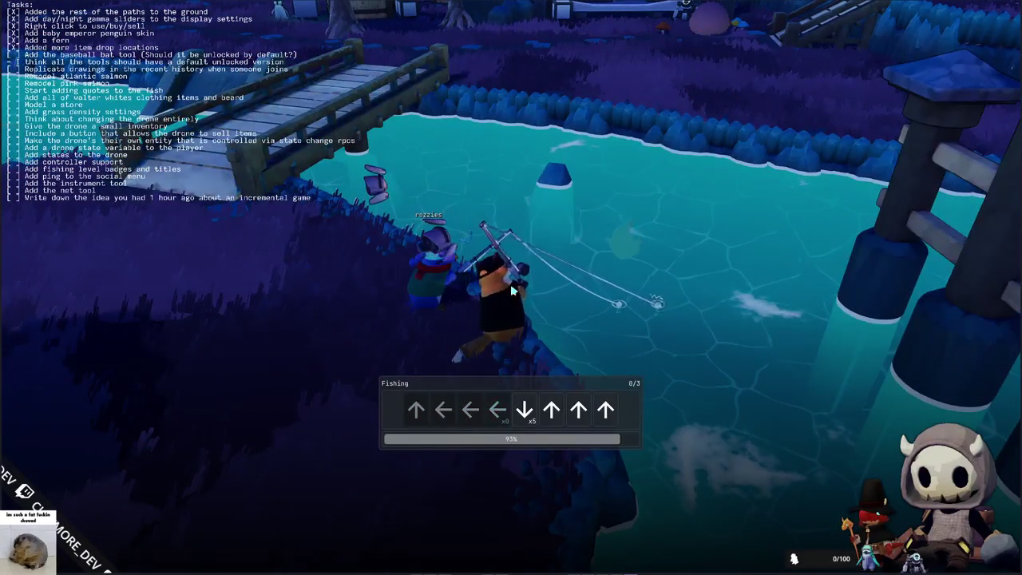
{"action": "key", "text": "Down"}
{"action": "key", "text": "Up"}
{"action": "key", "text": "Up"}
{"action": "key", "text": "Up"}
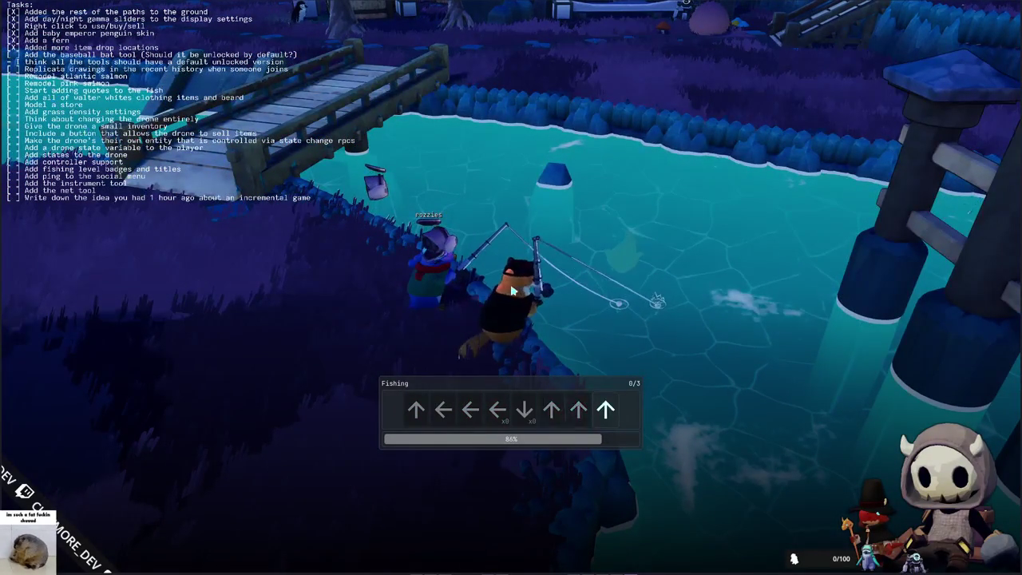
{"action": "key", "text": "Right"}
{"action": "key", "text": "Up"}
{"action": "key", "text": "Right"}
{"action": "key", "text": "Right"}
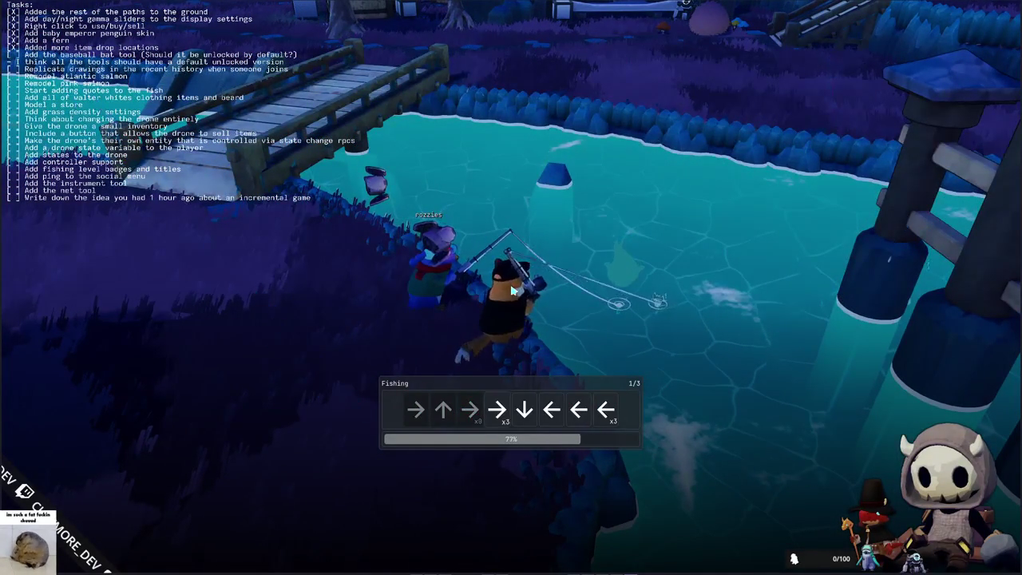
{"action": "key", "text": "Down"}
{"action": "key", "text": "Left"}
{"action": "key", "text": "Left"}
{"action": "key", "text": "Left"}
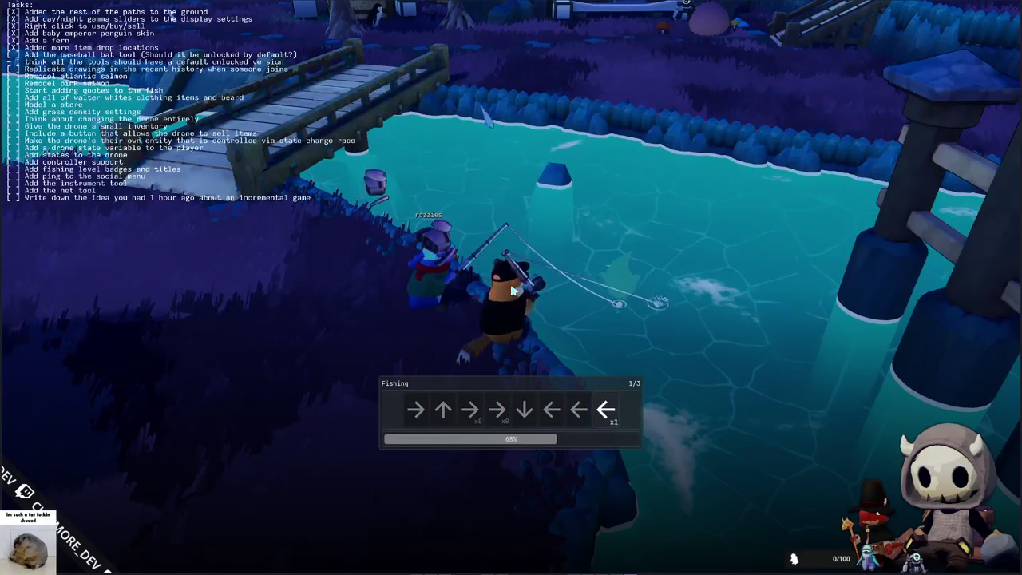
Step: Clear the remaining arrow sequences to land the 14.53 Oar Fish and view it in the inventory
{"action": "key", "text": "Down"}
{"action": "key", "text": "Down"}
{"action": "key", "text": "Right"}
{"action": "key", "text": "Up"}
{"action": "key", "text": "Right"}
{"action": "key", "text": "Right"}
{"action": "key", "text": "Up"}
{"action": "key", "text": "Up"}
{"action": "key", "text": "Up"}
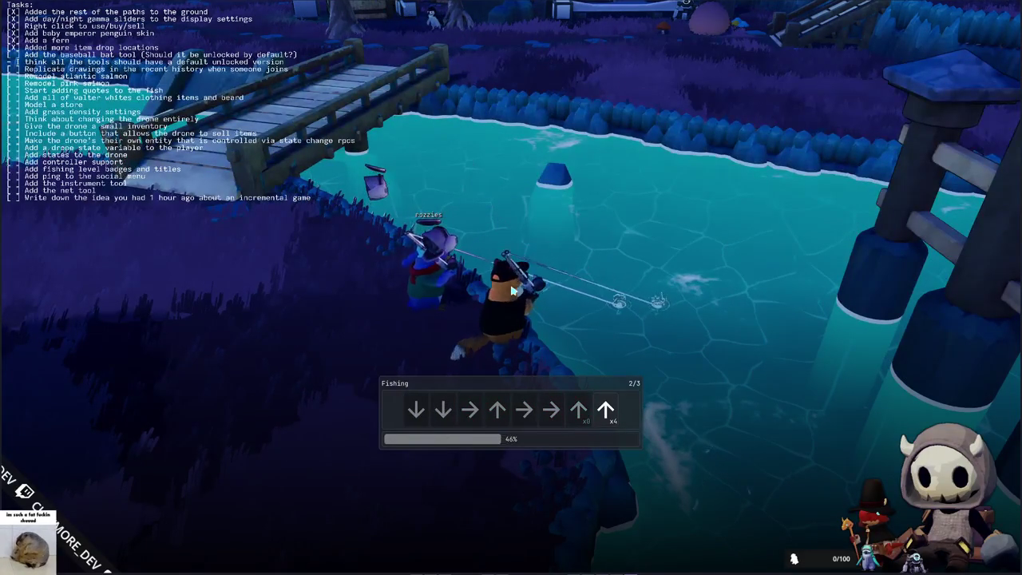
{"action": "key", "text": "Up"}
{"action": "key", "text": "Up"}
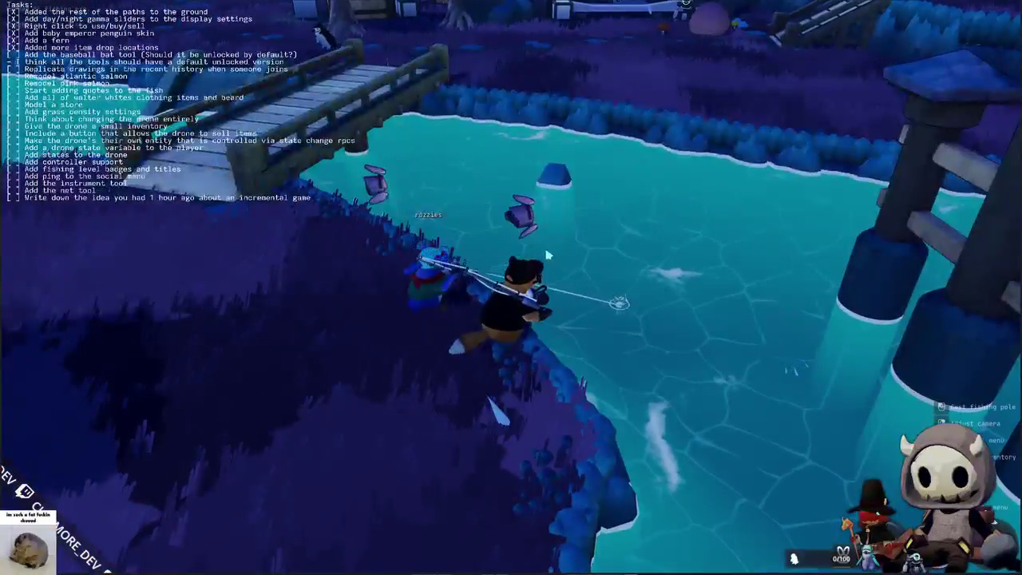
{"action": "key", "text": "Tab"}
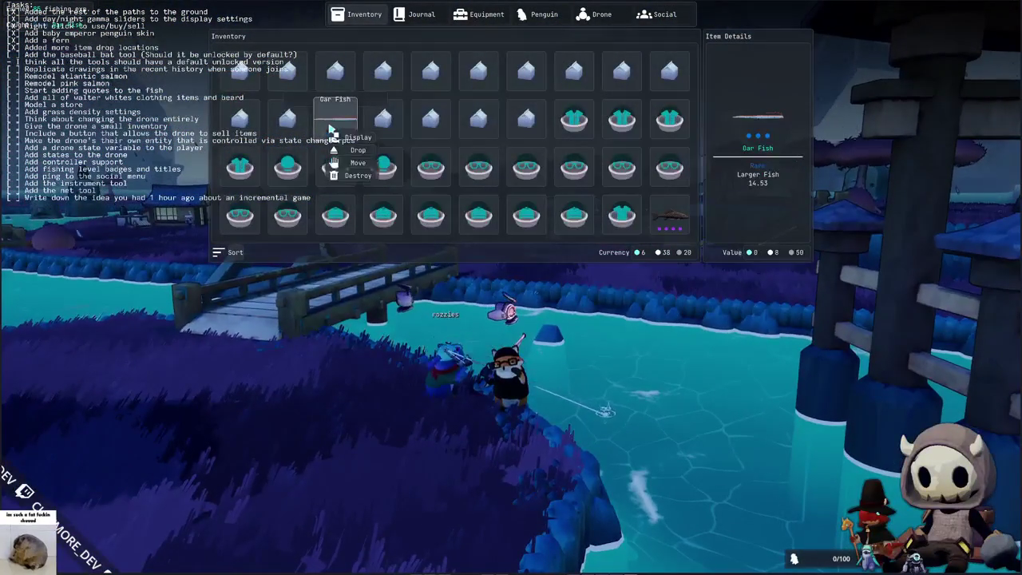
Step: Use up the Seal Milk items in the inventory, close it, and walk back toward the other player
{"action": "right_click", "coordinate": [249, 78]}
{"action": "right_click", "coordinate": [288, 80]}
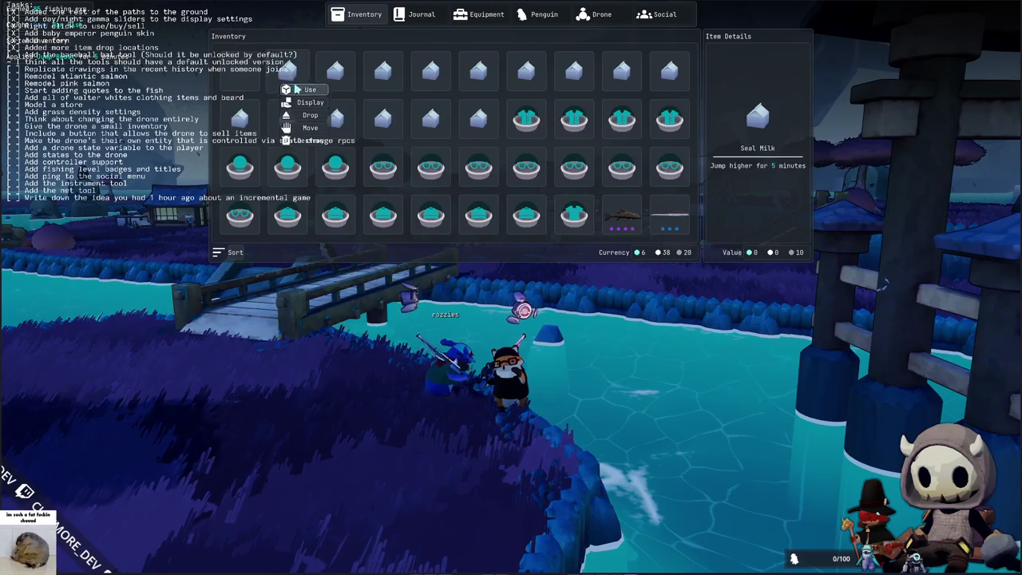
{"action": "right_click", "coordinate": [387, 88]}
{"action": "right_click", "coordinate": [435, 88]}
{"action": "right_click", "coordinate": [479, 88]}
{"action": "right_click", "coordinate": [527, 88]}
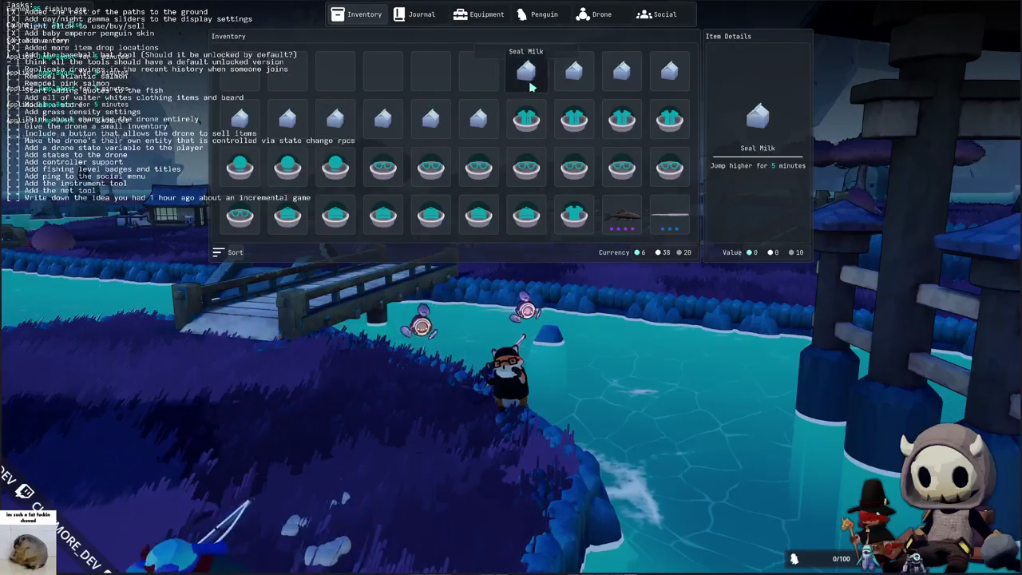
{"action": "right_click", "coordinate": [574, 80]}
{"action": "right_click", "coordinate": [622, 80]}
{"action": "key", "text": "Tab"}
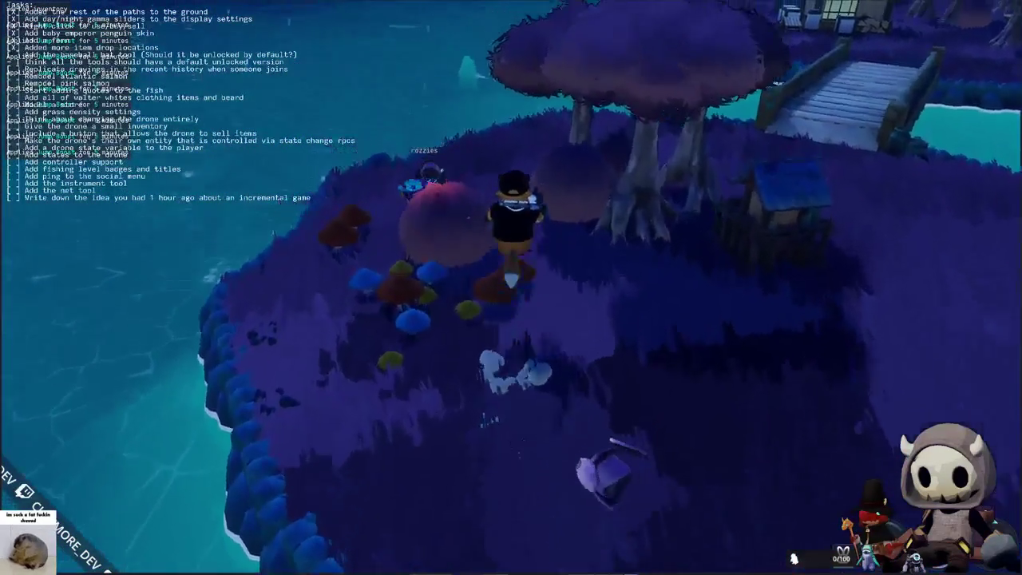
{"action": "key", "text": "s"}
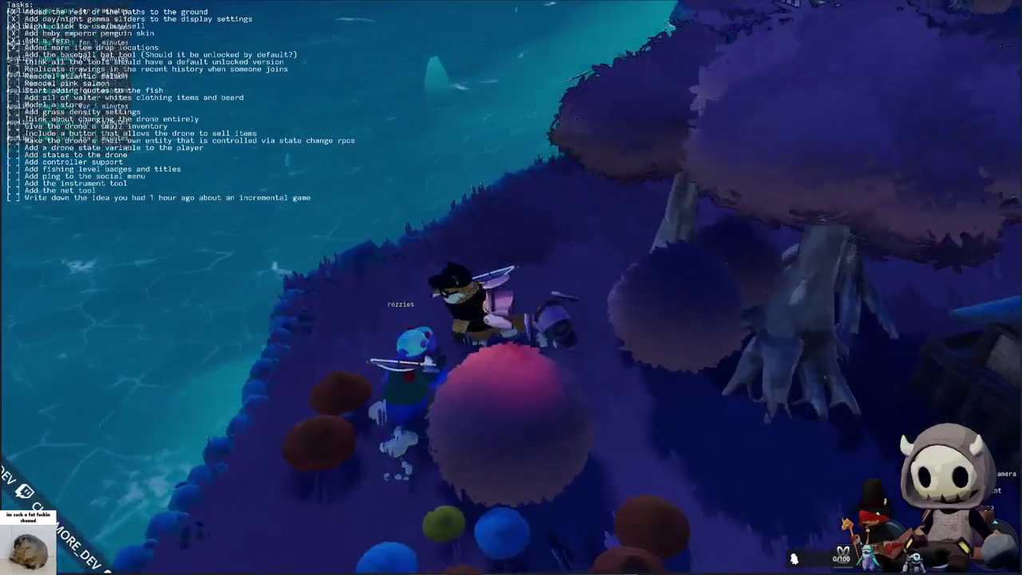
{"action": "scroll", "coordinate": [511, 287], "scroll_direction": "down", "scroll_amount": 5}
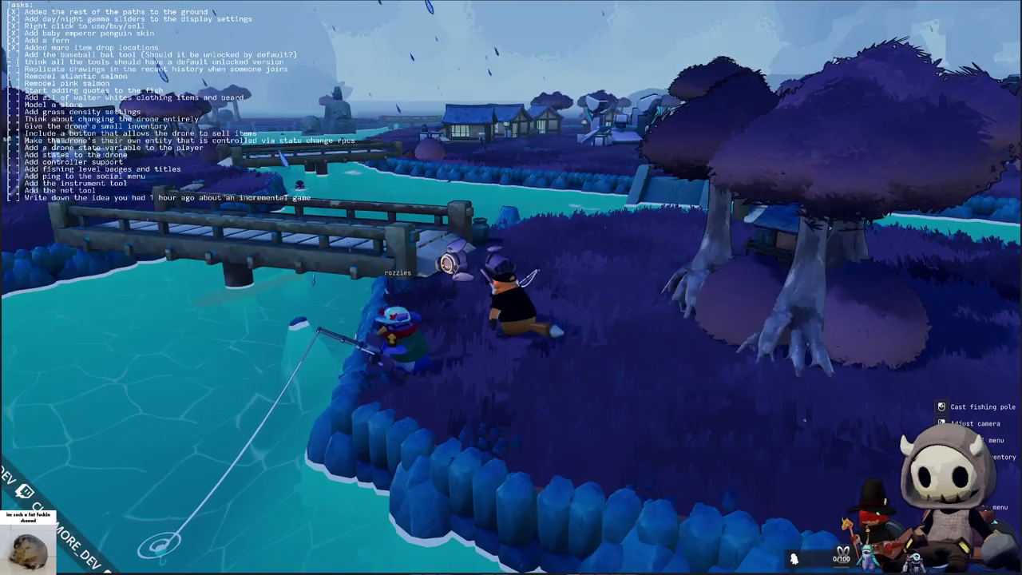
Step: Reel the fishing line back in while standing beside the other player at the bridge
{"action": "left_click", "coordinate": [511, 287]}
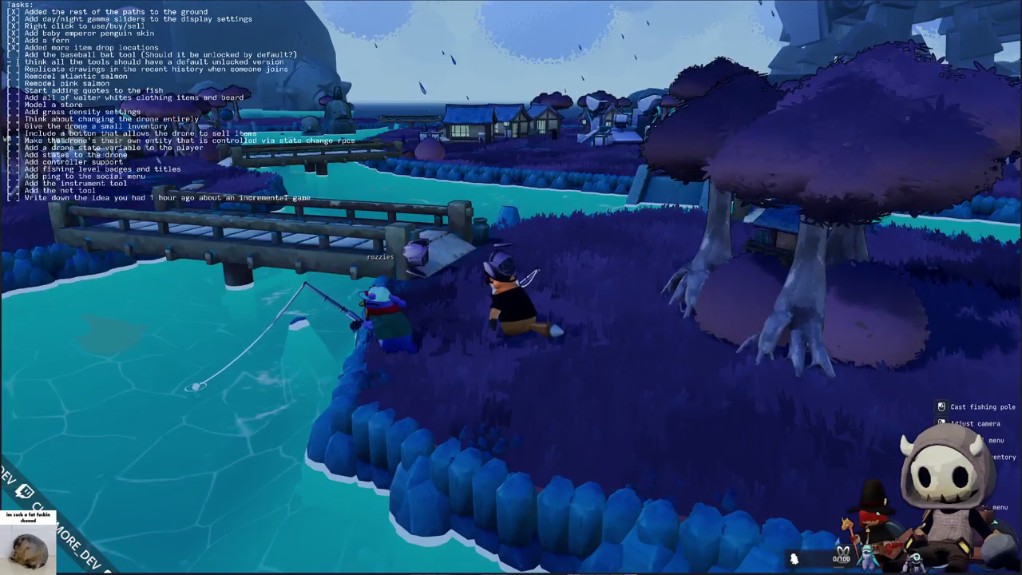
Step: Swim the penguin across the pond to the bank by the bridge and cast the line
{"action": "key", "text": "a"}
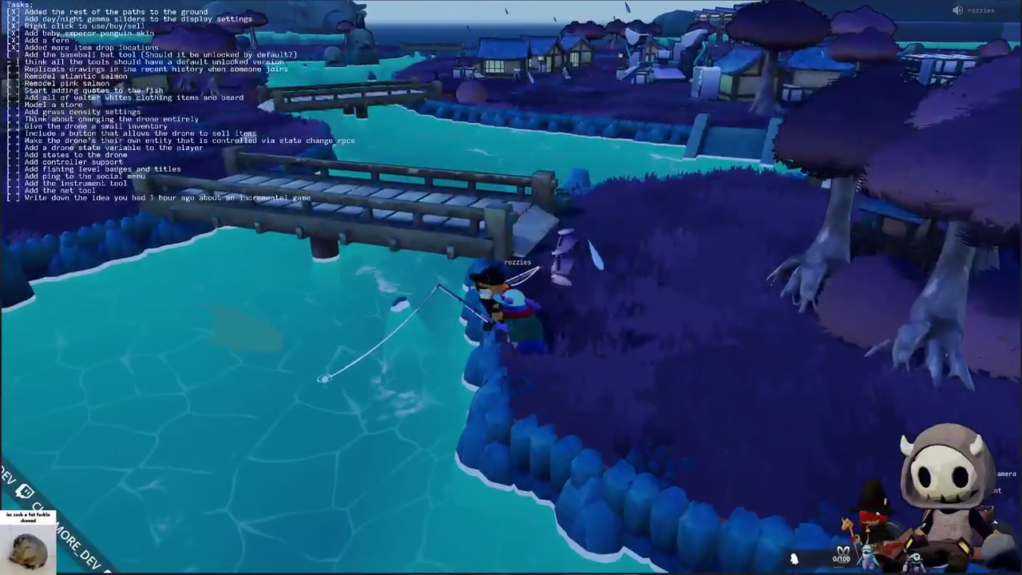
{"action": "key", "text": "s"}
{"action": "key", "text": "a"}
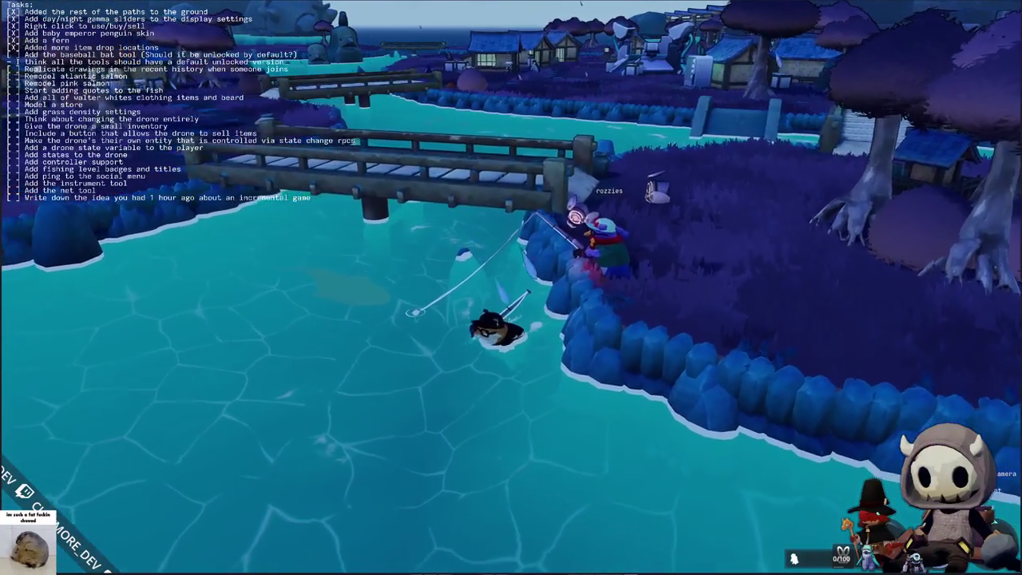
{"action": "key", "text": "a"}
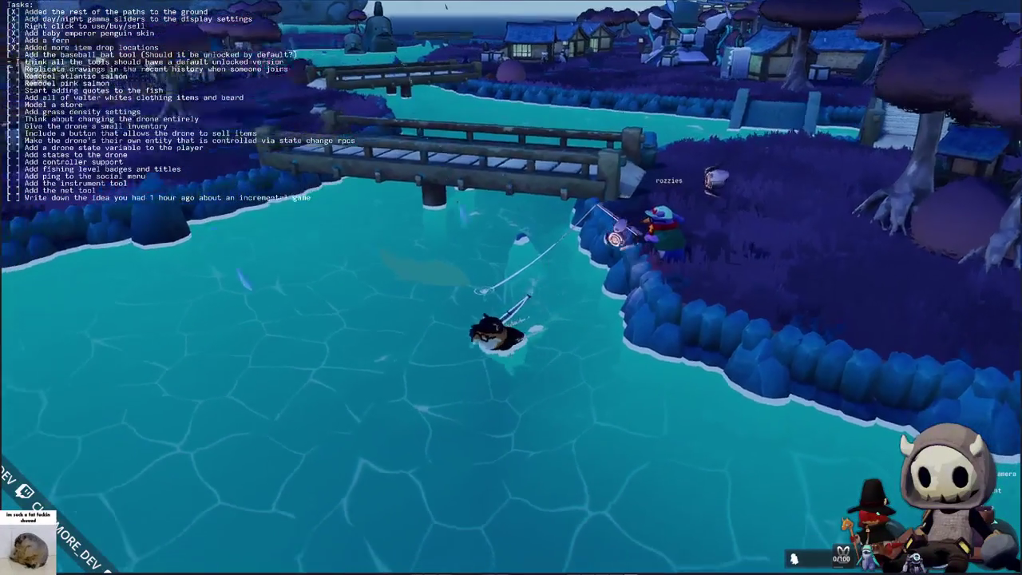
{"action": "key", "text": "s"}
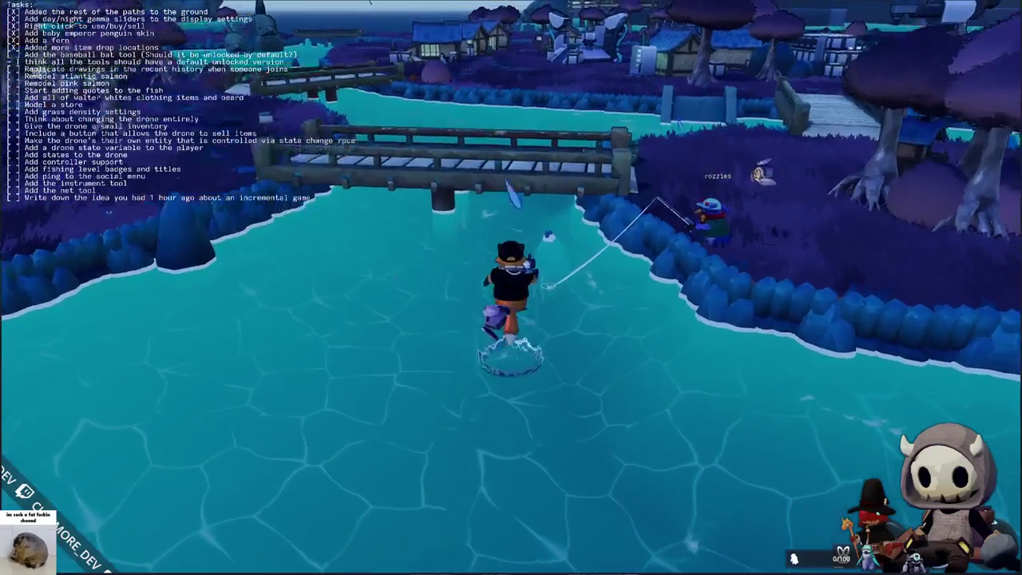
{"action": "key", "text": "d"}
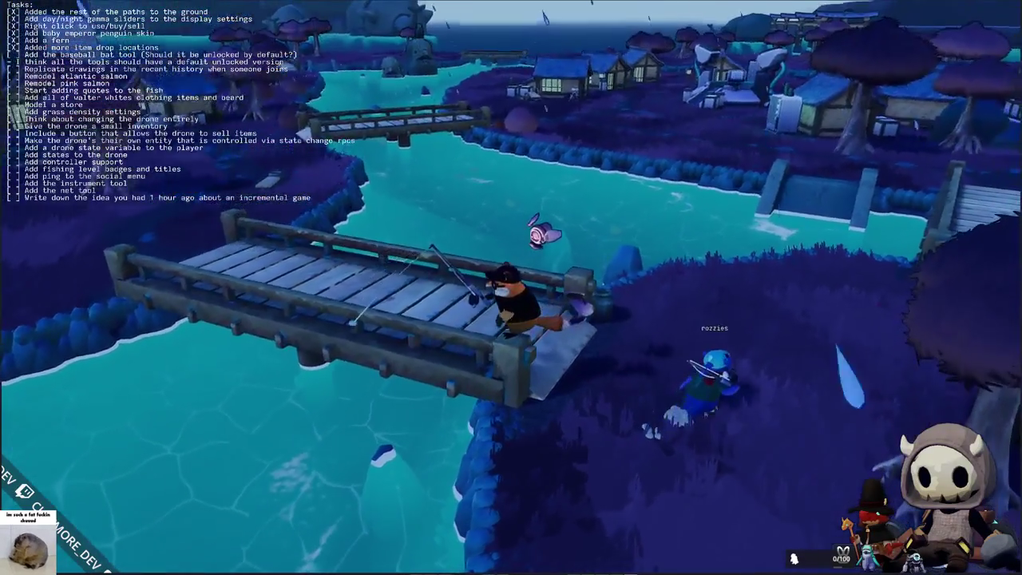
{"action": "left_click", "coordinate": [324, 347]}
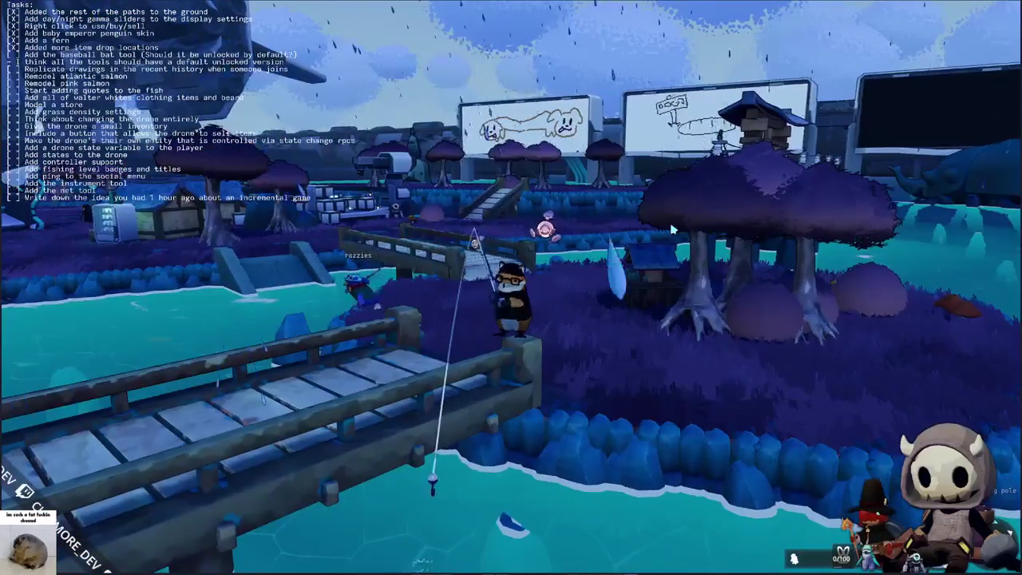
Step: Step off the small bridge and walk along the shore away from the fisherman
{"action": "key", "text": "w"}
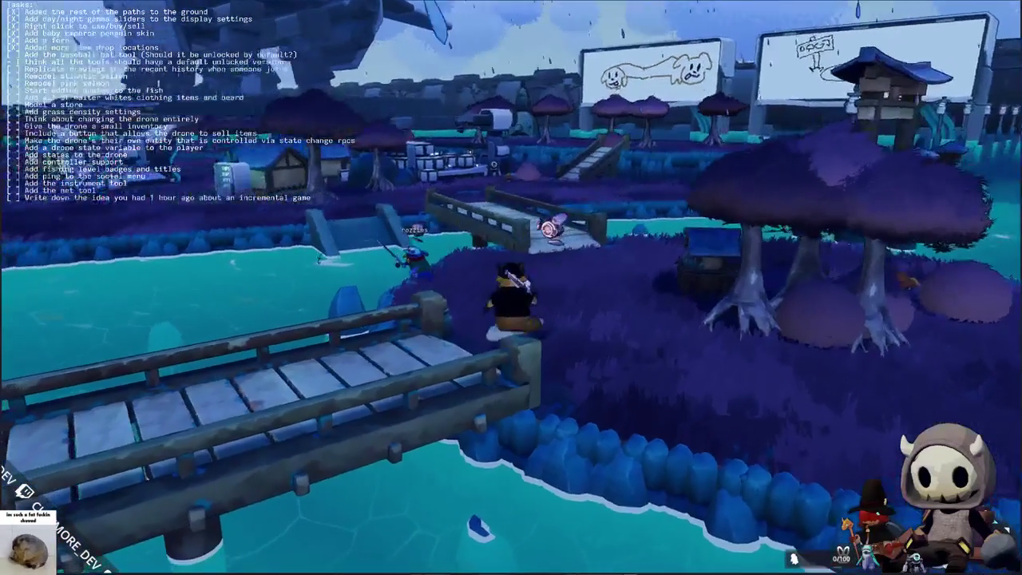
{"action": "key", "text": "s"}
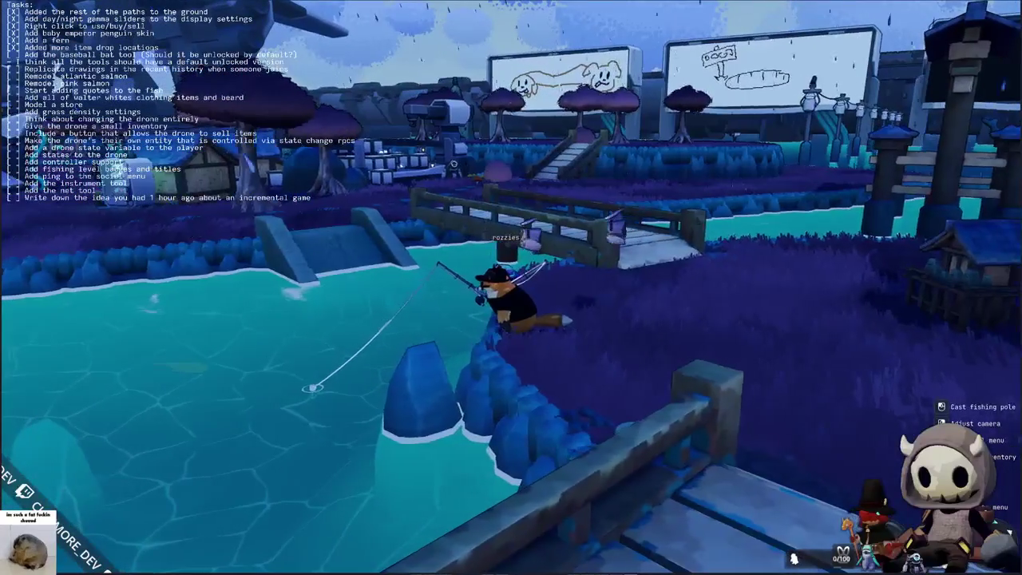
{"action": "key", "text": "a"}
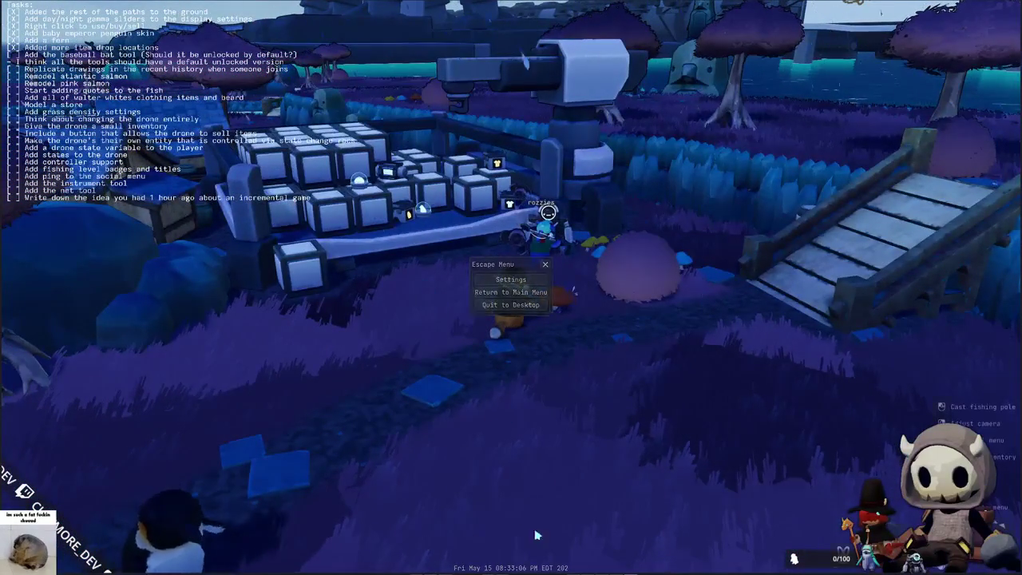
Step: Close the escape menu to resume play
{"action": "key", "text": "Escape"}
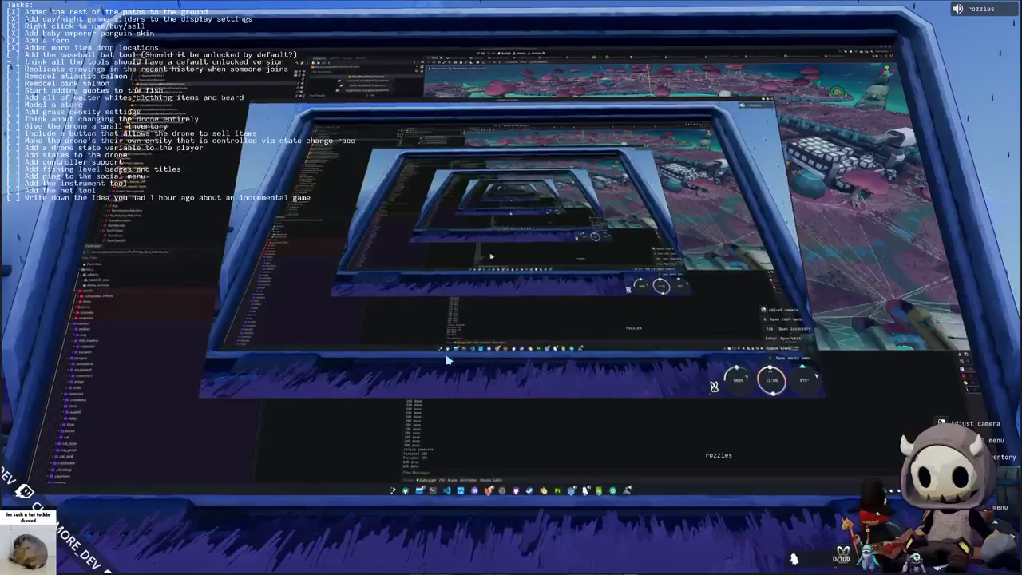
Step: Check the repository status, stage all changed files, and commit them with a message
{"action": "left_click", "coordinate": [486, 438]}
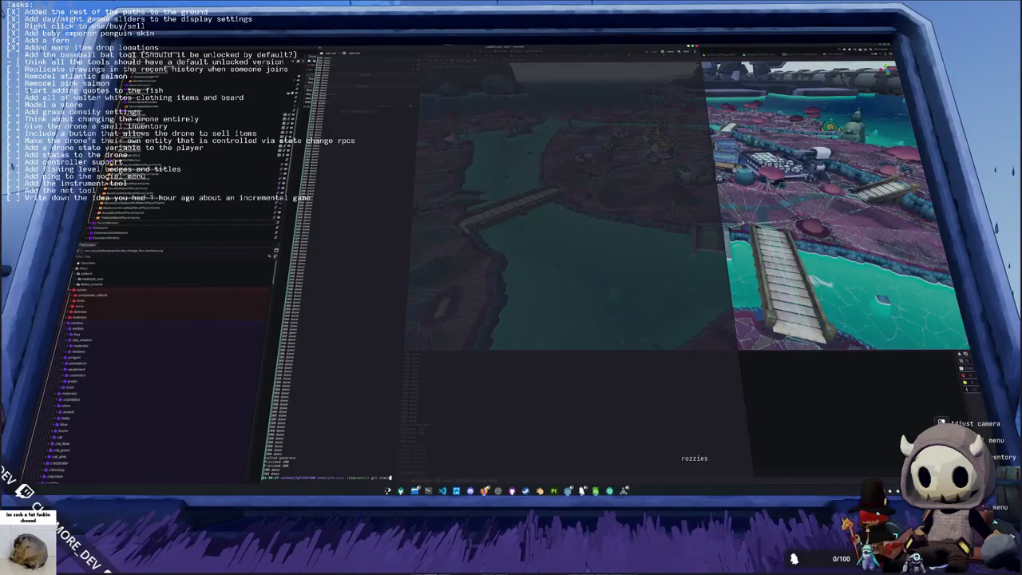
{"action": "key", "text": "Return"}
{"action": "type", "text": "."}
{"action": "key", "text": "Return"}
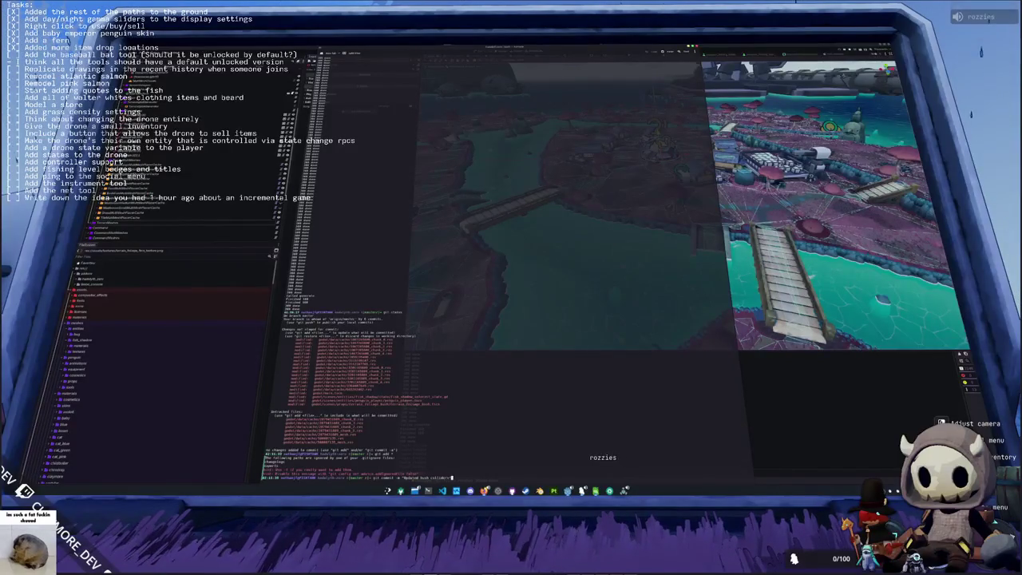
{"action": "type", "text": "\""}
{"action": "key", "text": "Return"}
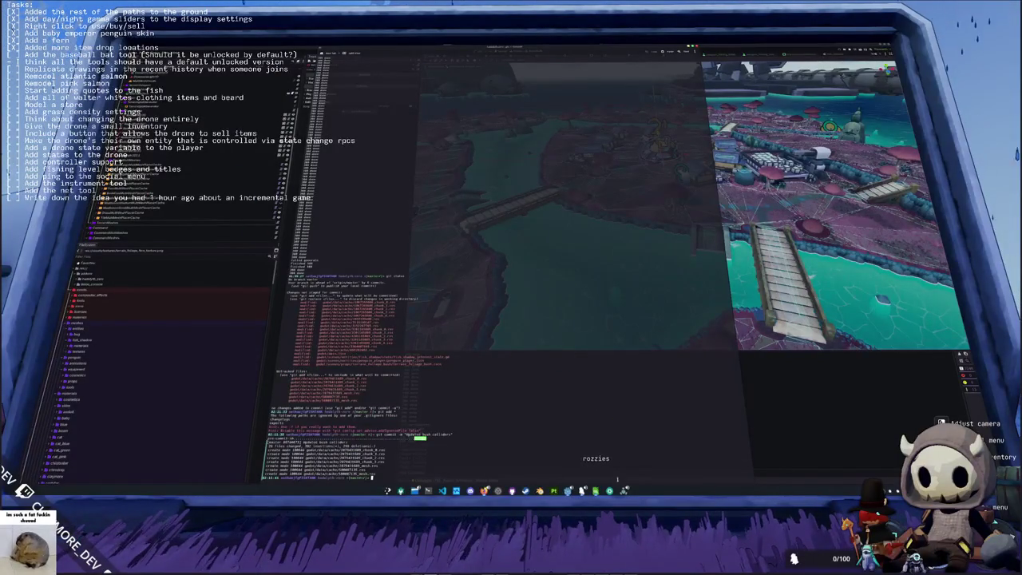
Step: Leave the monitor, run to the shop, check the inventory, and jump onto the shop roof
{"action": "key", "text": "Escape"}
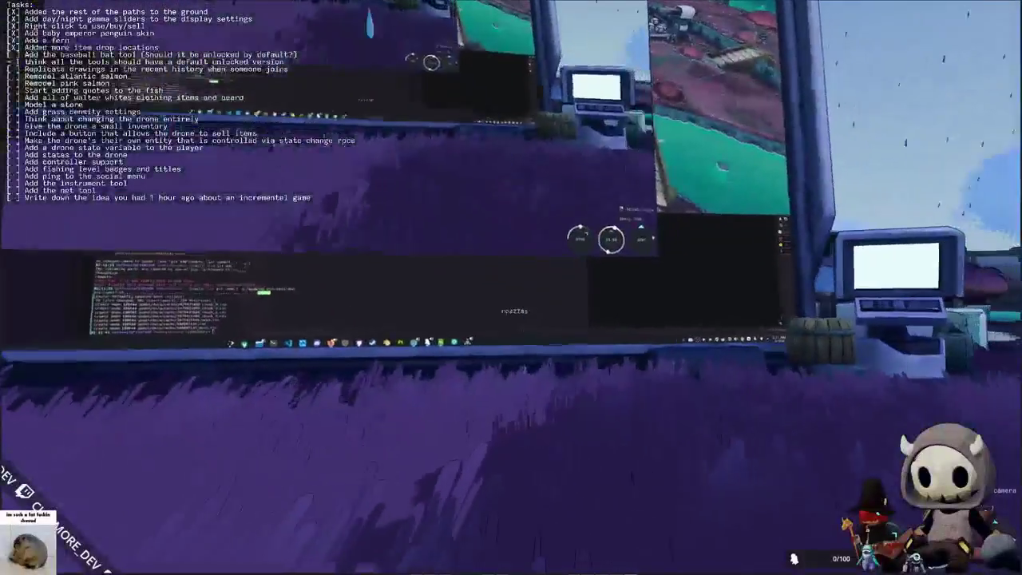
{"action": "key", "text": "w"}
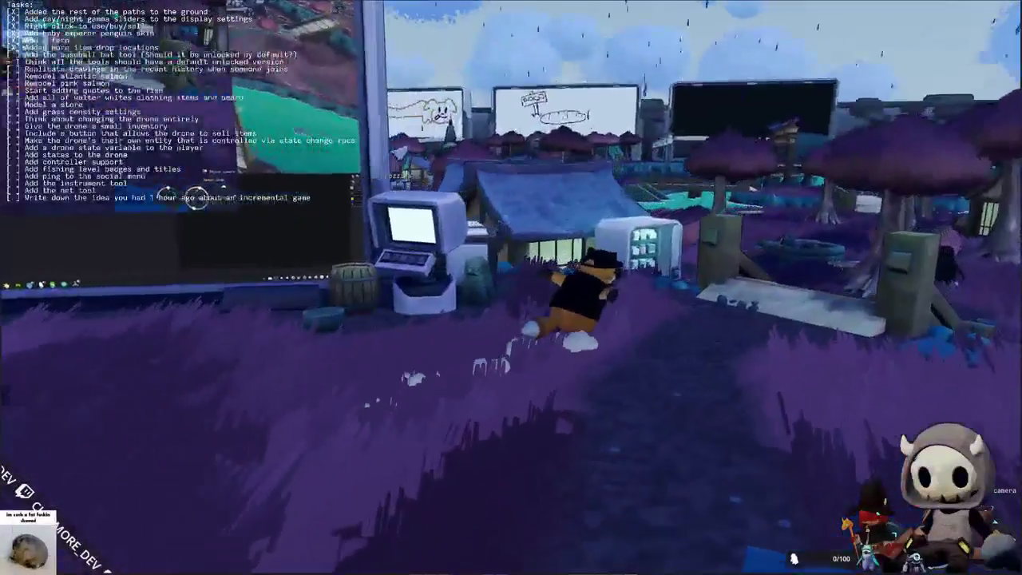
{"action": "key", "text": "w"}
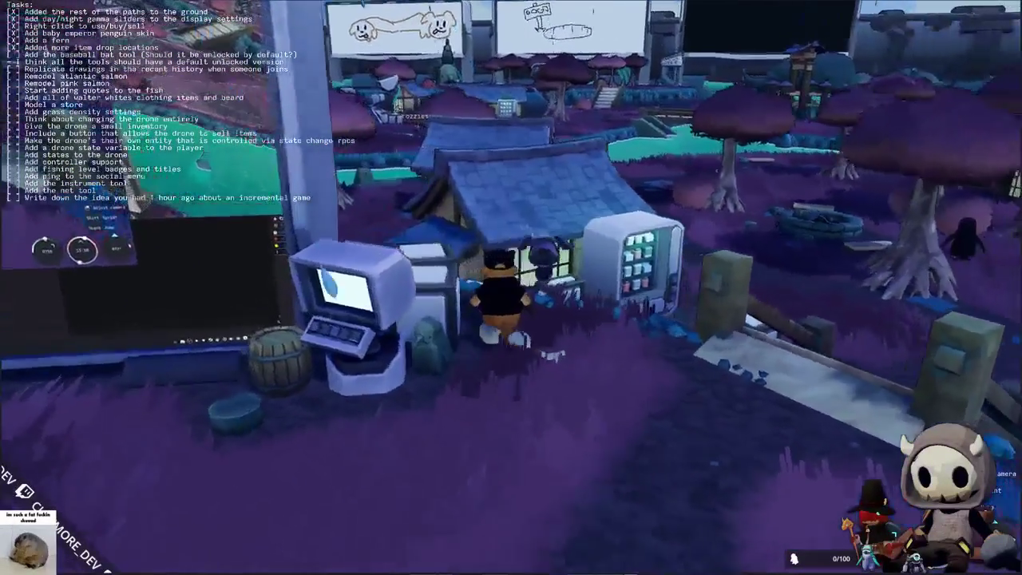
{"action": "key", "text": "Tab"}
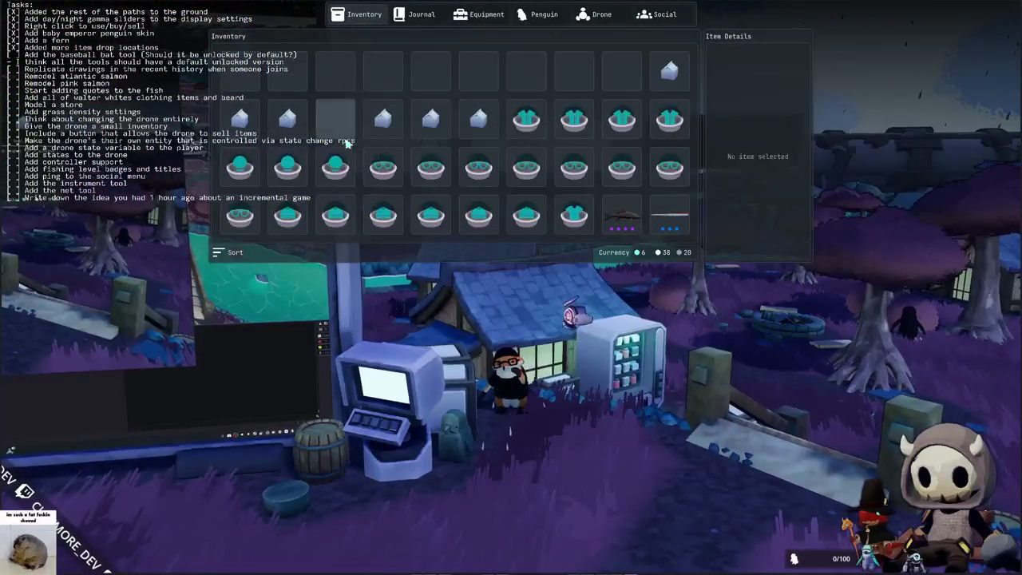
{"action": "key", "text": "Tab"}
{"action": "key", "text": "w"}
{"action": "key", "text": "space"}
{"action": "key", "text": "w"}
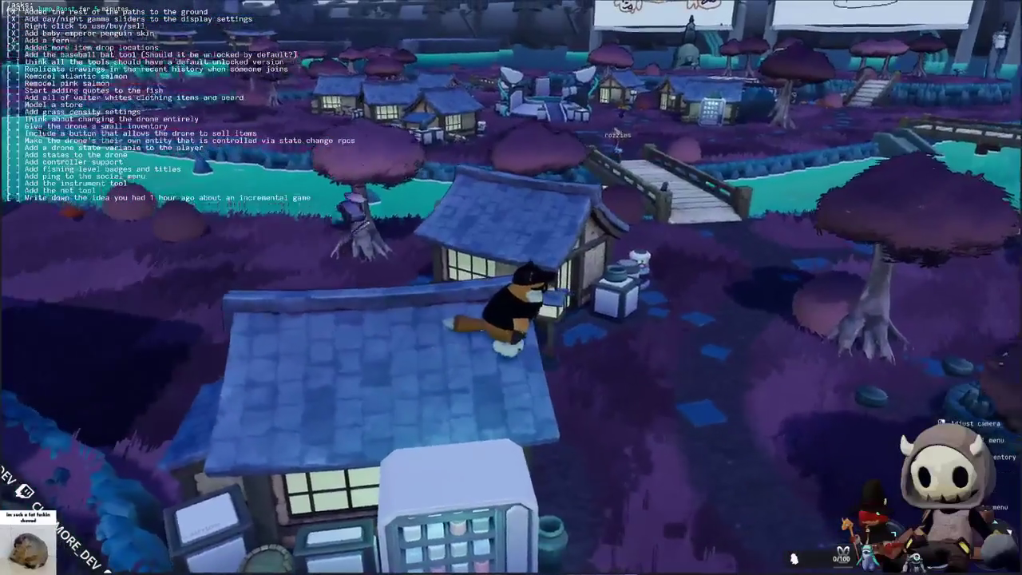
Step: Zoom in, turn the view toward the bridge, and walk across the grass toward the house block
{"action": "scroll", "coordinate": [569, 335], "scroll_direction": "up", "scroll_amount": 3}
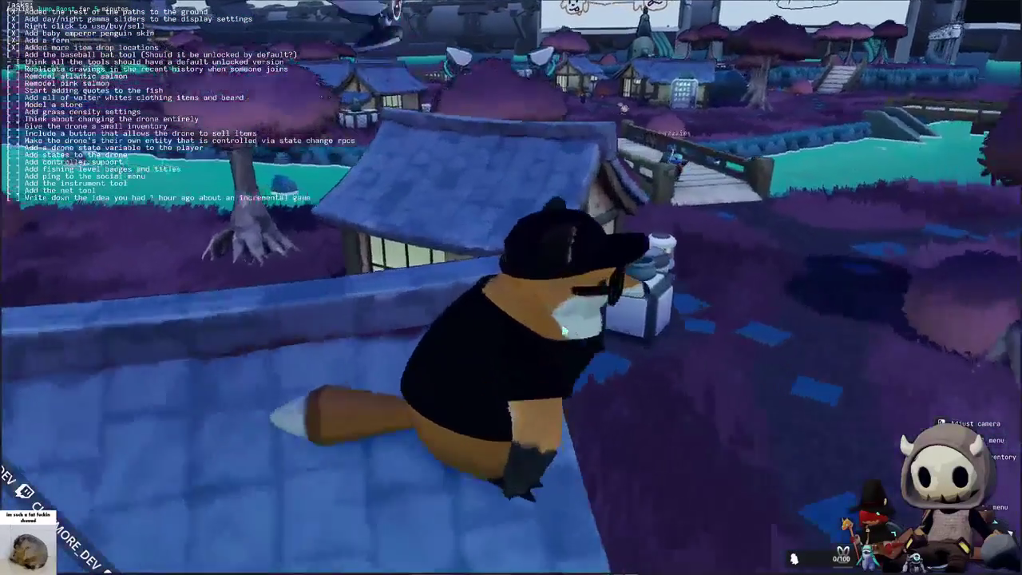
{"action": "key", "text": "d"}
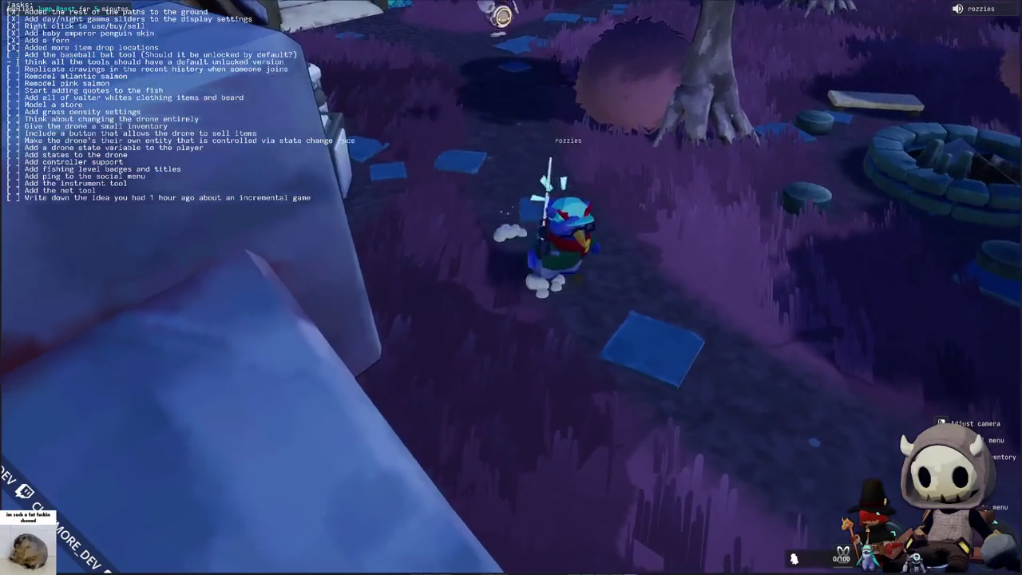
{"action": "key", "text": "s"}
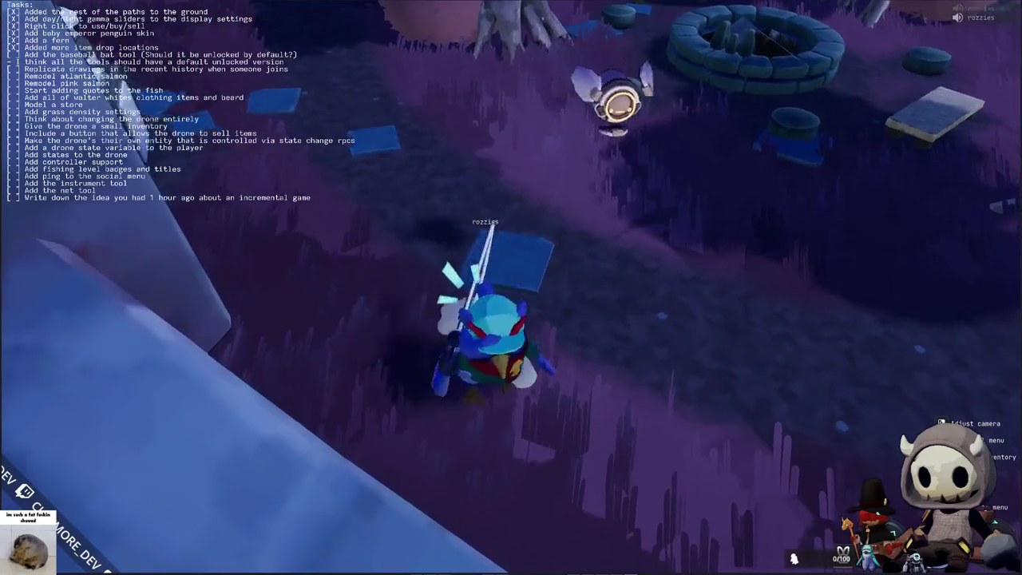
{"action": "key", "text": "s"}
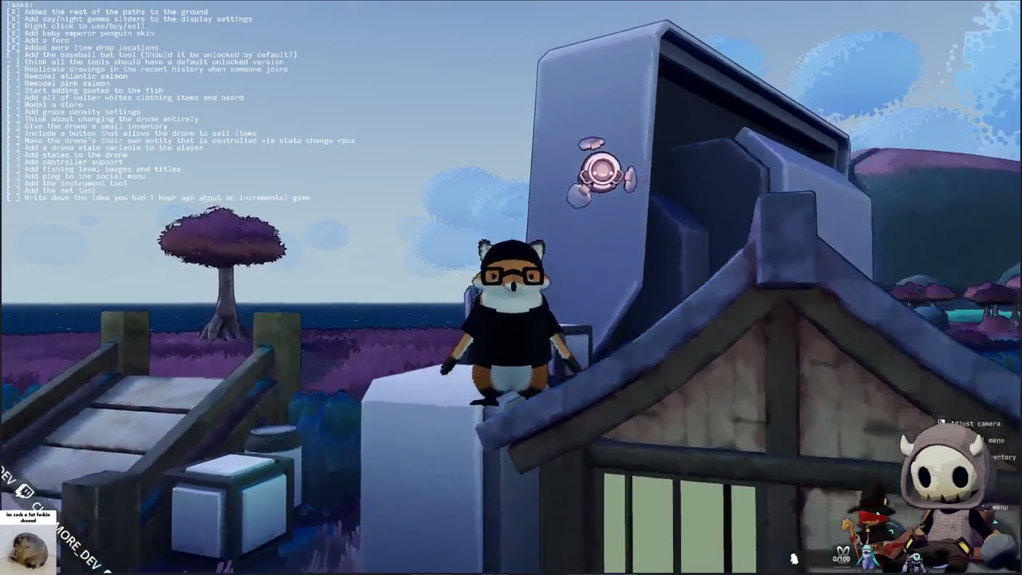
Step: Move around the house door alongside the other players, jumping up against the door
{"action": "scroll", "coordinate": [511, 288], "scroll_direction": "down", "scroll_amount": 5}
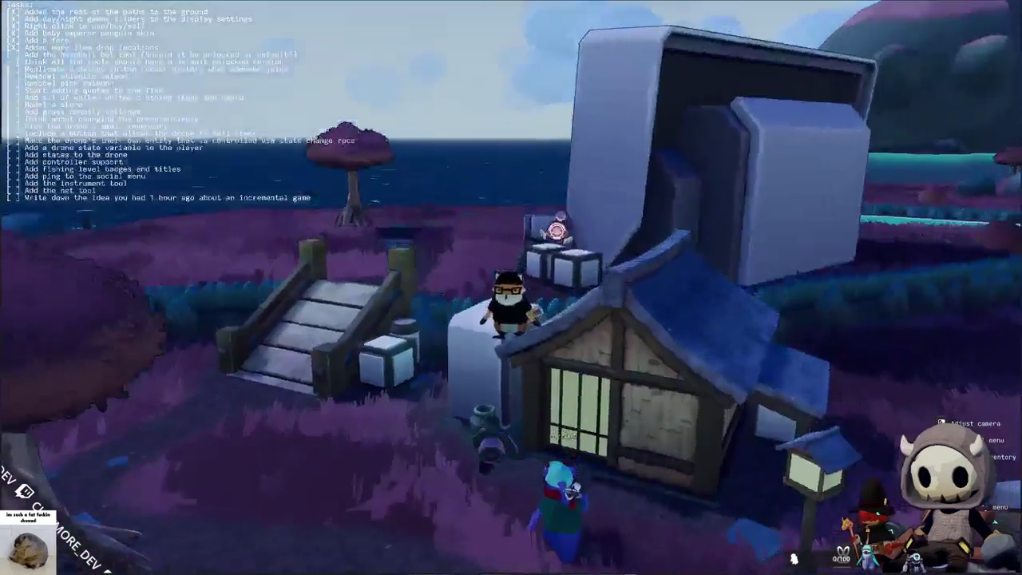
{"action": "scroll", "coordinate": [511, 288], "scroll_direction": "up", "scroll_amount": 5}
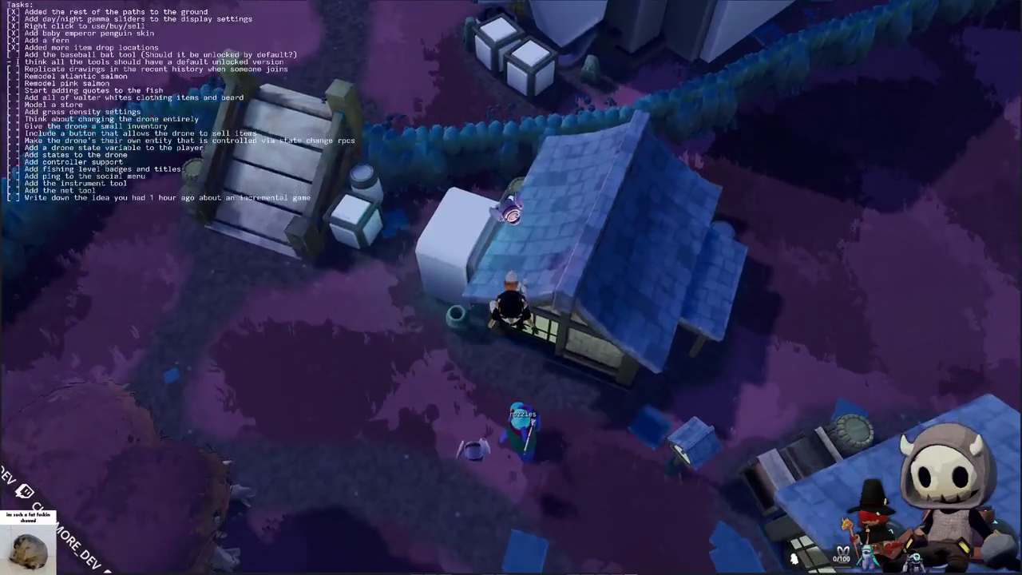
{"action": "key", "text": "a"}
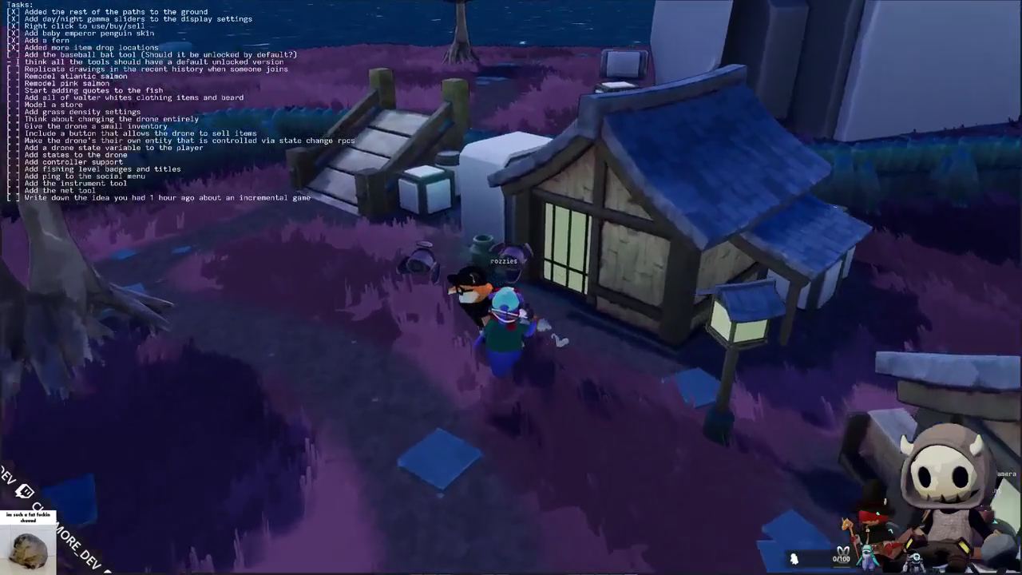
{"action": "scroll", "coordinate": [511, 288], "scroll_direction": "up", "scroll_amount": 3}
{"action": "key", "text": "w"}
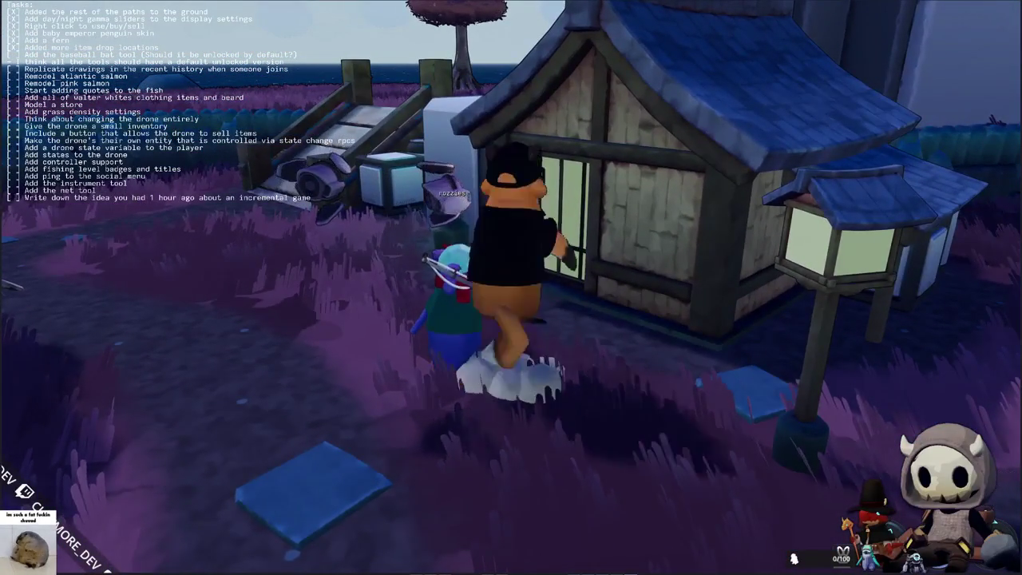
{"action": "key", "text": "a"}
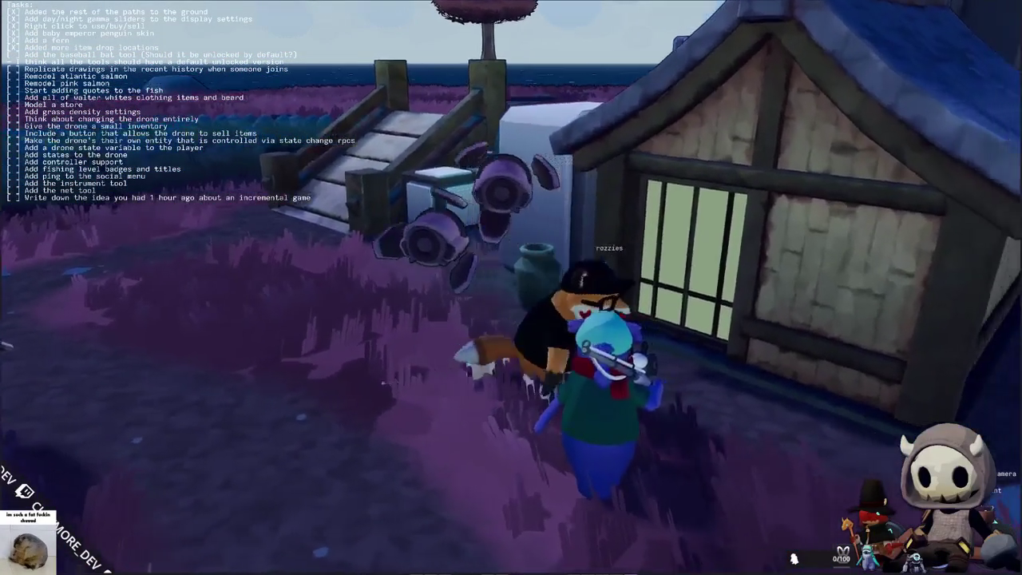
{"action": "key", "text": "s"}
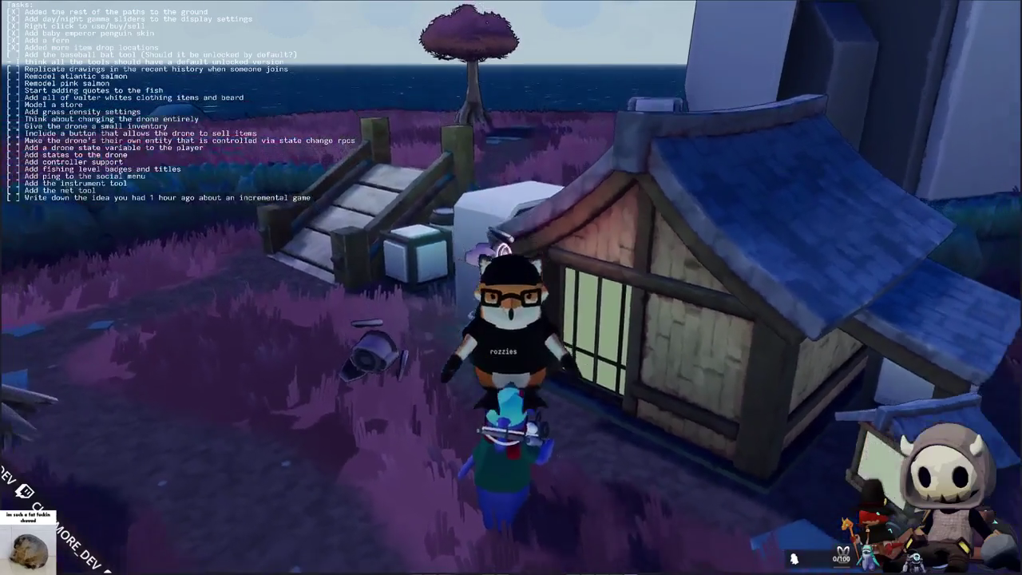
{"action": "key", "text": "w"}
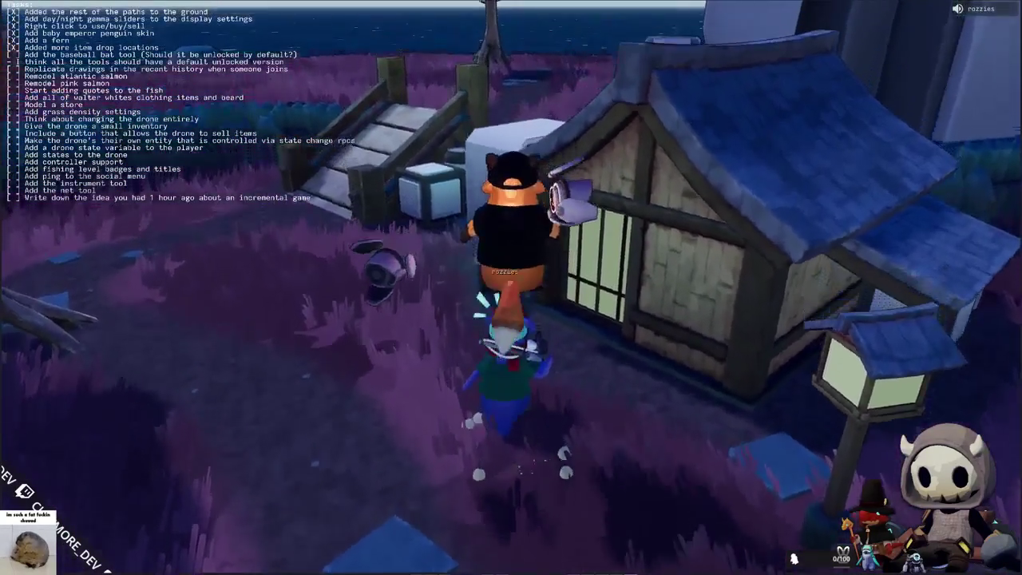
{"action": "key", "text": "w"}
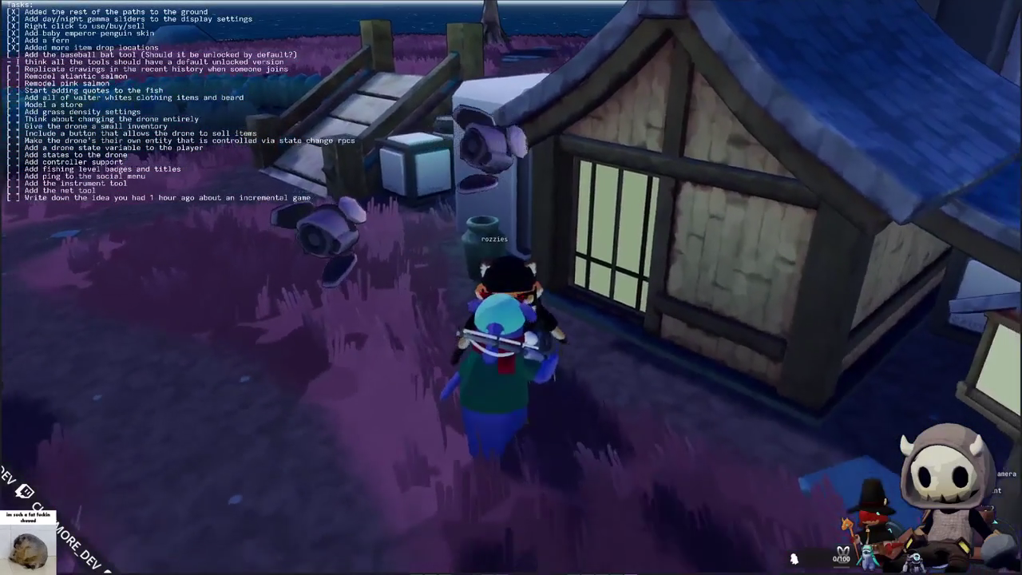
{"action": "key", "text": "w"}
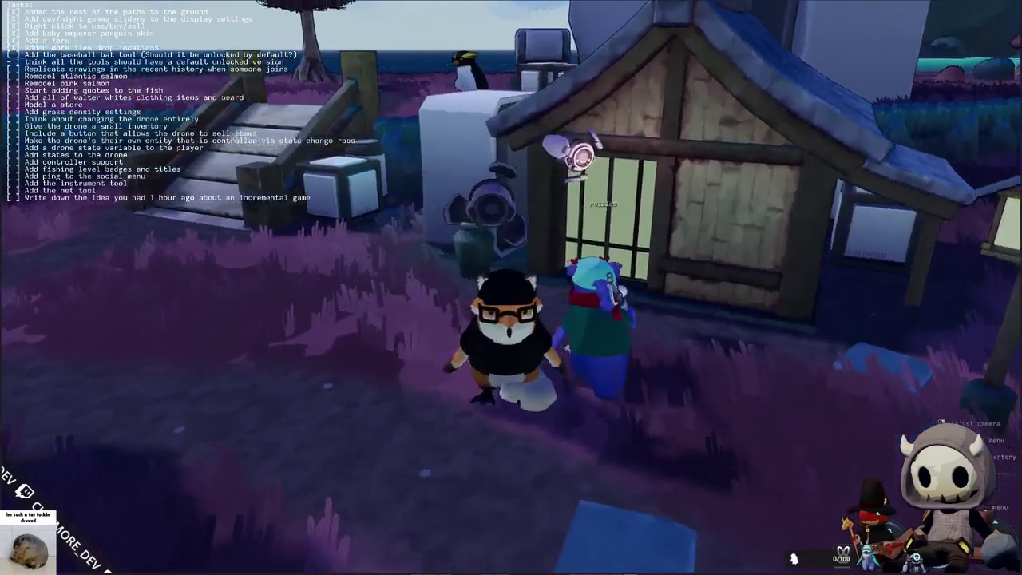
{"action": "key", "text": "s"}
{"action": "key", "text": "w"}
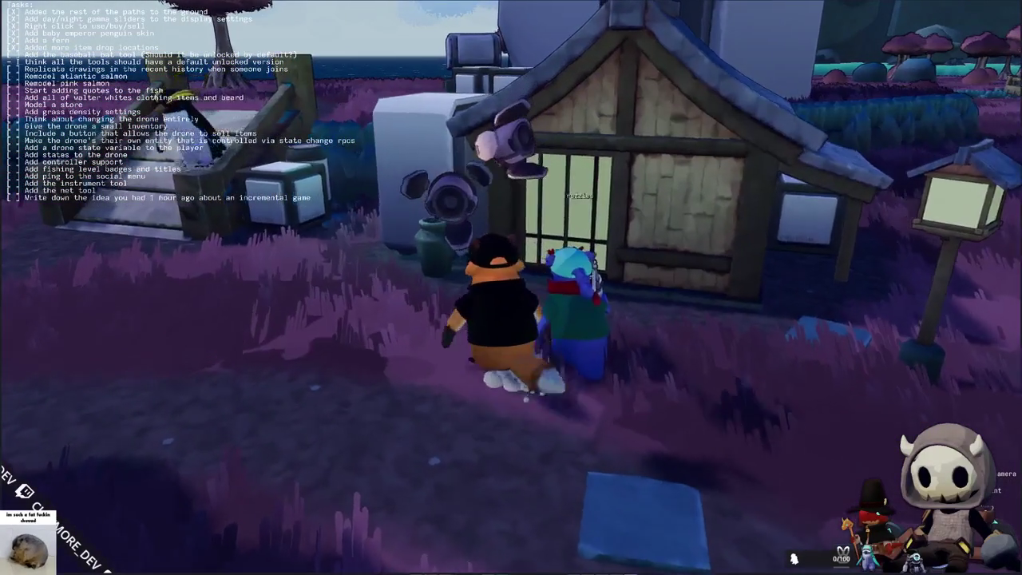
{"action": "key", "text": "space"}
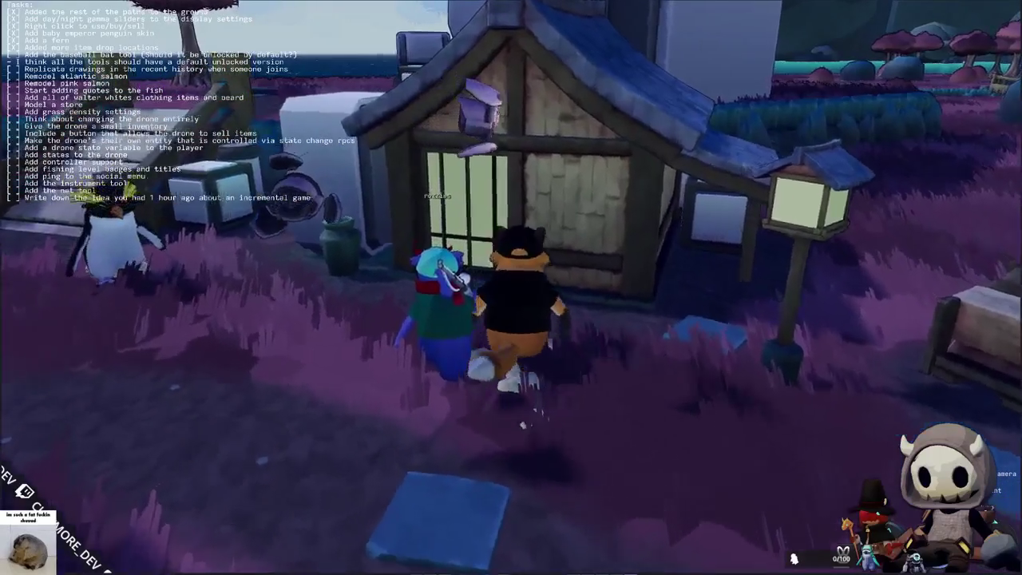
Step: Walk past the wooden stairs and run toward the big in-game screen wall
{"action": "key", "text": "s"}
{"action": "key", "text": "w"}
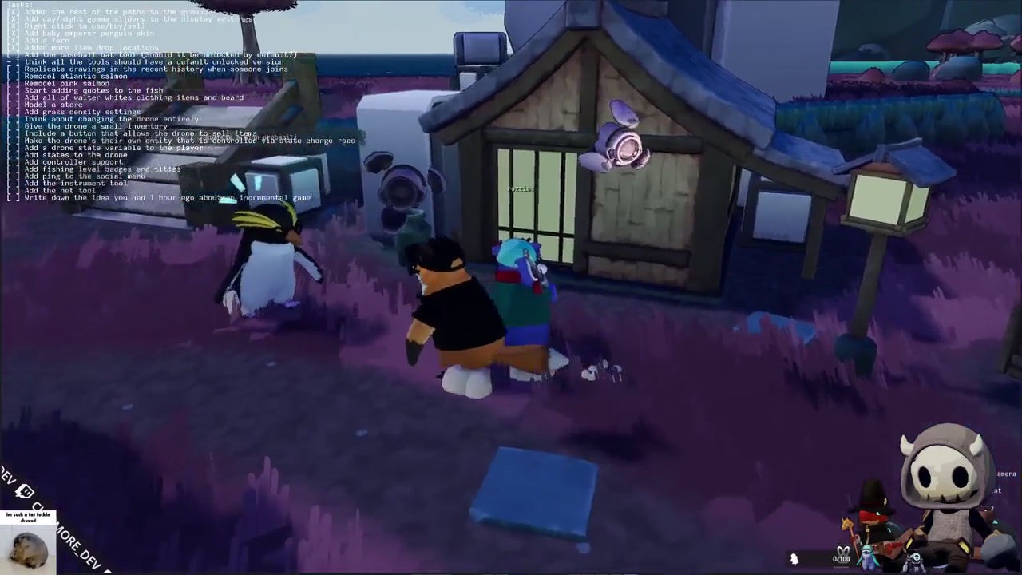
{"action": "key", "text": "w"}
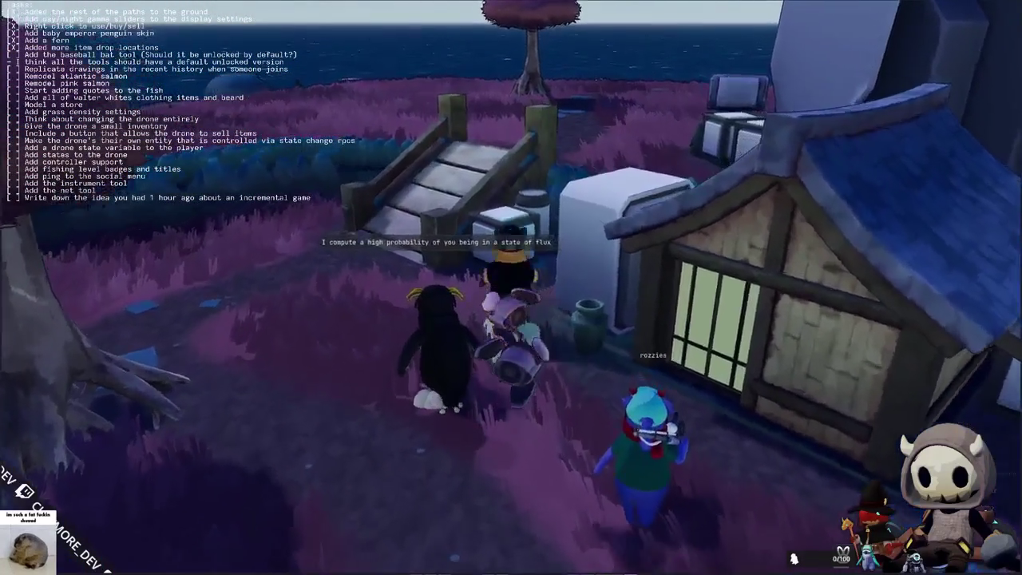
{"action": "key", "text": "w"}
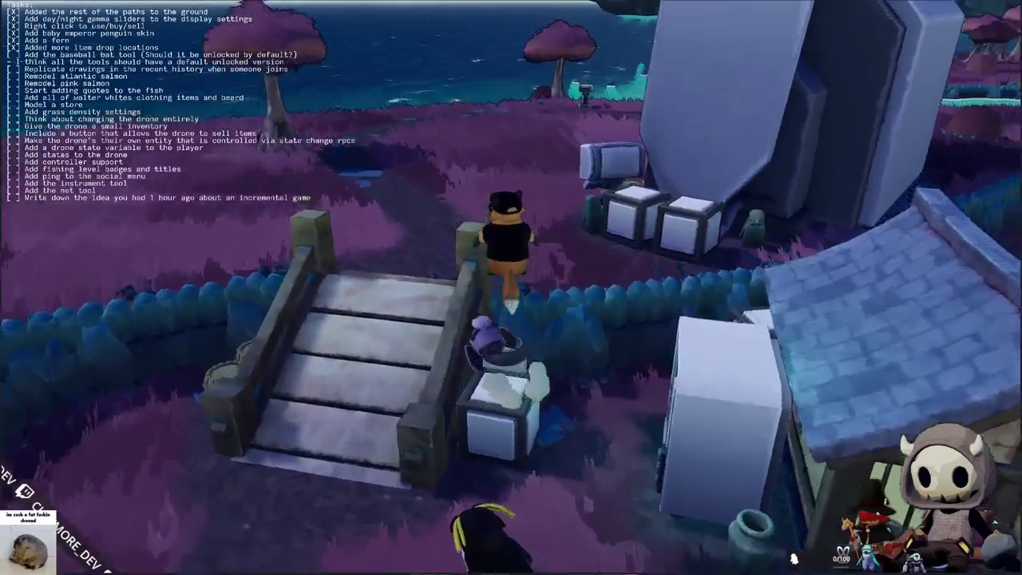
{"action": "key", "text": "w"}
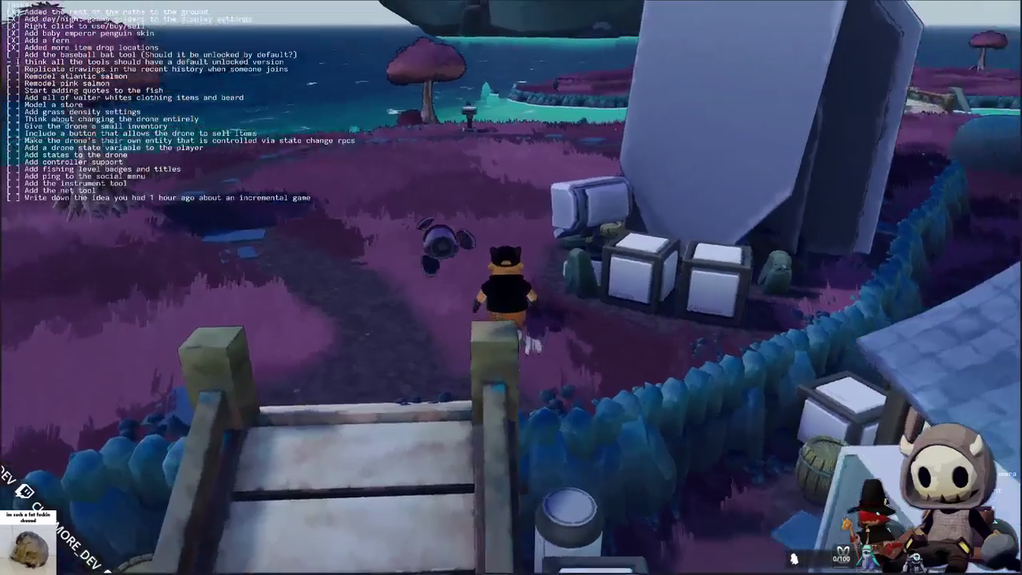
{"action": "key", "text": "w"}
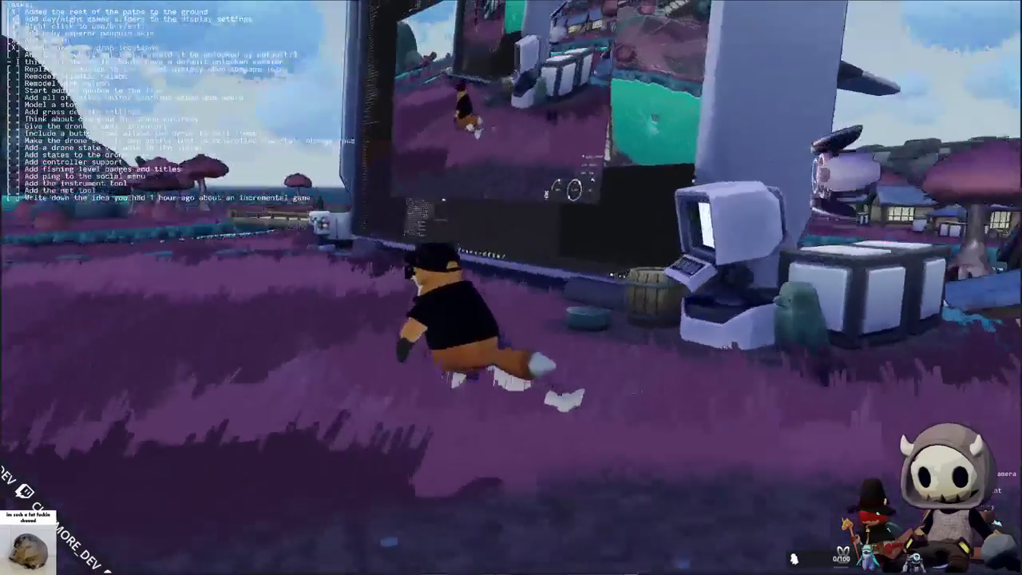
{"action": "key", "text": "s"}
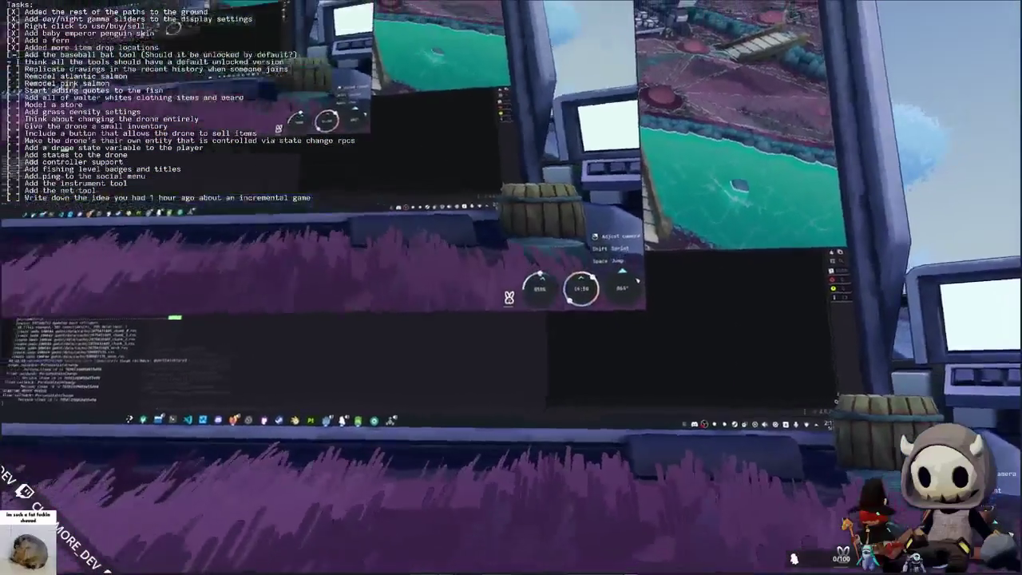
{"action": "key", "text": "s"}
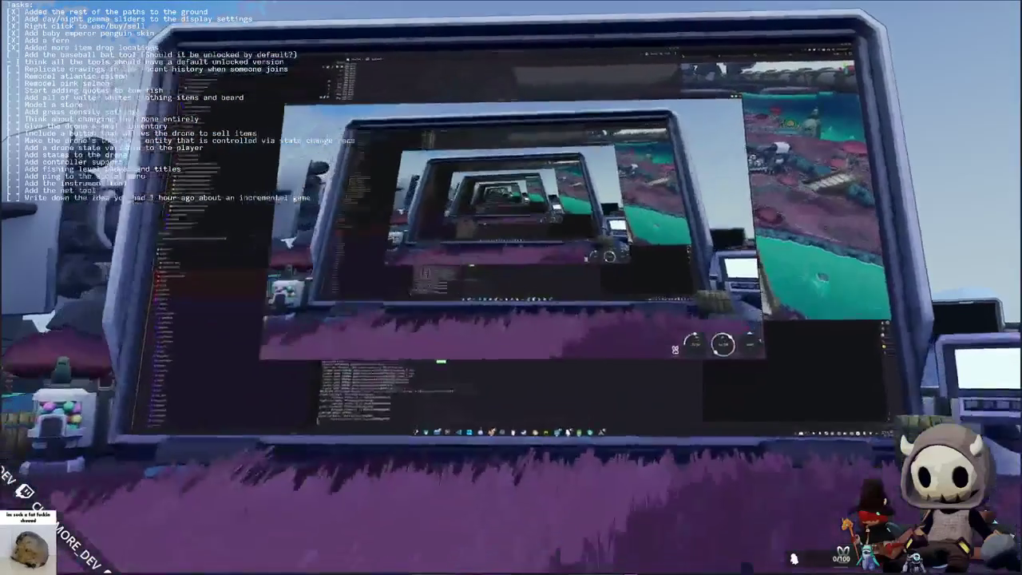
{"action": "key", "text": "w"}
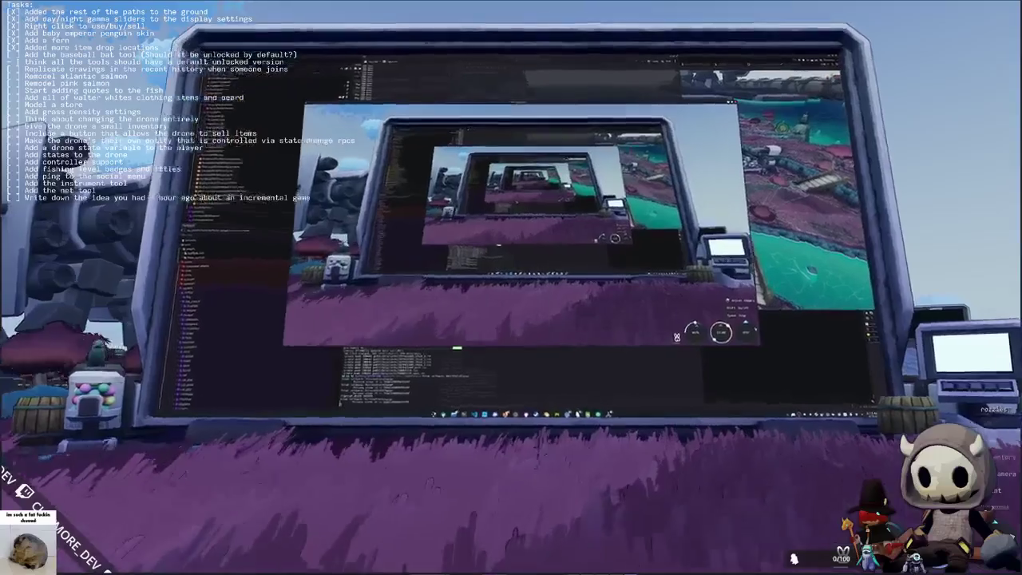
{"action": "key", "text": "w"}
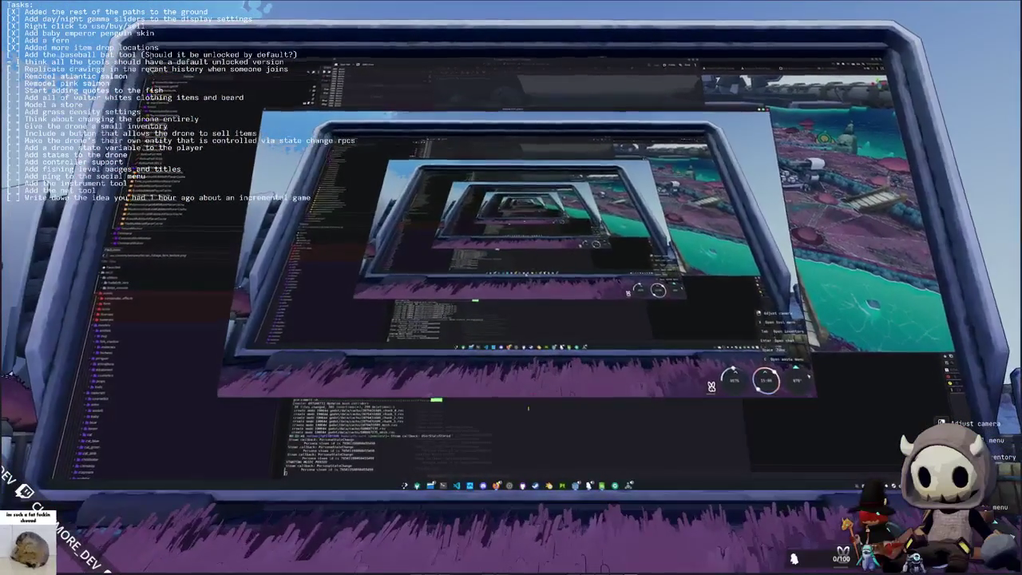
{"action": "key", "text": "alt+Tab"}
{"action": "left_click", "coordinate": [621, 355]}
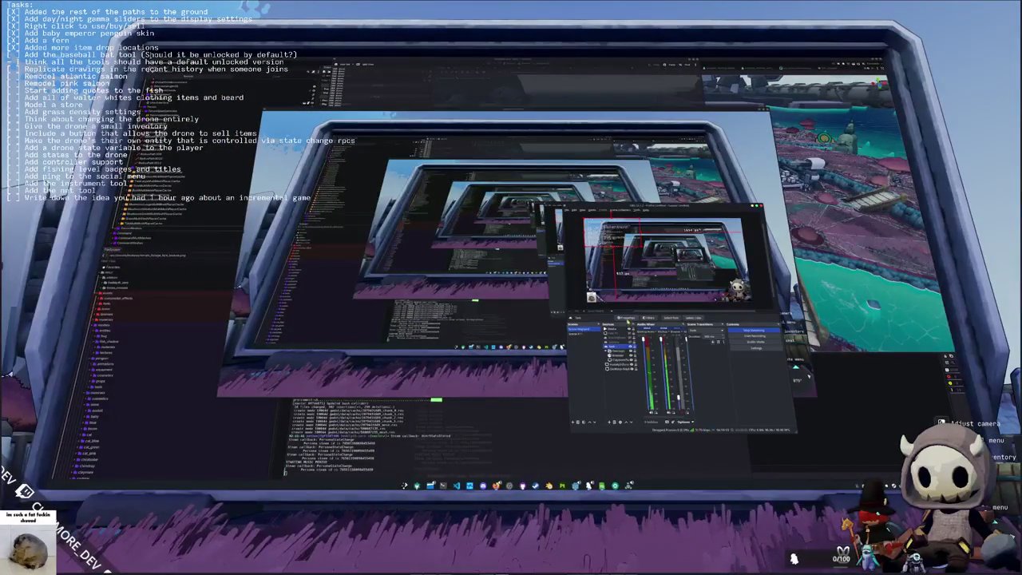
{"action": "left_click", "coordinate": [629, 318]}
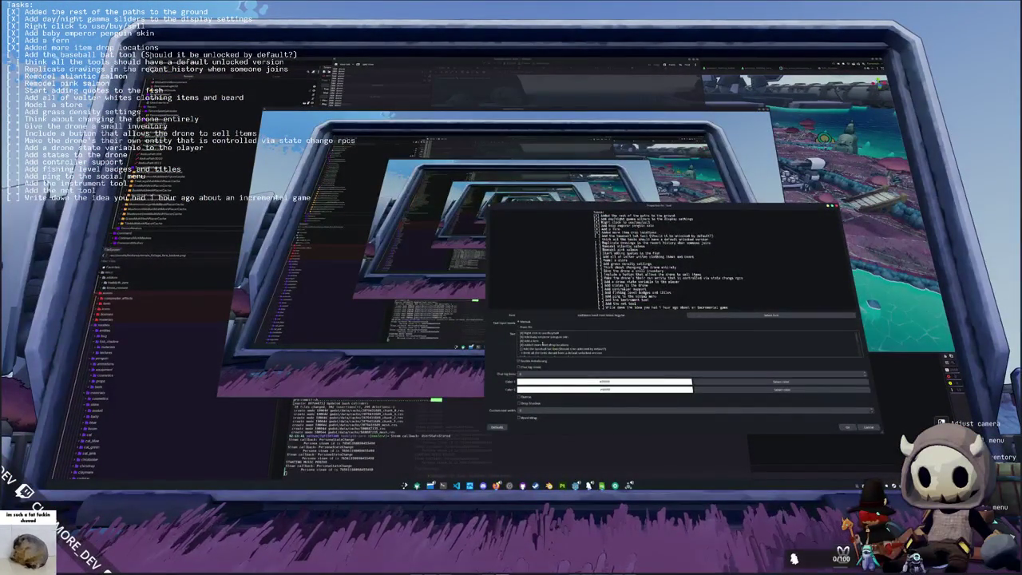
{"action": "scroll", "coordinate": [572, 344], "scroll_direction": "down", "scroll_amount": 1}
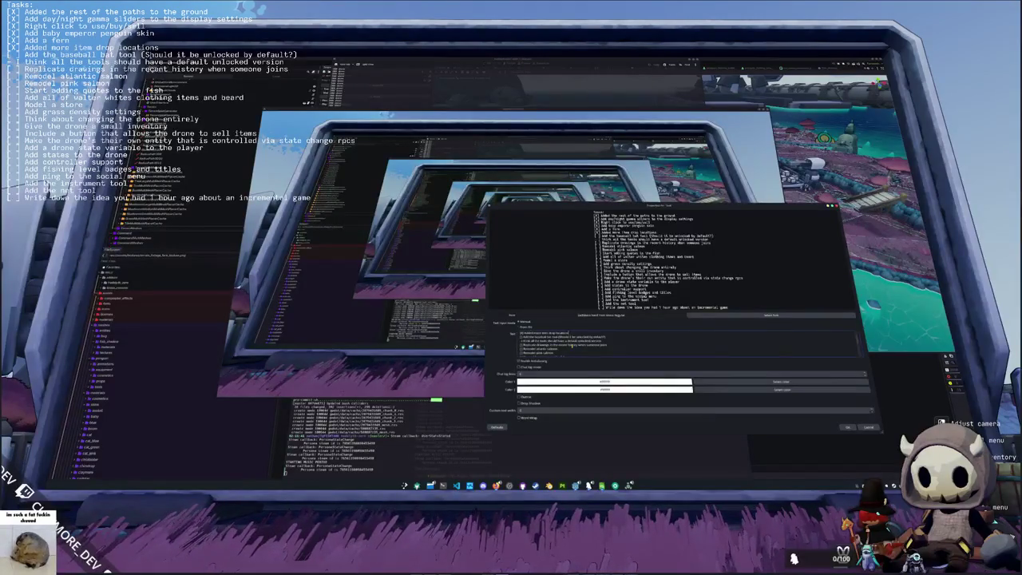
{"action": "scroll", "coordinate": [569, 348], "scroll_direction": "down", "scroll_amount": 1}
{"action": "scroll", "coordinate": [569, 348], "scroll_direction": "down", "scroll_amount": 1}
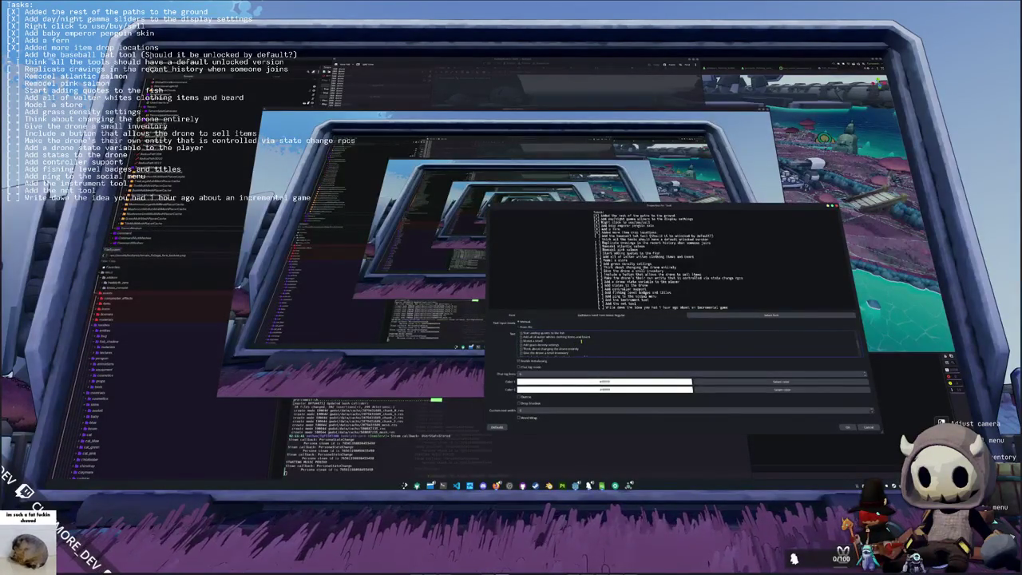
{"action": "scroll", "coordinate": [580, 342], "scroll_direction": "down", "scroll_amount": 1}
{"action": "scroll", "coordinate": [587, 338], "scroll_direction": "up", "scroll_amount": 1}
{"action": "scroll", "coordinate": [600, 342], "scroll_direction": "down", "scroll_amount": 1}
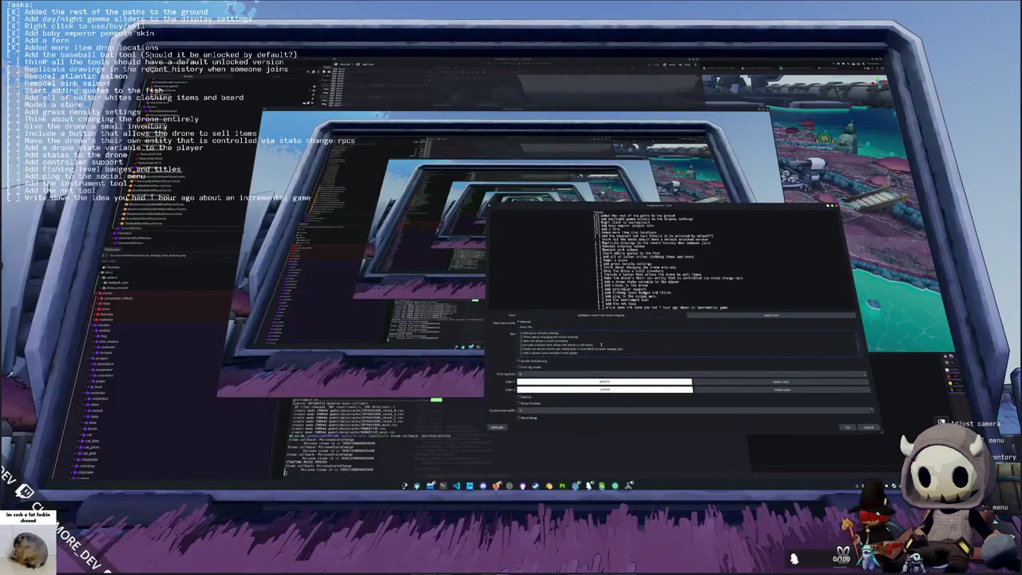
{"action": "scroll", "coordinate": [600, 345], "scroll_direction": "down", "scroll_amount": 3}
{"action": "scroll", "coordinate": [601, 345], "scroll_direction": "up", "scroll_amount": 8}
{"action": "scroll", "coordinate": [601, 347], "scroll_direction": "down", "scroll_amount": 1}
{"action": "scroll", "coordinate": [585, 345], "scroll_direction": "up", "scroll_amount": 1}
{"action": "scroll", "coordinate": [593, 347], "scroll_direction": "down", "scroll_amount": 2}
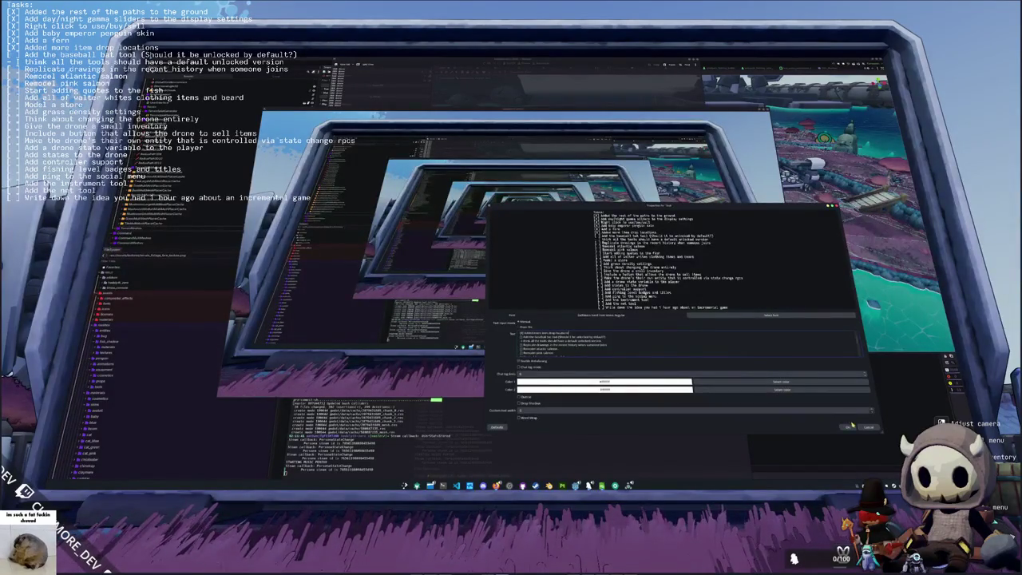
{"action": "left_click", "coordinate": [848, 427]}
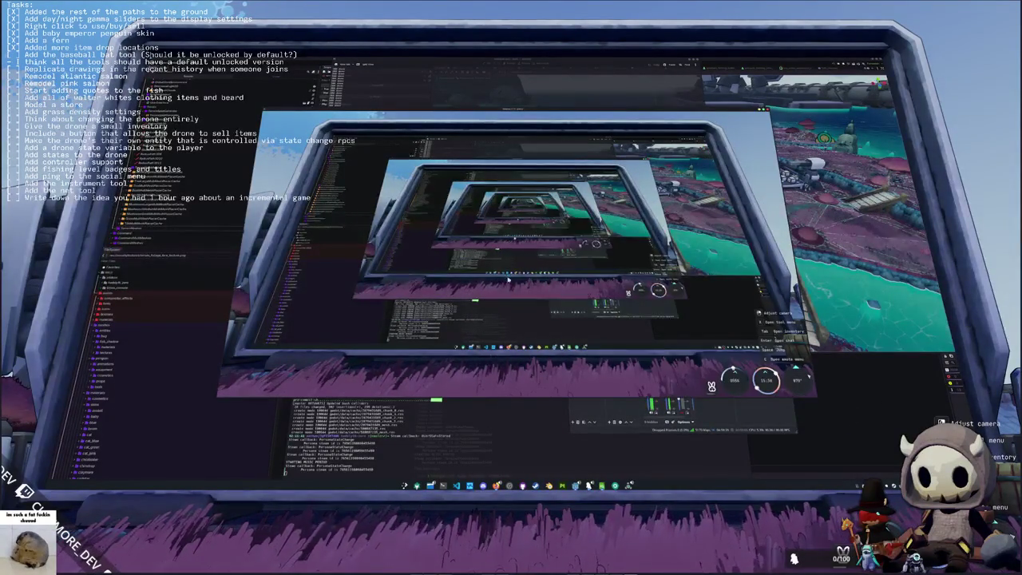
Step: Exit the screen view, run to the machine beside the house, and bring the camera onto the penguin
{"action": "key", "text": "Escape"}
{"action": "key", "text": "w"}
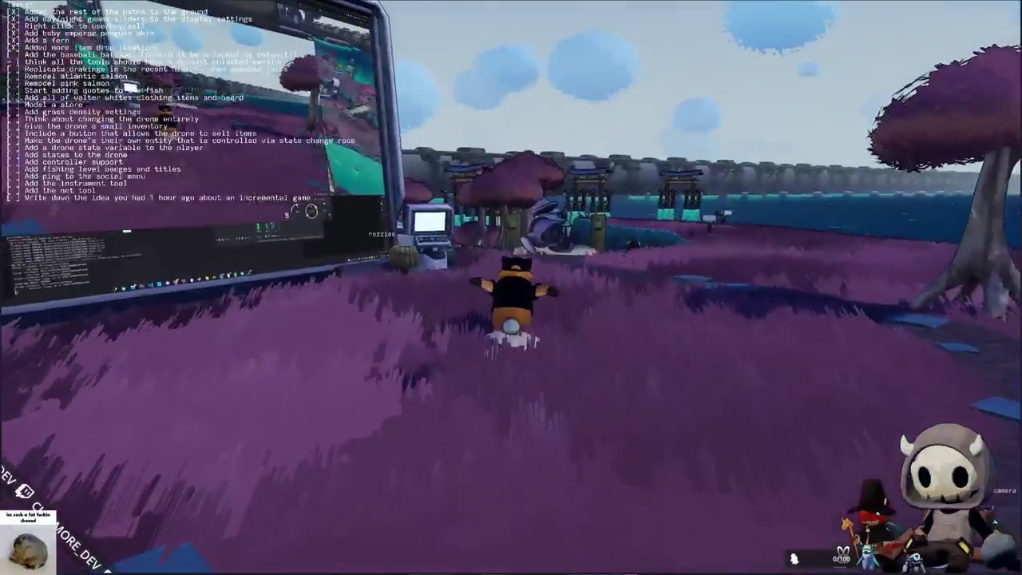
{"action": "key", "text": "w"}
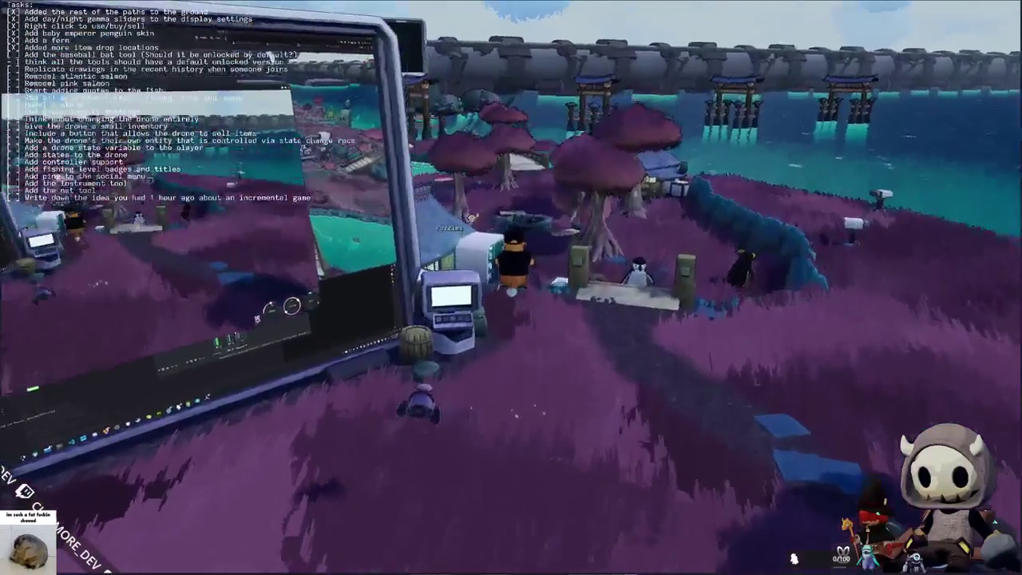
{"action": "key", "text": "Left"}
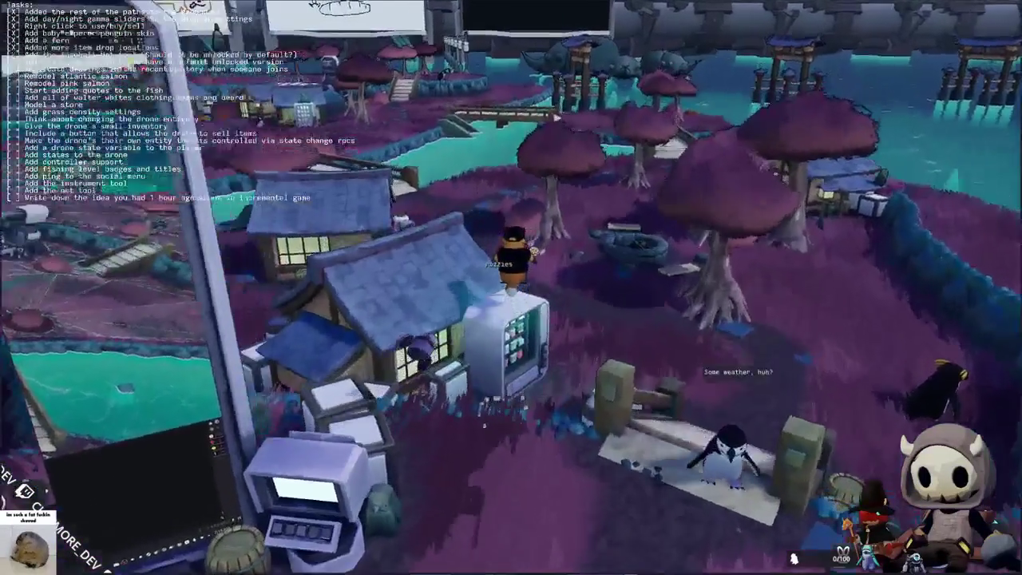
{"action": "scroll", "coordinate": [510, 287], "scroll_direction": "up", "scroll_amount": 8}
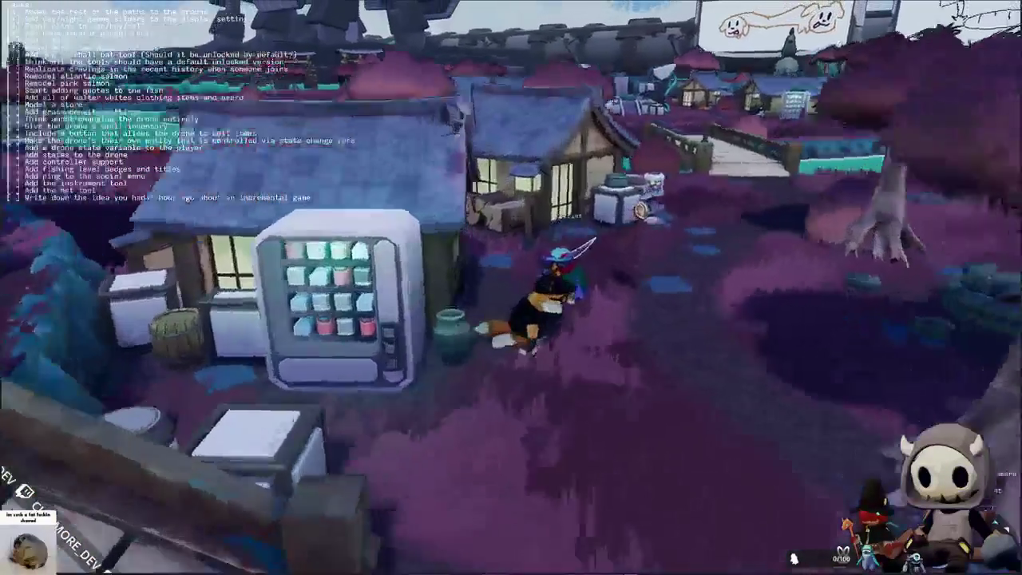
{"action": "scroll", "coordinate": [511, 287], "scroll_direction": "up", "scroll_amount": 3}
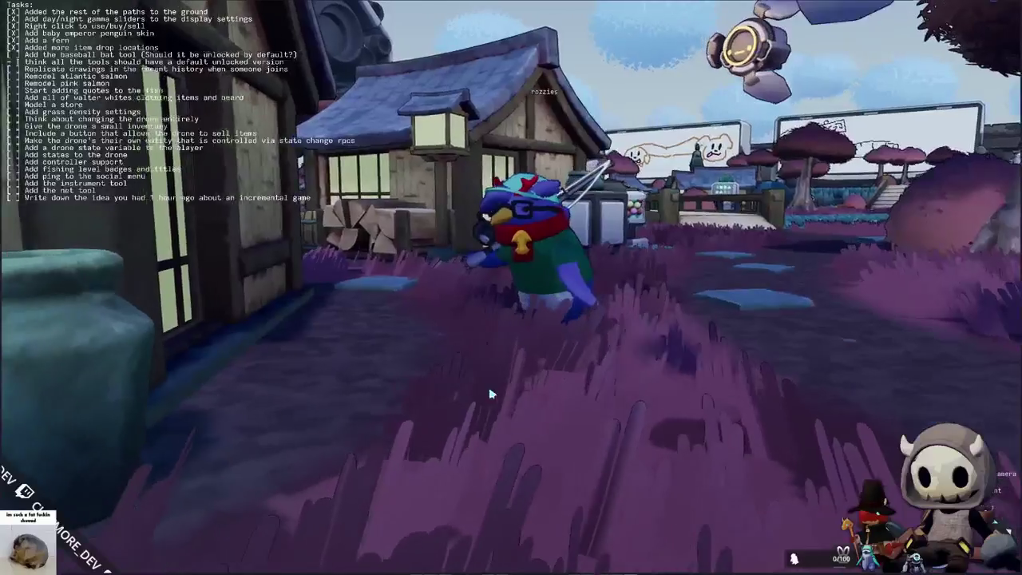
{"action": "key", "text": "Right"}
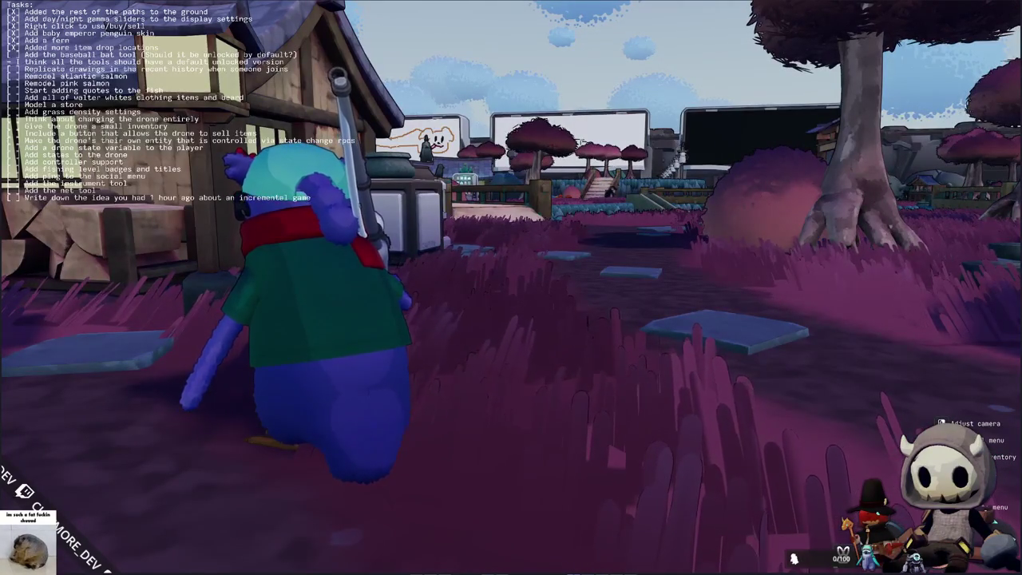
Step: Dash the penguin left, then walk it back, away and toward the camera
{"action": "key", "text": "a"}
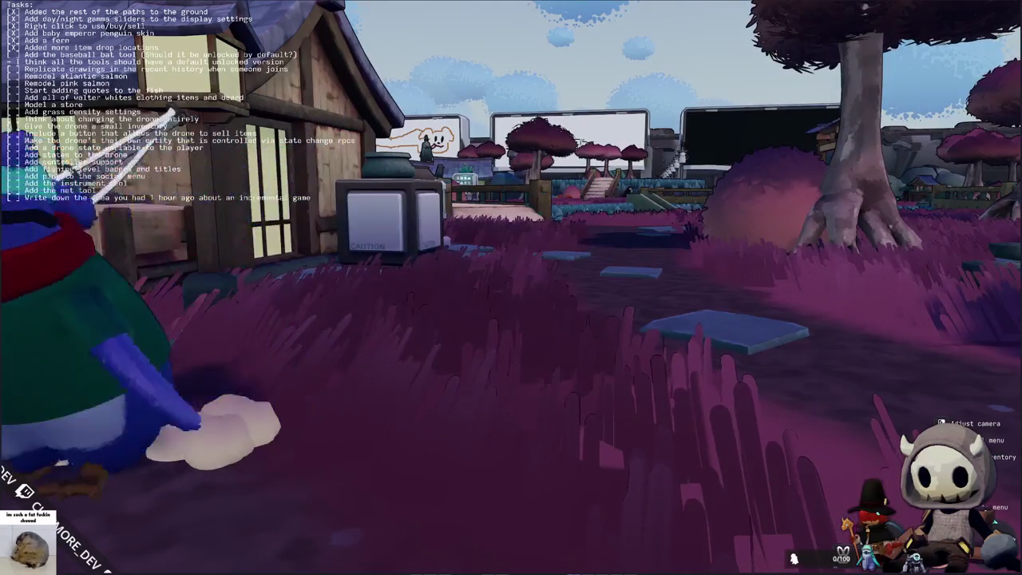
{"action": "key", "text": "s"}
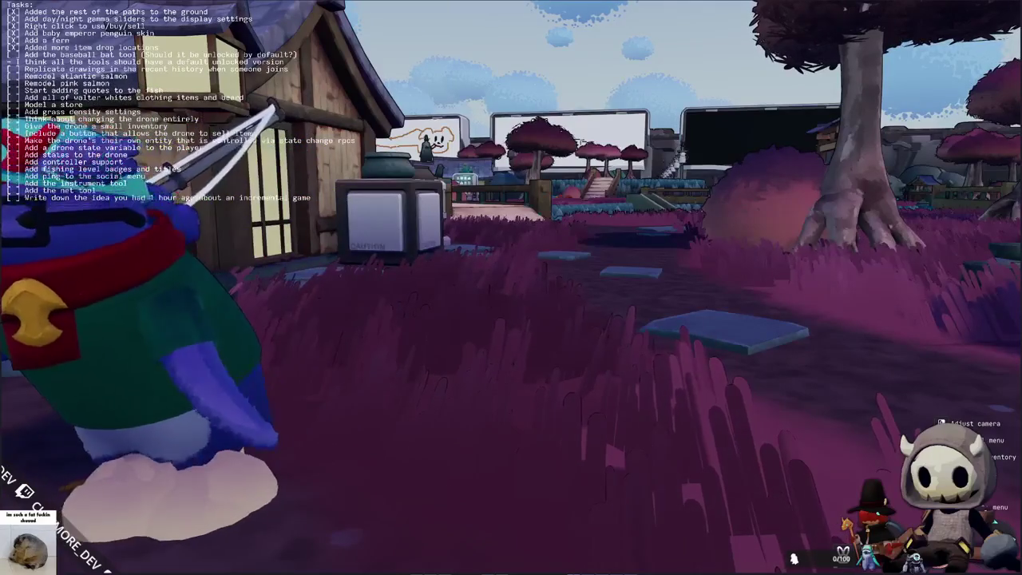
{"action": "key", "text": "w"}
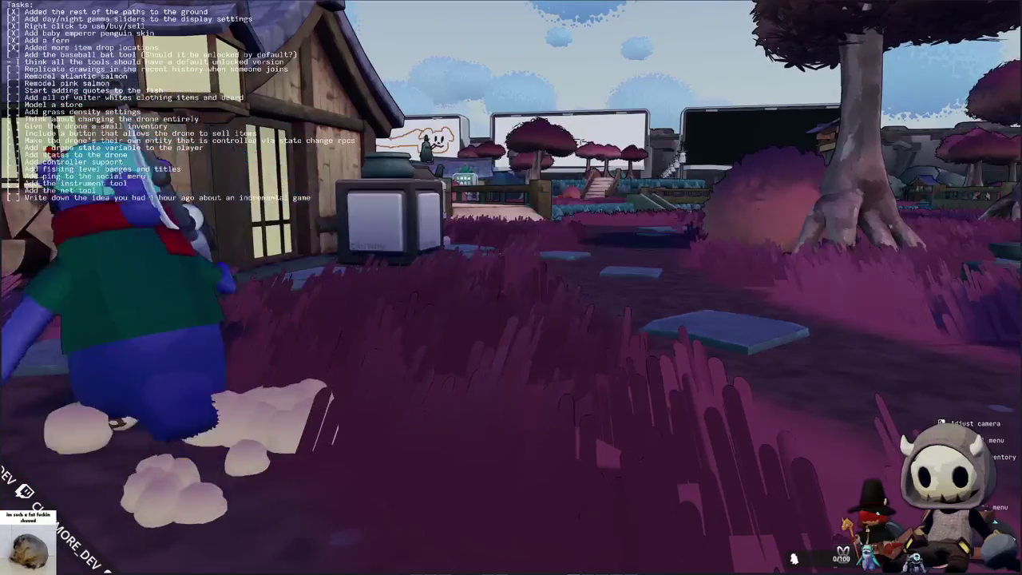
{"action": "key", "text": "s"}
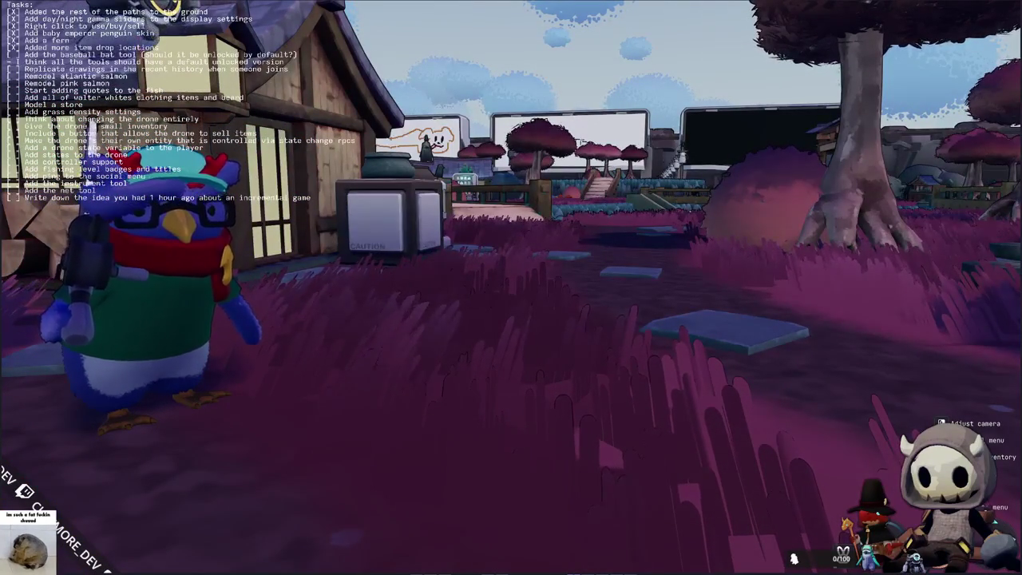
Step: Cast the fishing rod, then switch to the net and swing it while walking deeper in
{"action": "key", "text": "2"}
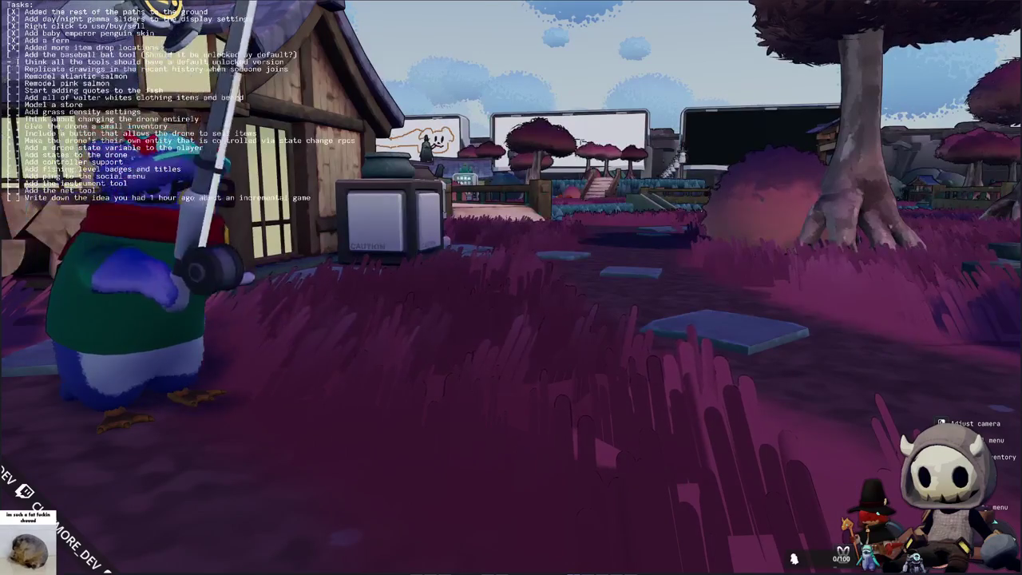
{"action": "left_click", "coordinate": [510, 287]}
{"action": "key", "text": "3"}
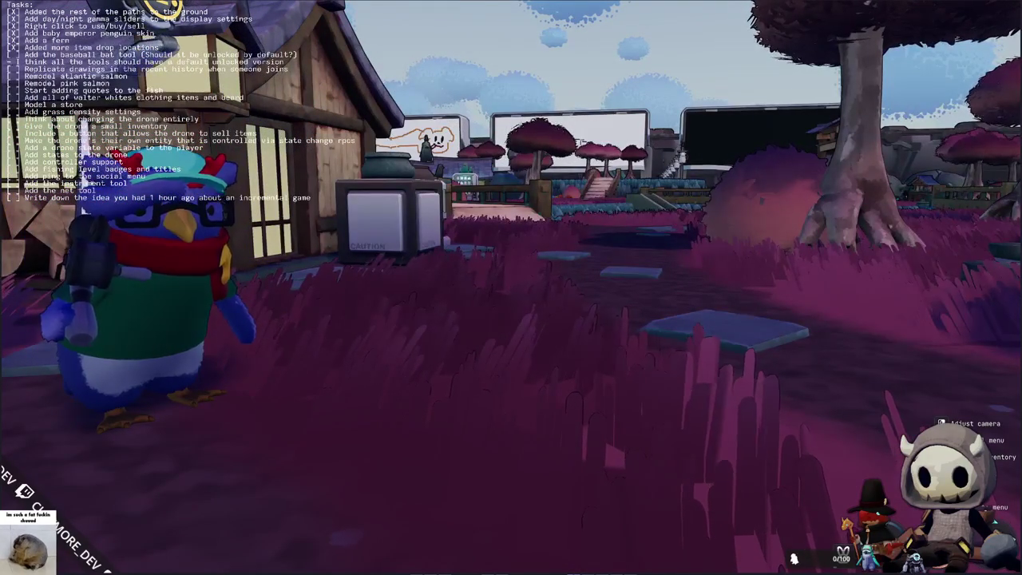
{"action": "left_click", "coordinate": [511, 287]}
{"action": "key", "text": "d"}
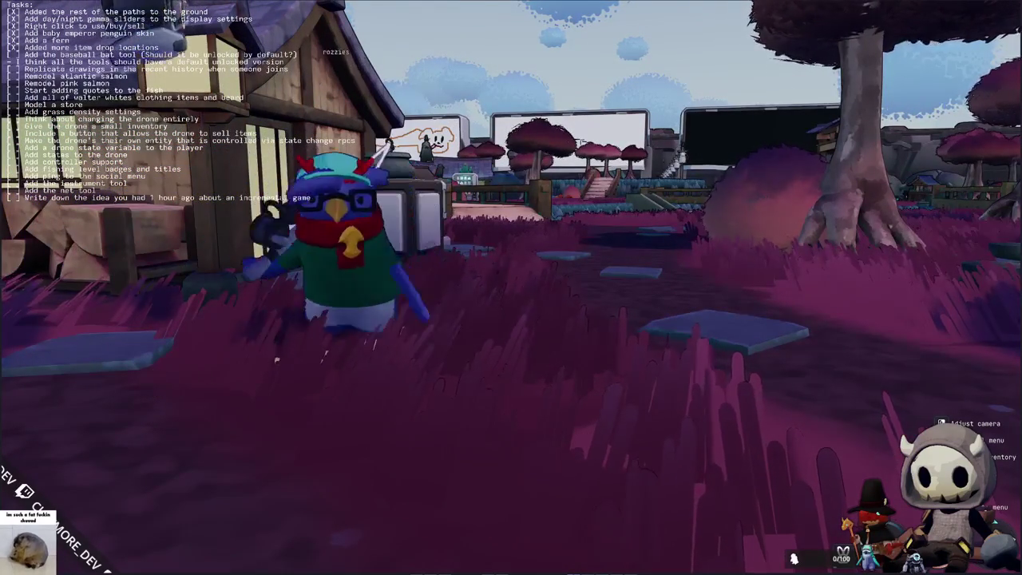
{"action": "key", "text": "w"}
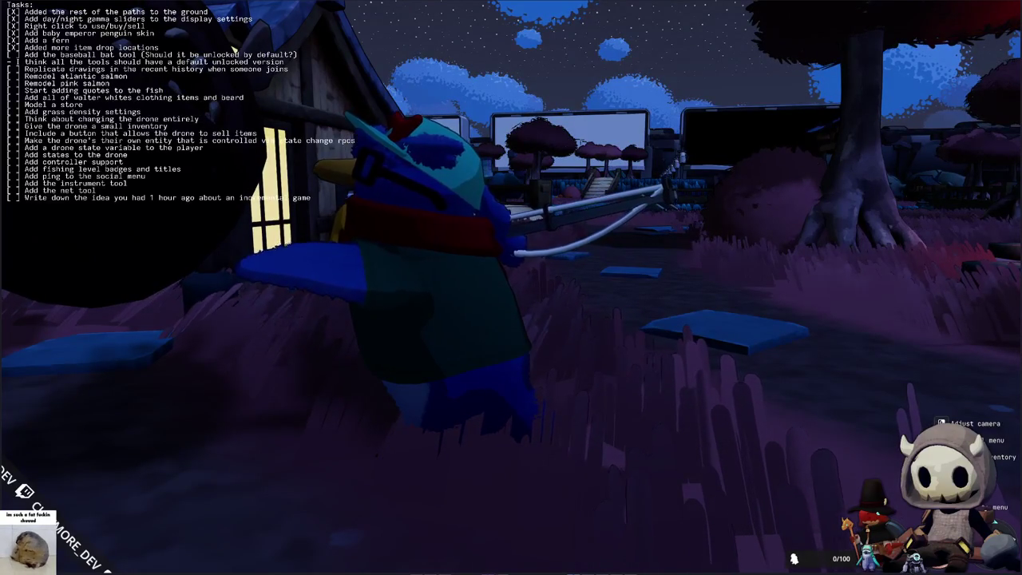
Step: Walk the penguin left and right by the lit house, raise the rod facing into the scene, then turn left
{"action": "key", "text": "a"}
{"action": "key", "text": "d"}
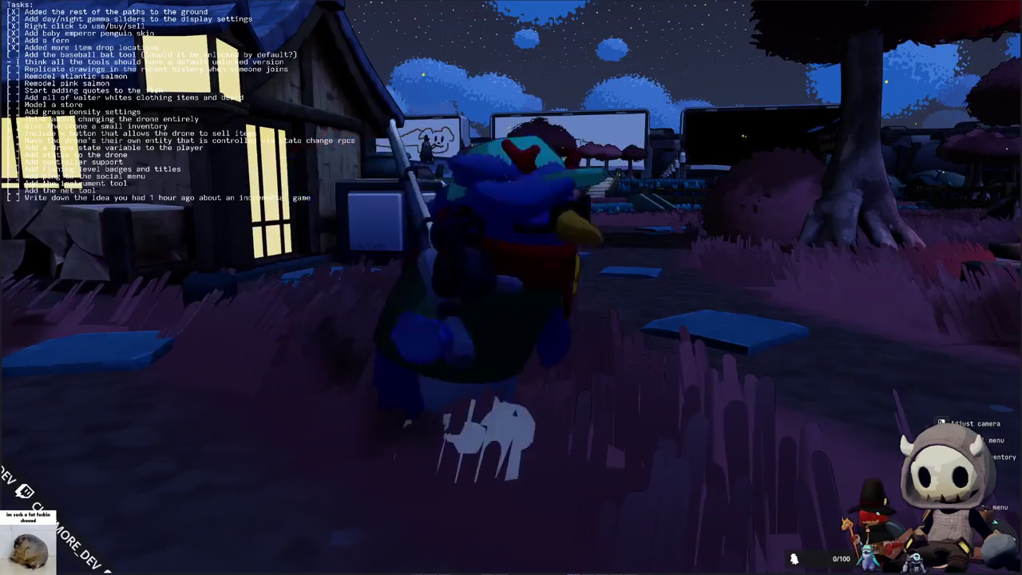
{"action": "key", "text": "s"}
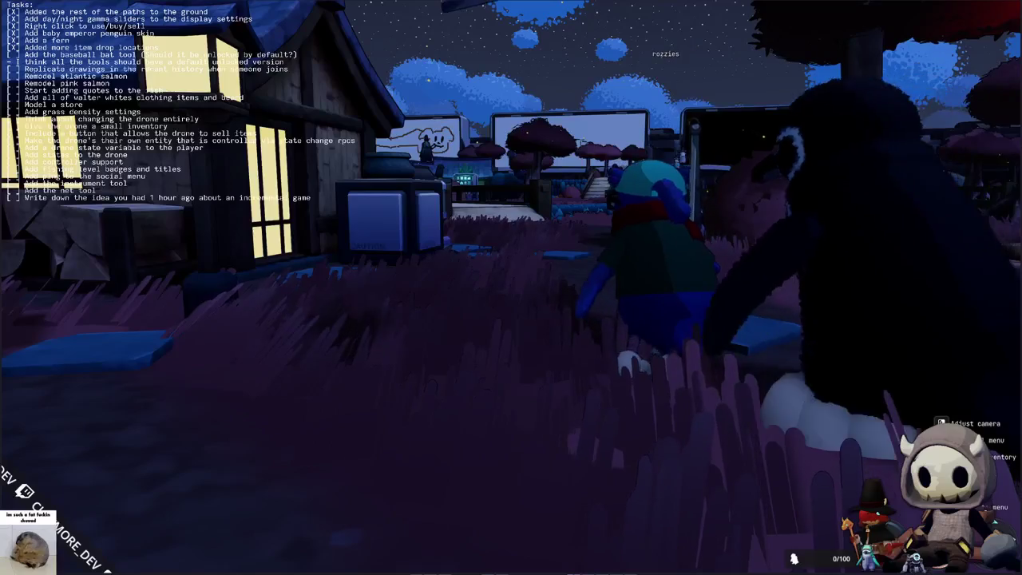
{"action": "key", "text": "w"}
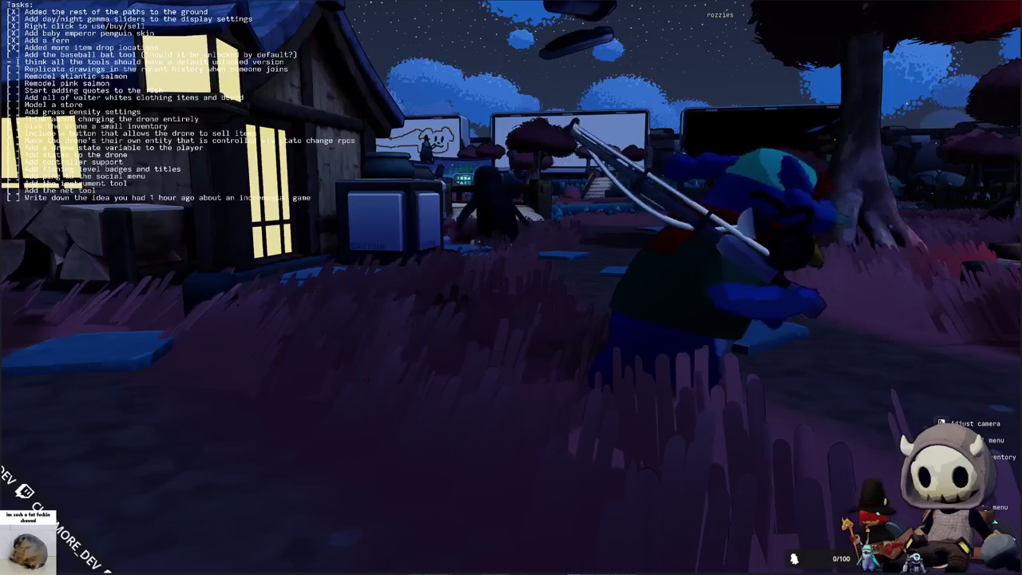
{"action": "key", "text": "w"}
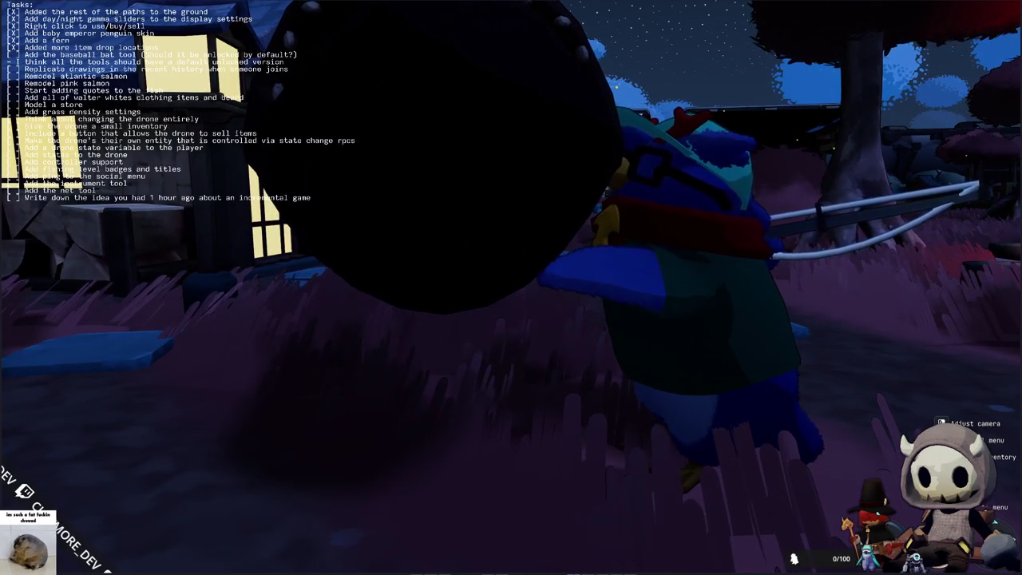
{"action": "key", "text": "w"}
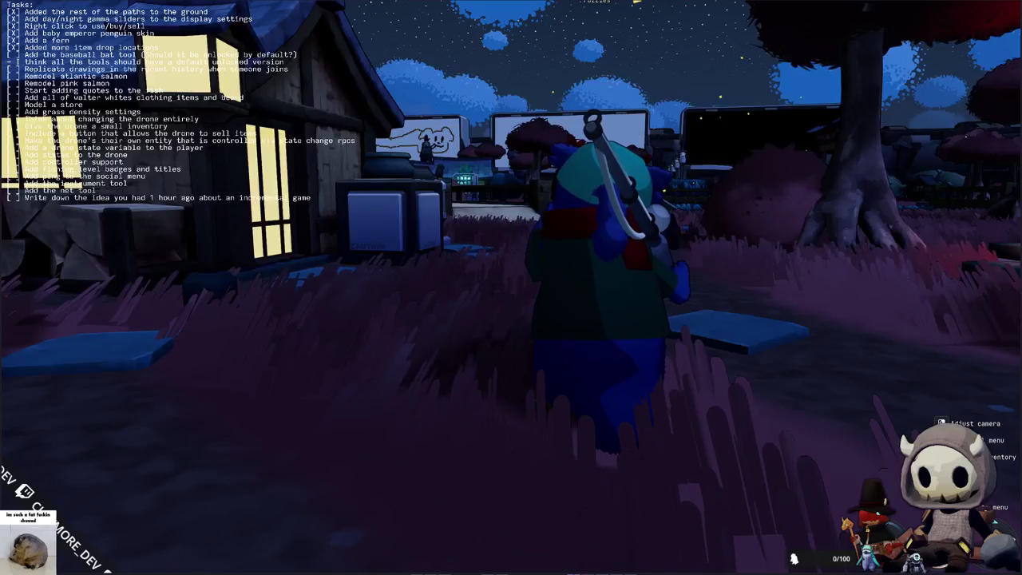
{"action": "key", "text": "a"}
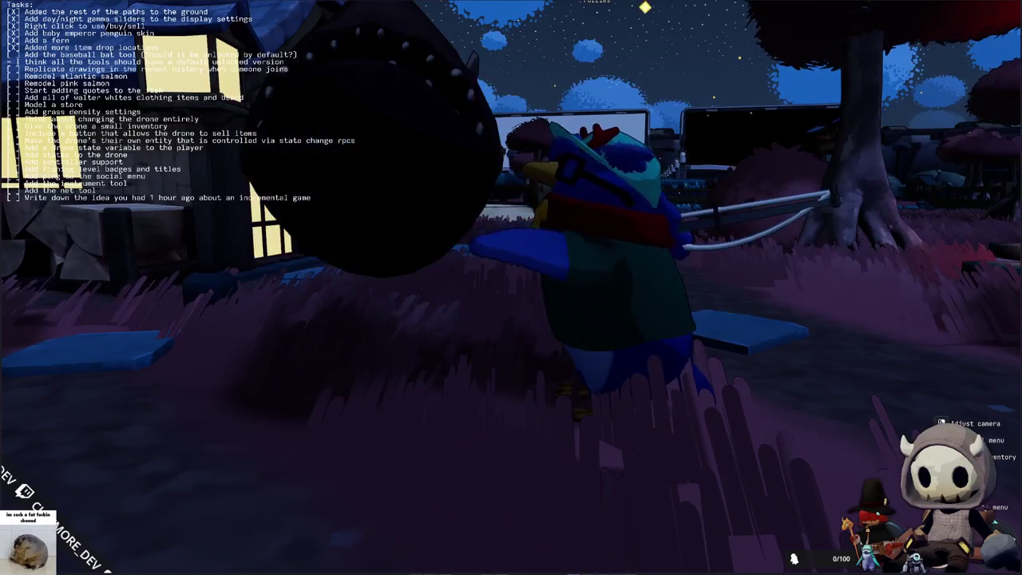